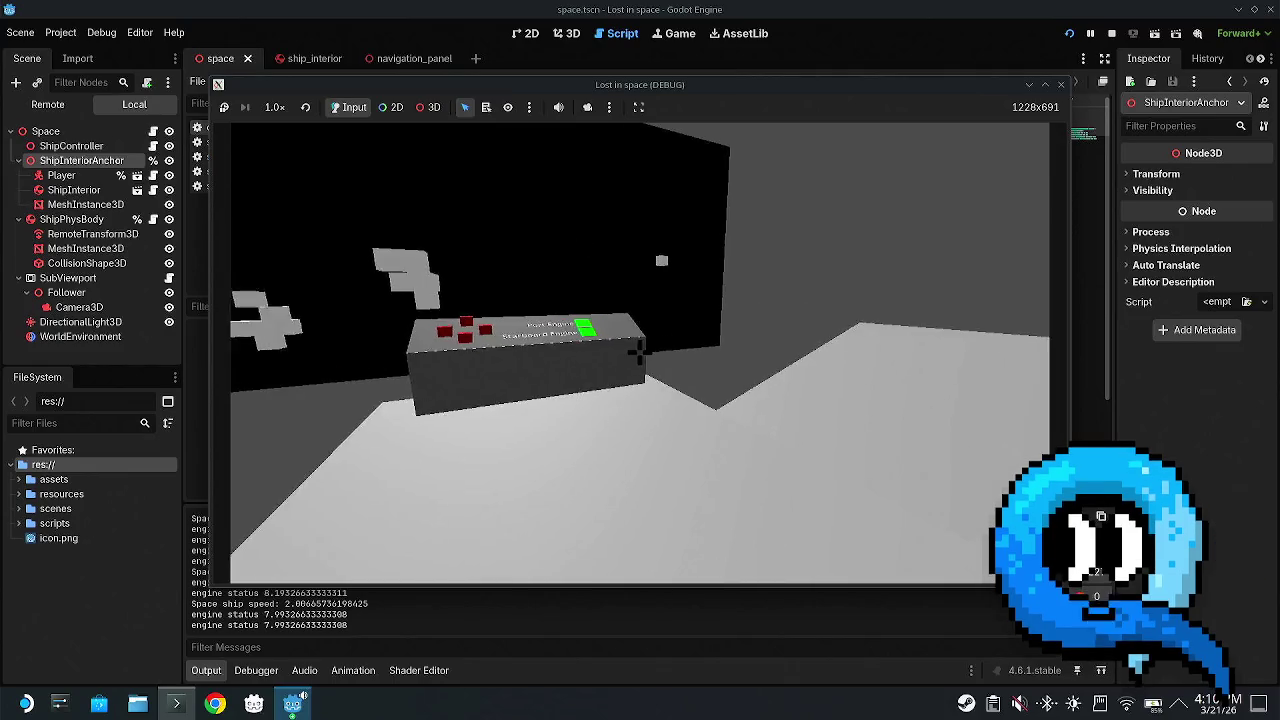
# - Walk to the ship console, press a control cube, then stop the running game with F8
pyautogui.moveTo(639, 351)
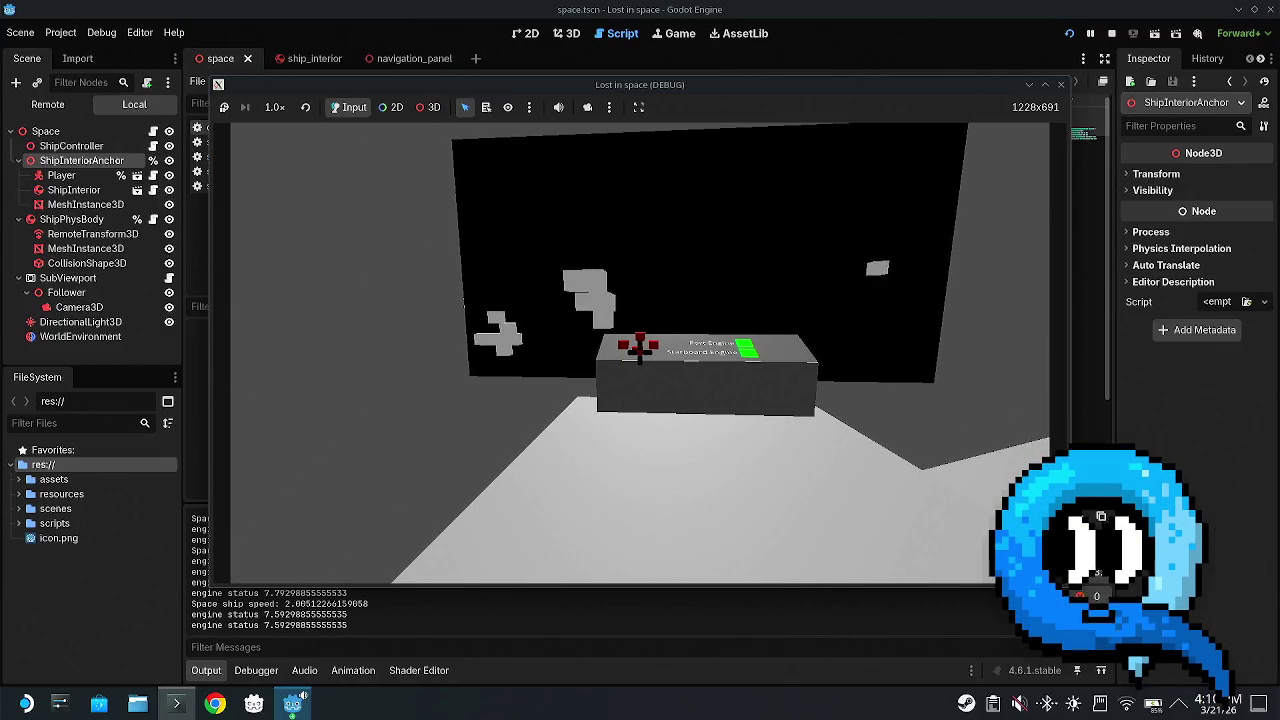
pyautogui.press('w')
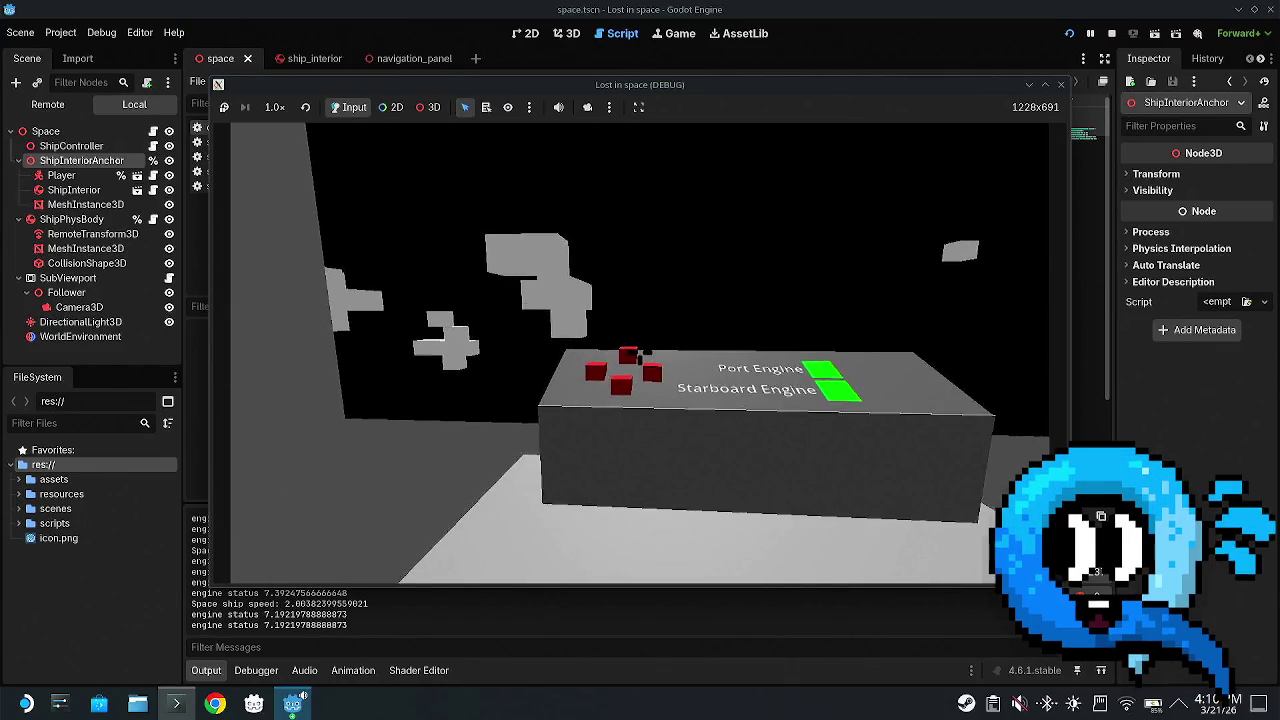
pyautogui.click(639, 351)
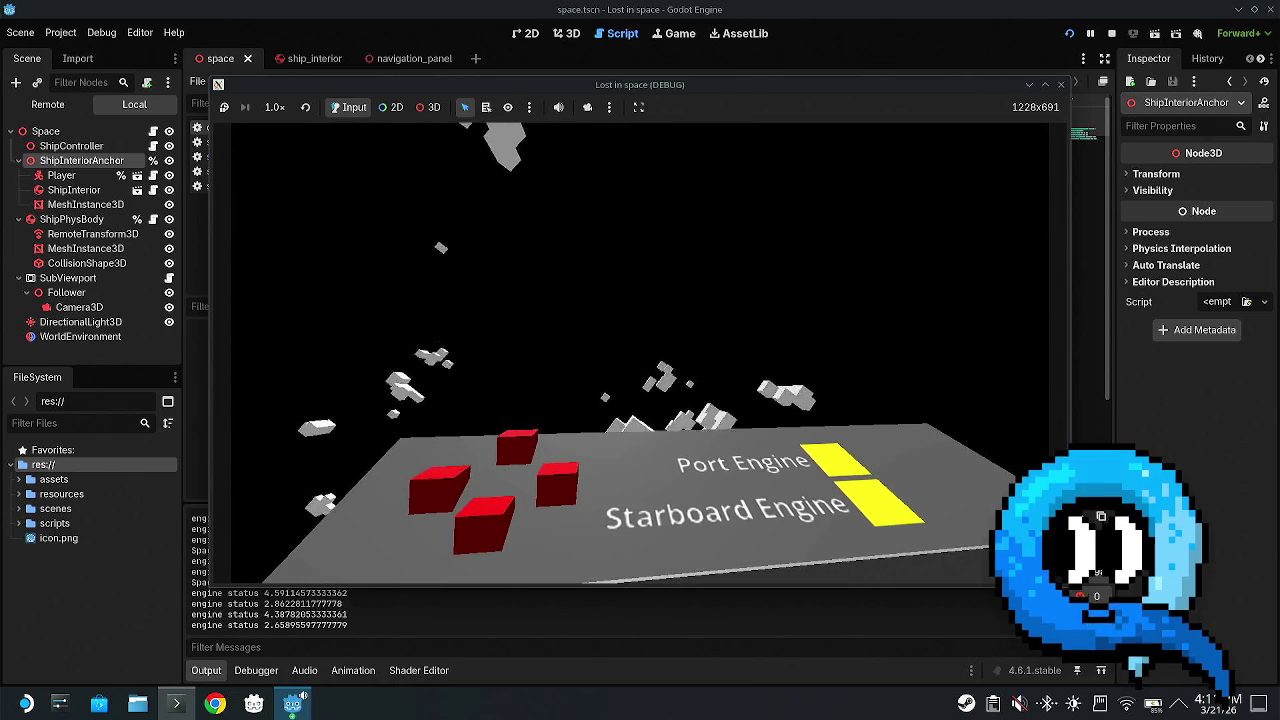
pyautogui.press('F8')
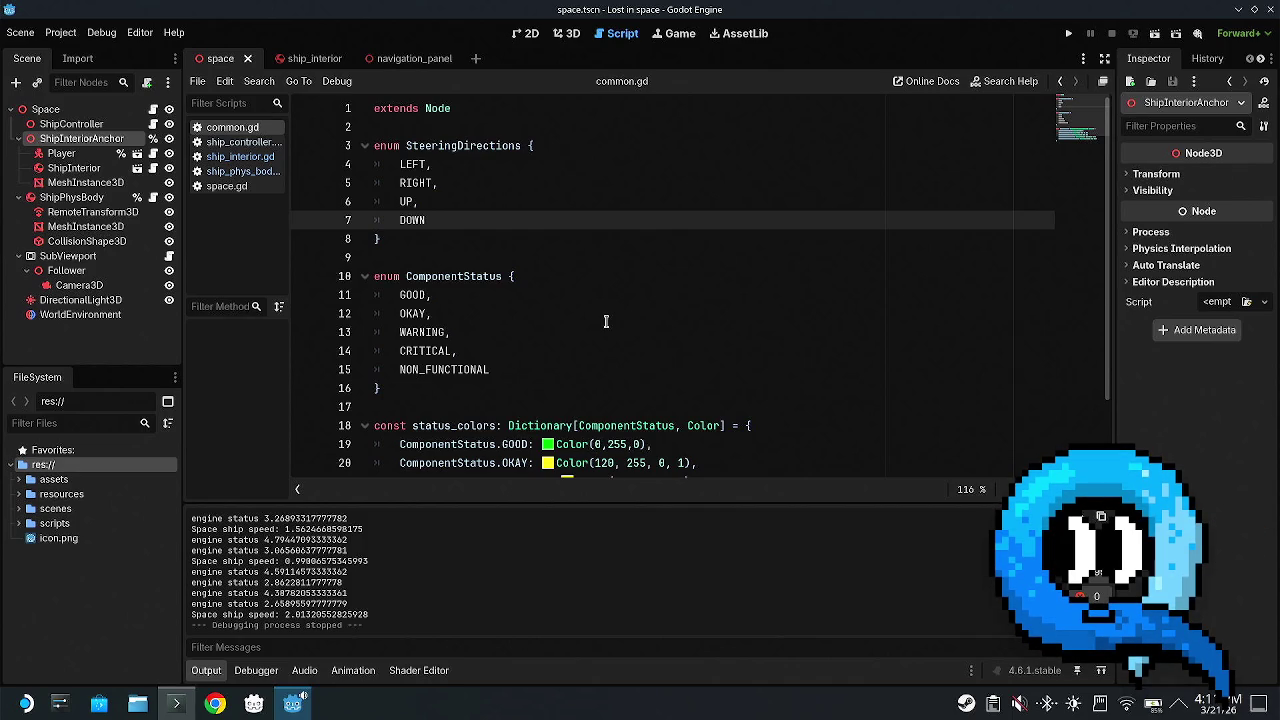
pyautogui.scroll(-2, 694, 365)
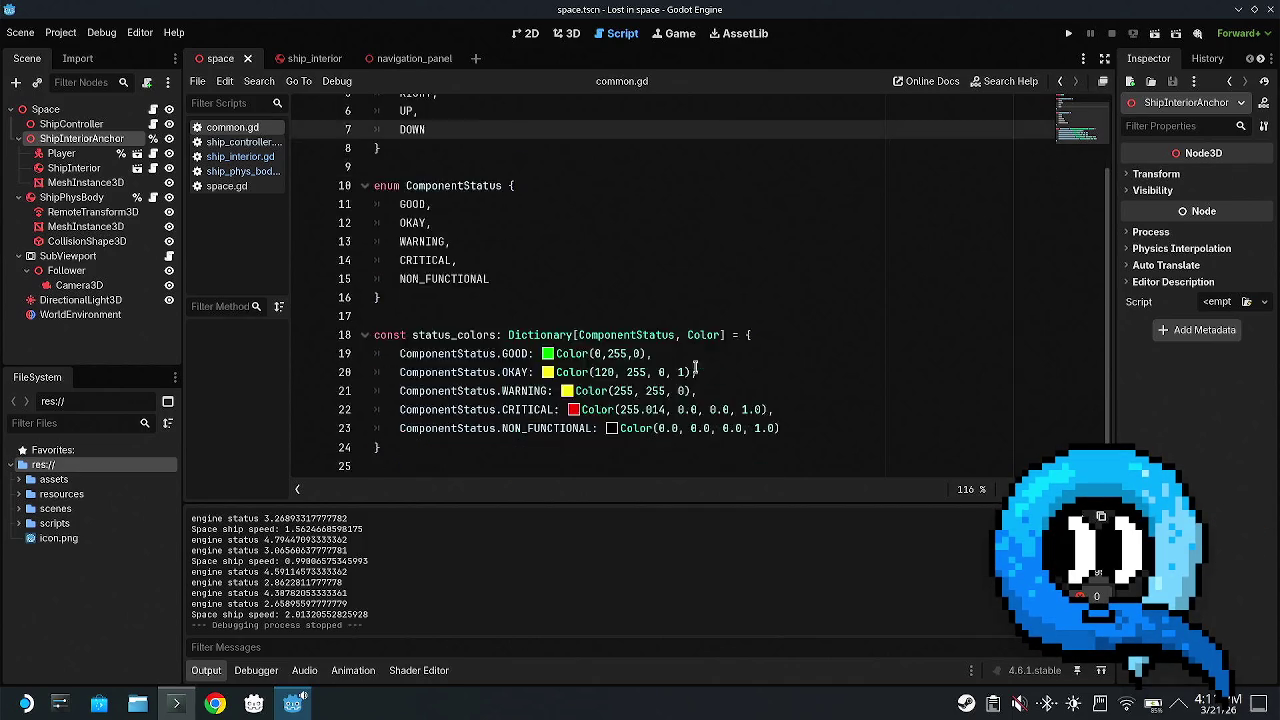
pyautogui.scroll(2, 697, 346)
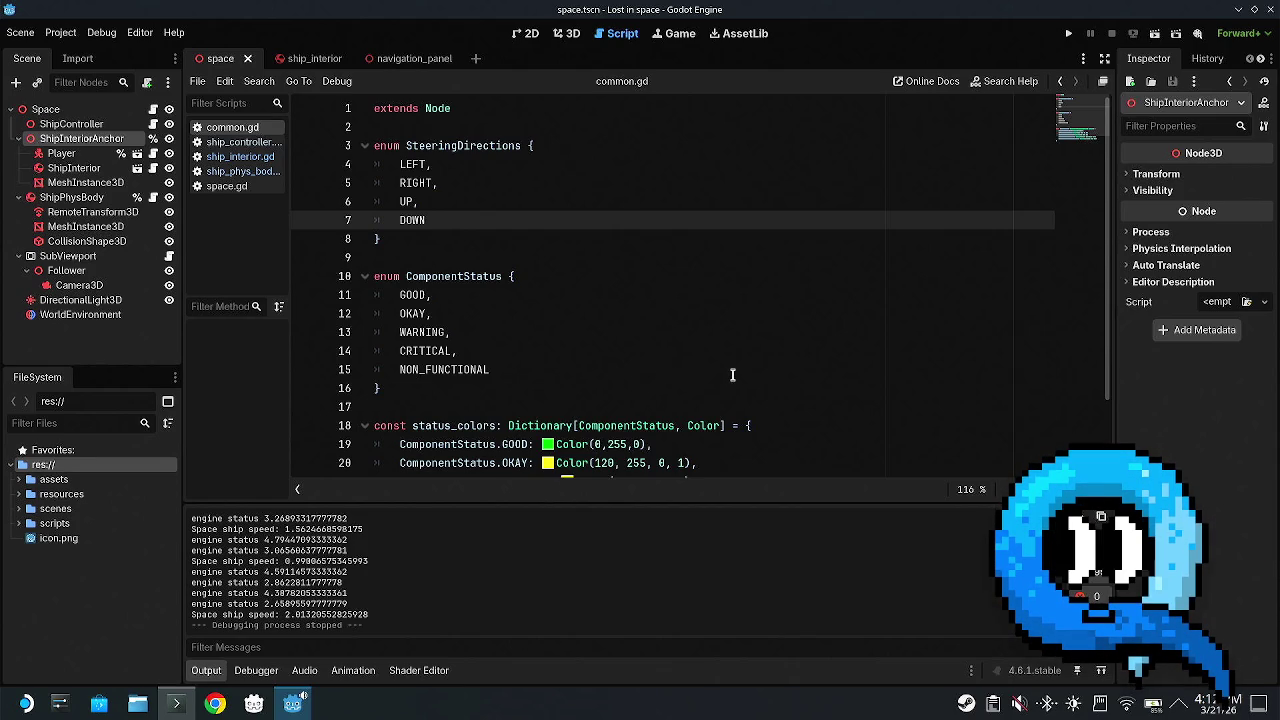
pyautogui.click(555, 350)
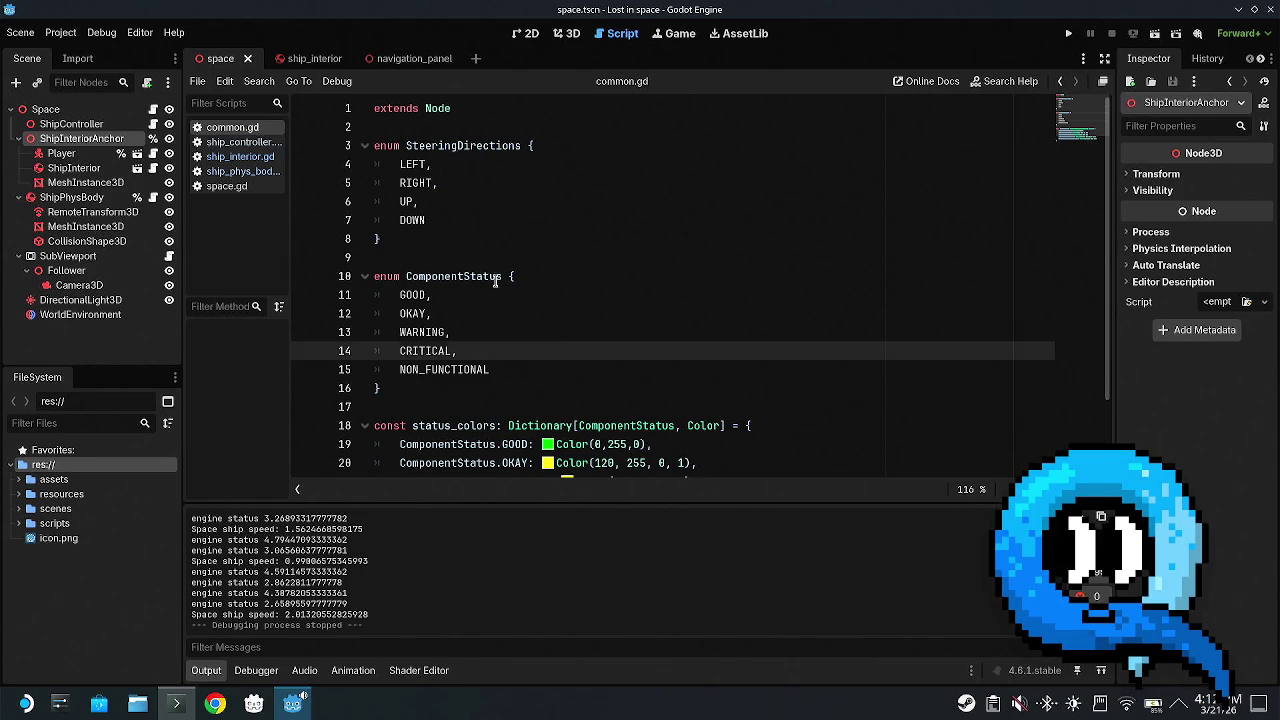
pyautogui.click(495, 281)
pyautogui.click(462, 255)
pyautogui.click(456, 235)
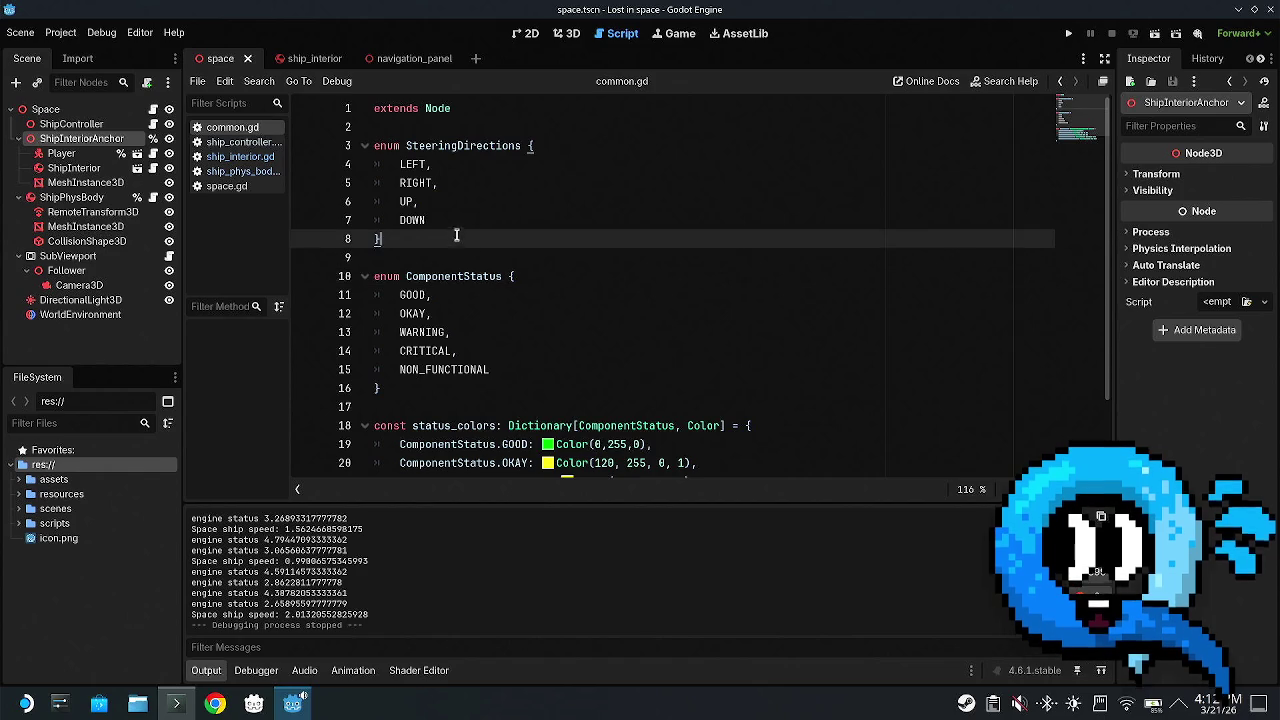
pyautogui.click(478, 221)
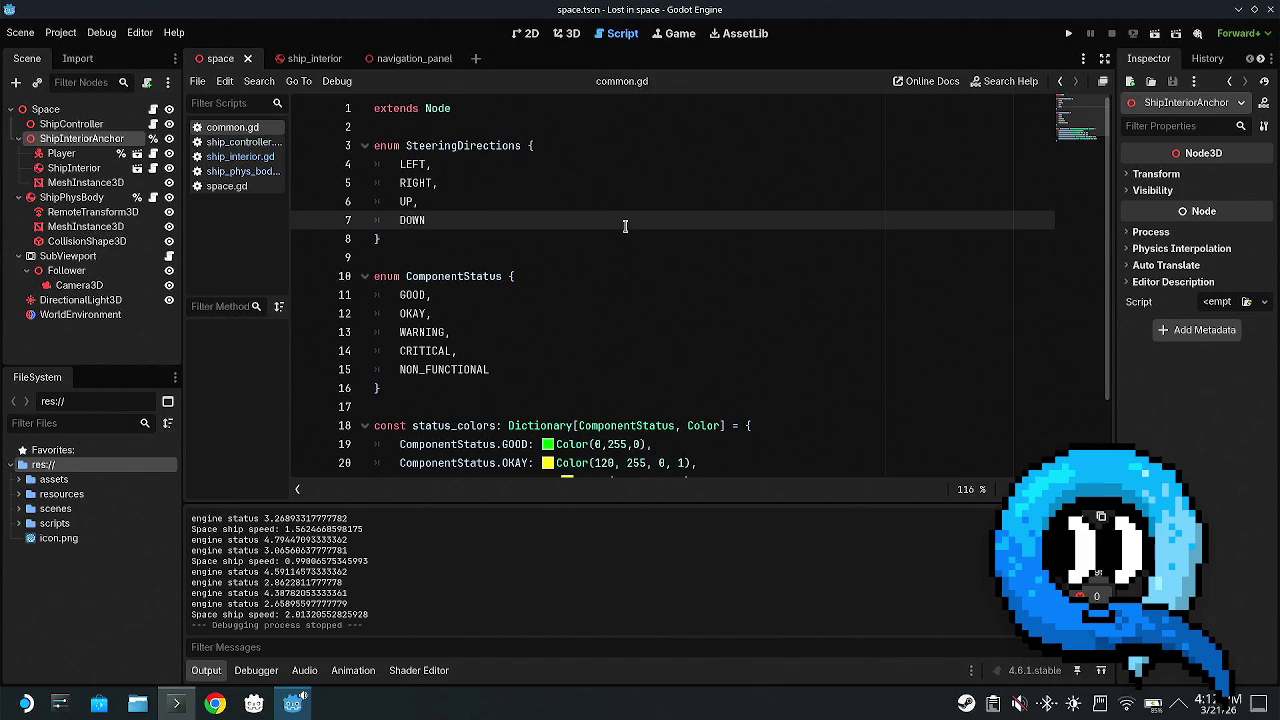
pyautogui.write(',')
pyautogui.press('Return')
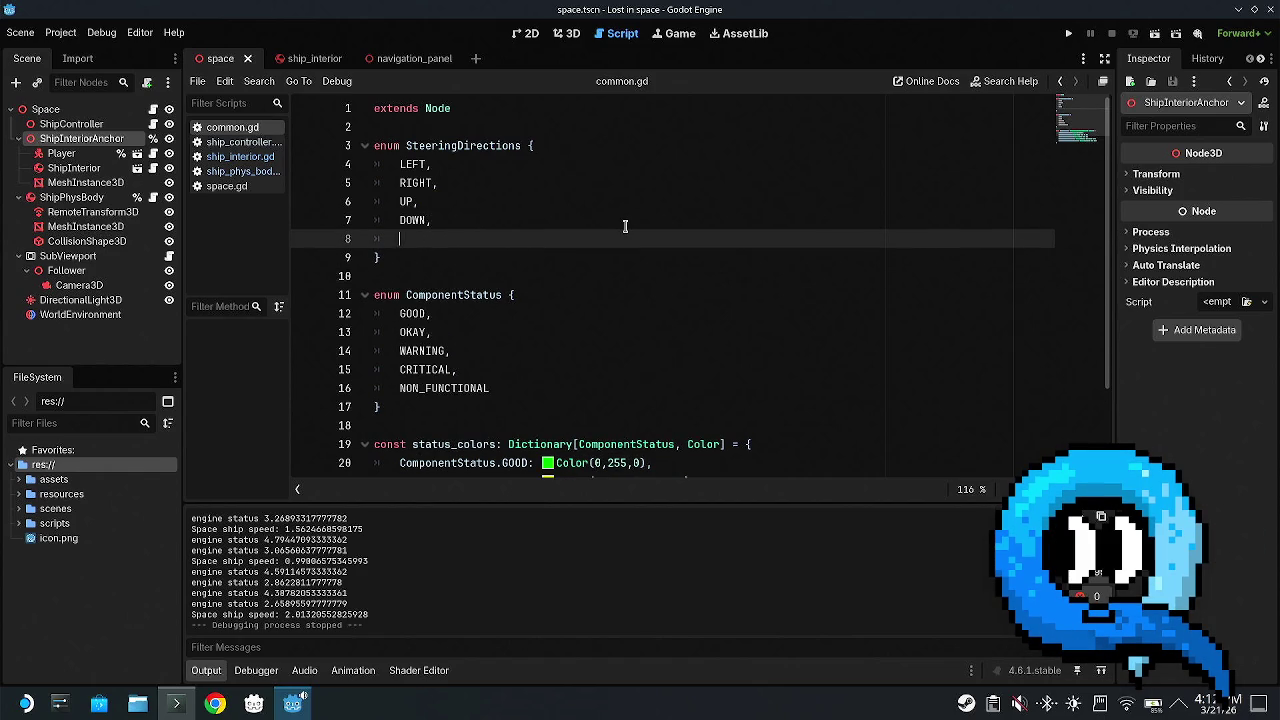
pyautogui.press('BackSpace')
pyautogui.press('BackSpace')
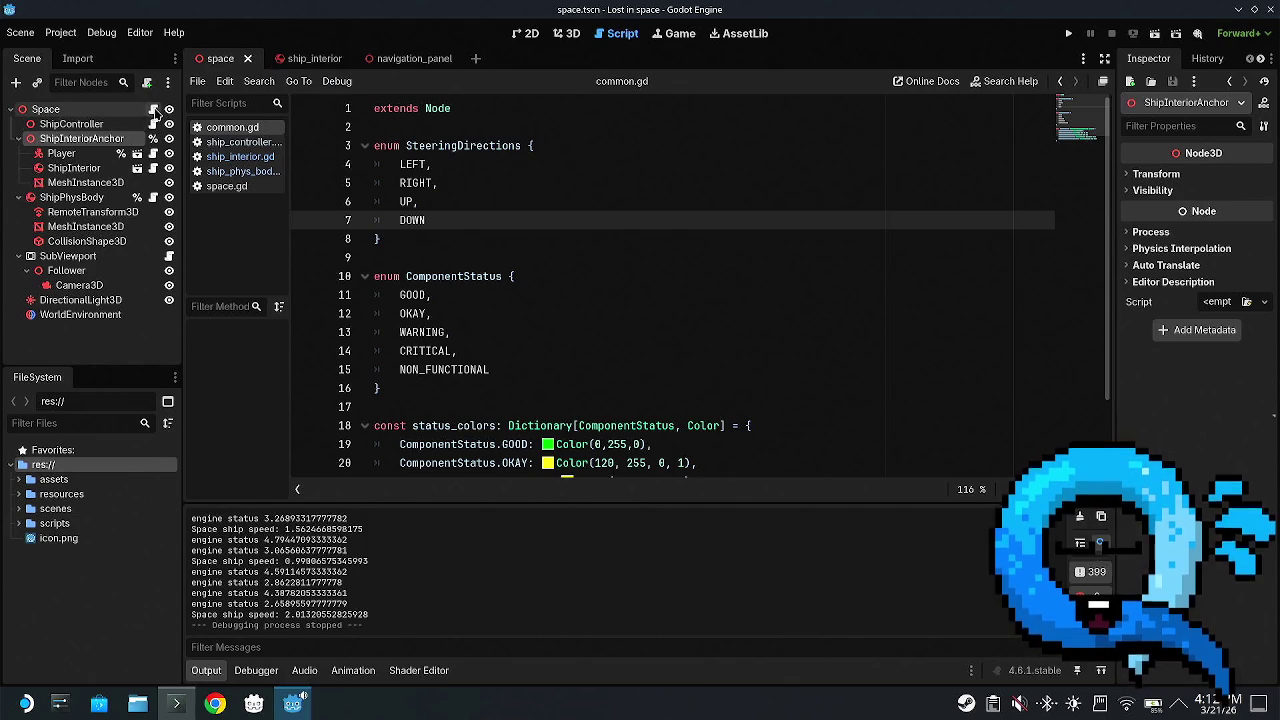
# - Open the Space node's space.gd and look over its CHUNK_RANGE chunk-generation loop in _ready
pyautogui.click(153, 109)
pyautogui.scroll(-2, 598, 271)
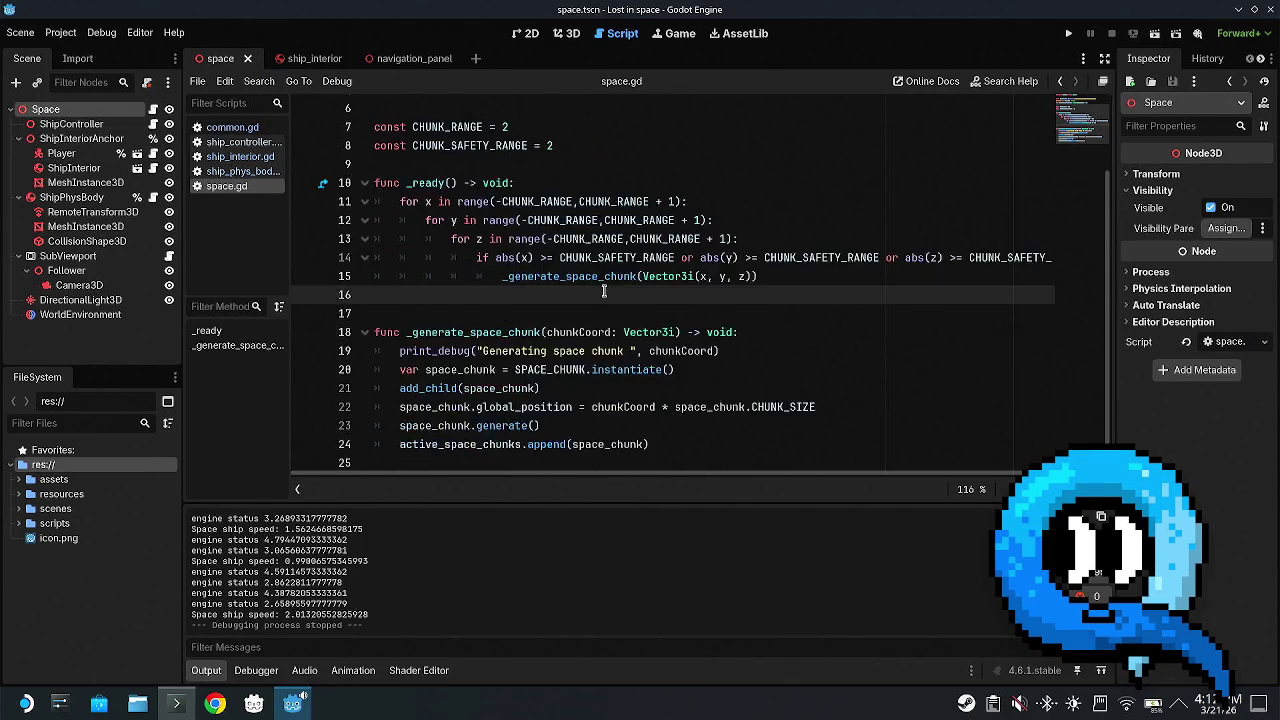
pyautogui.scroll(2, 600, 294)
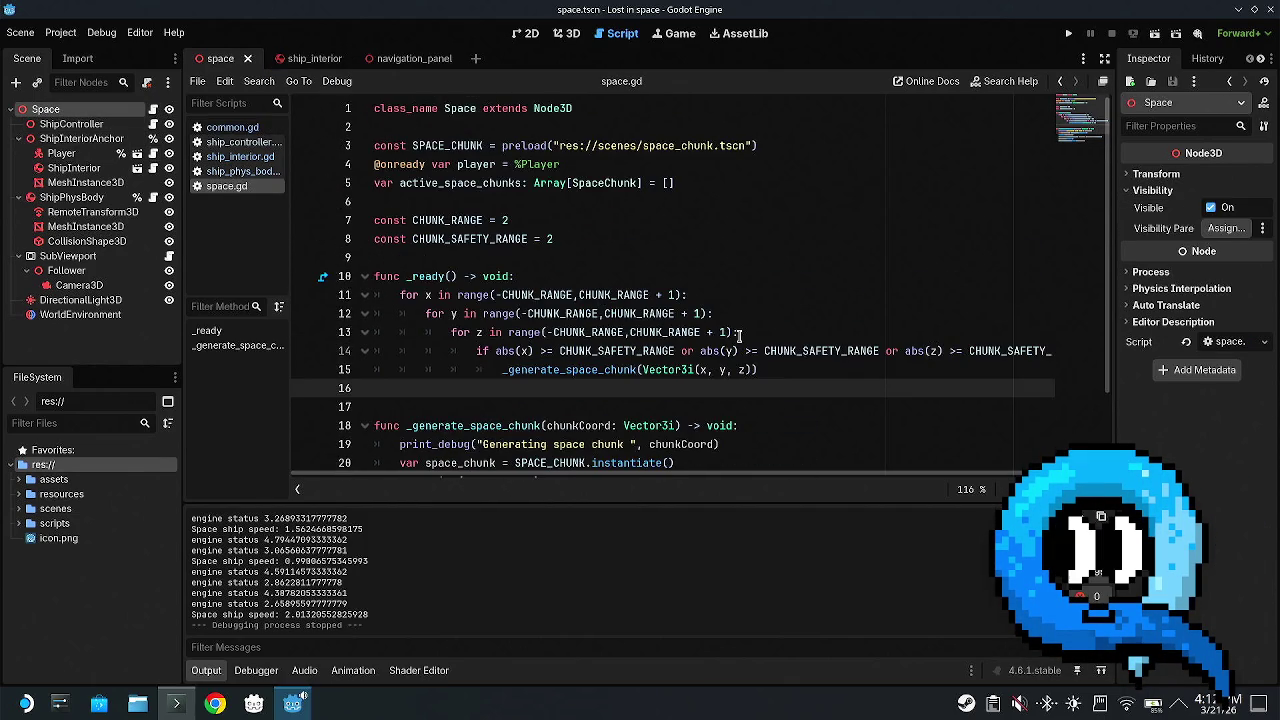
pyautogui.moveTo(717, 344)
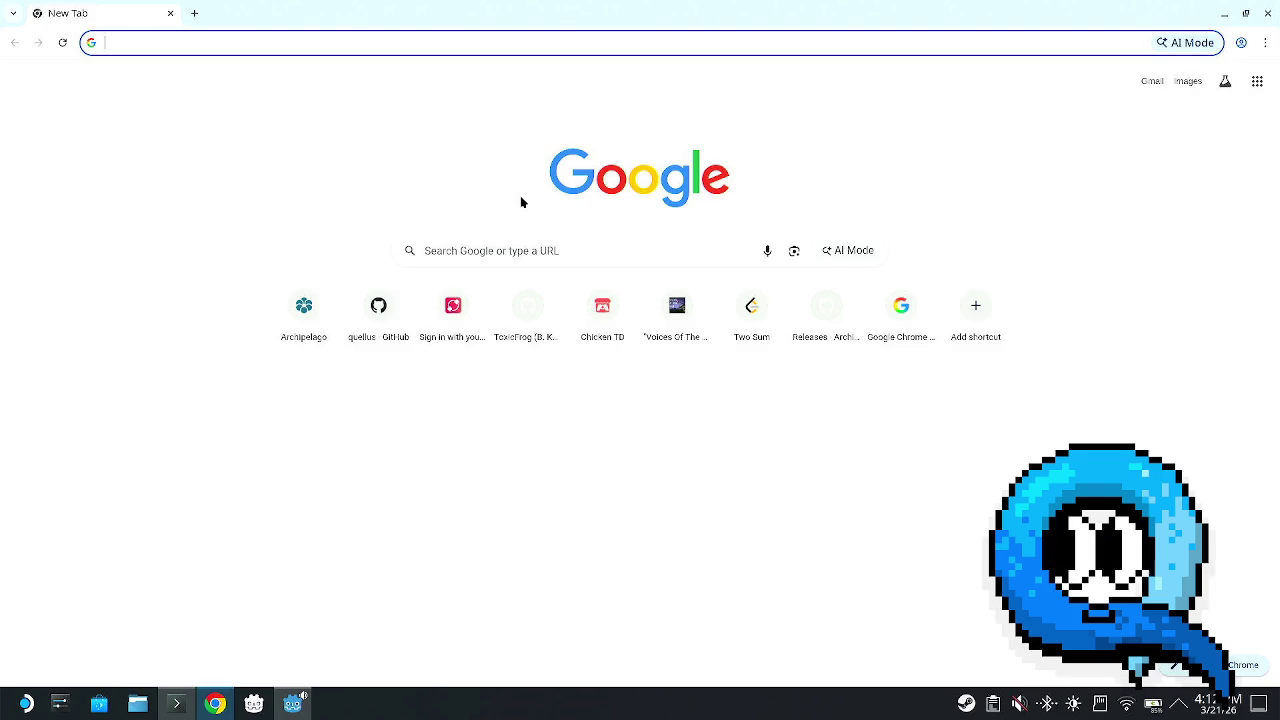
# - Look up 'pitch and yaw' images, view the Wikipedia aircraft principal axes diagram, then return to space.gd
pyautogui.write('pitch and ')
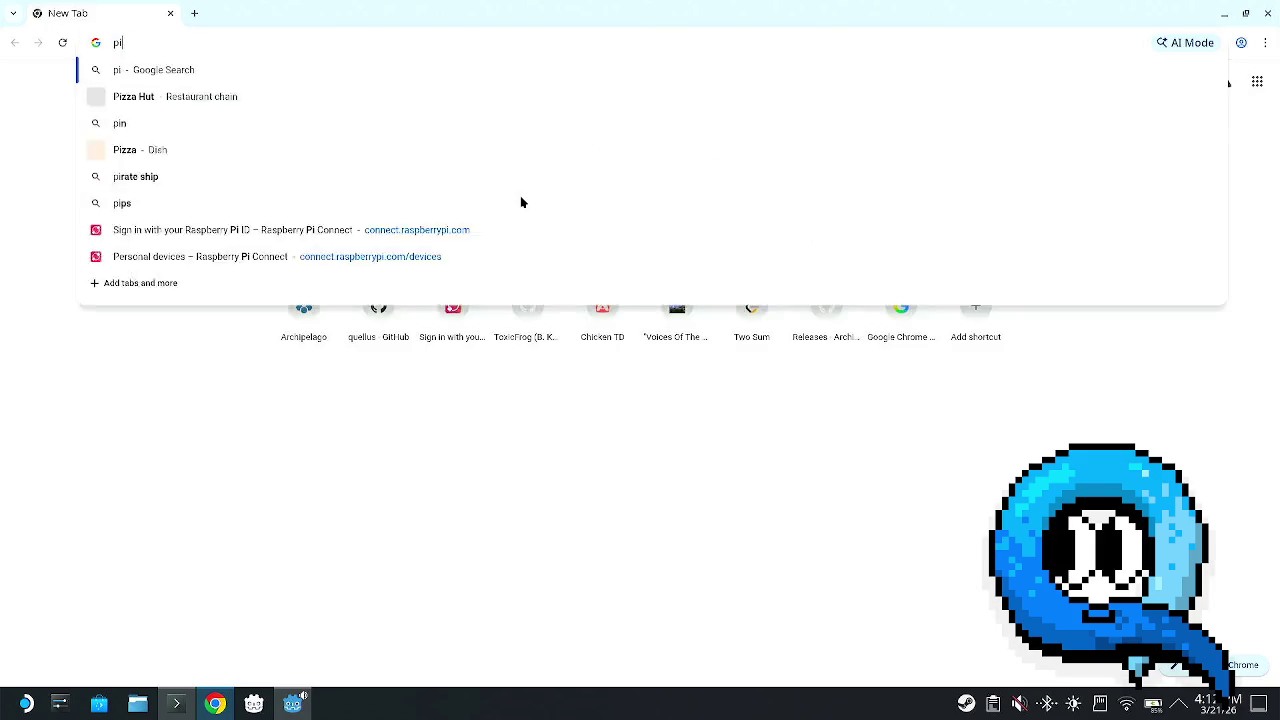
pyautogui.write('yaw')
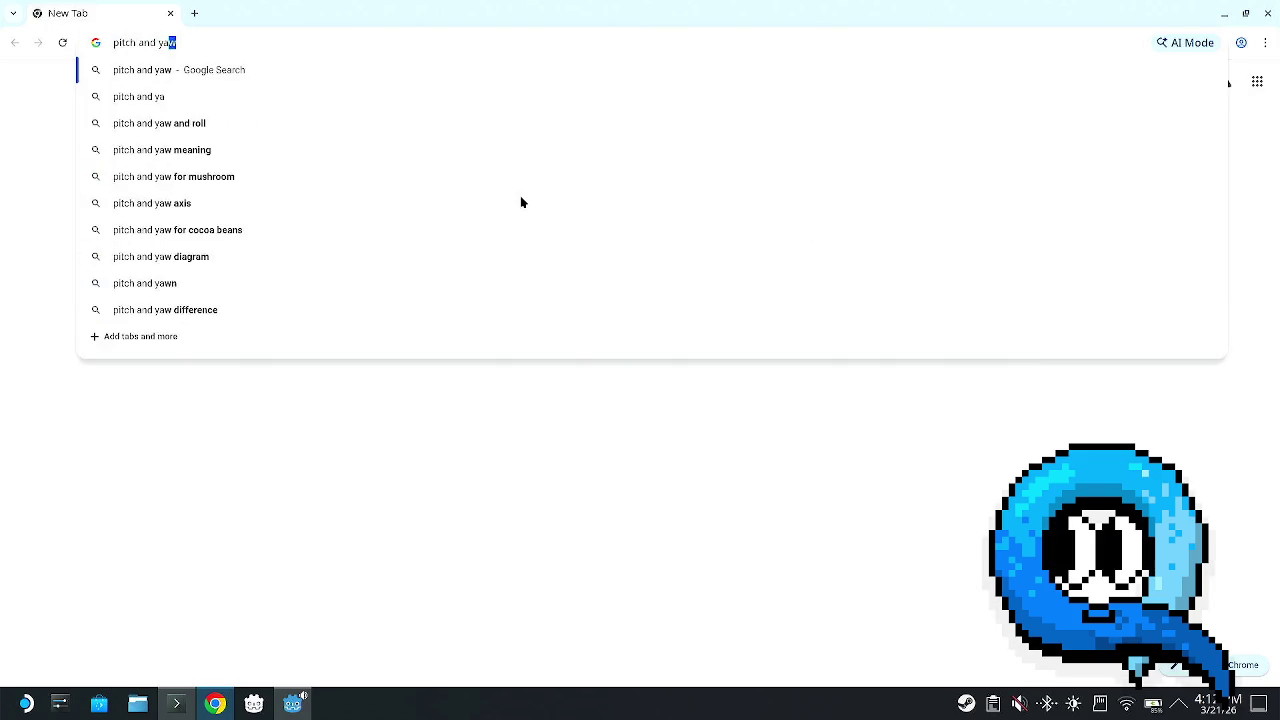
pyautogui.press('Return')
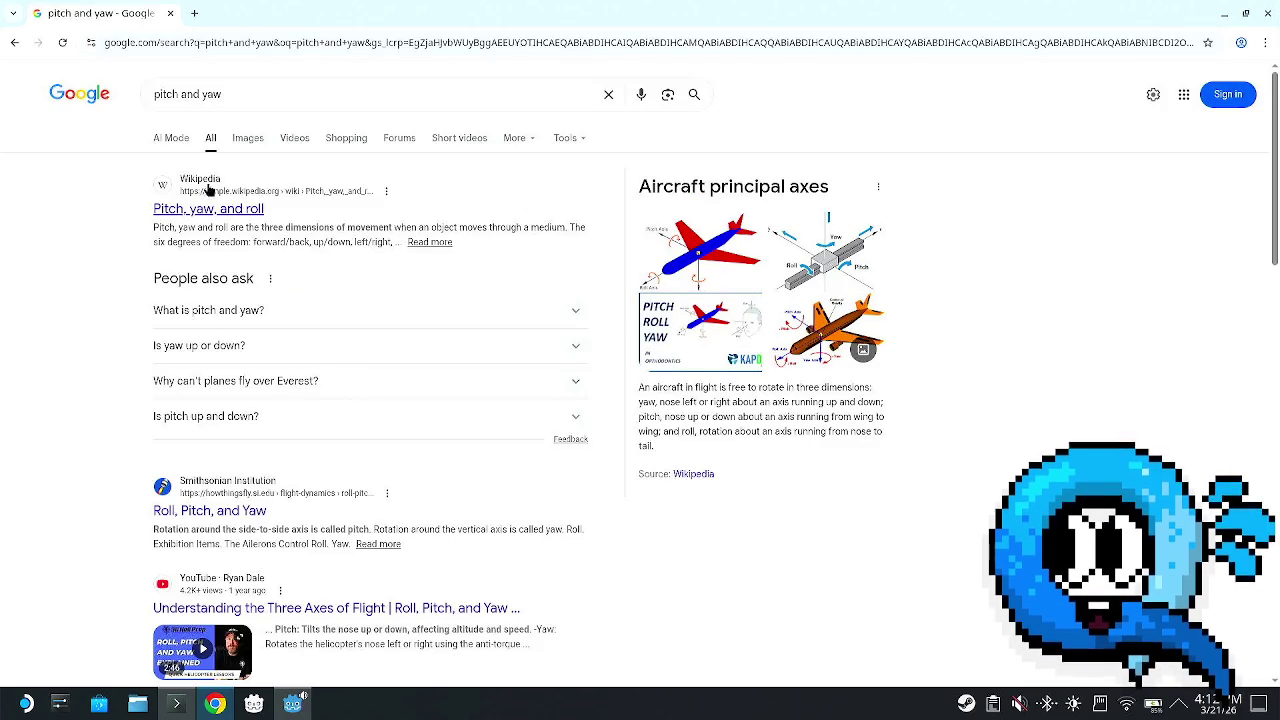
pyautogui.click(246, 137)
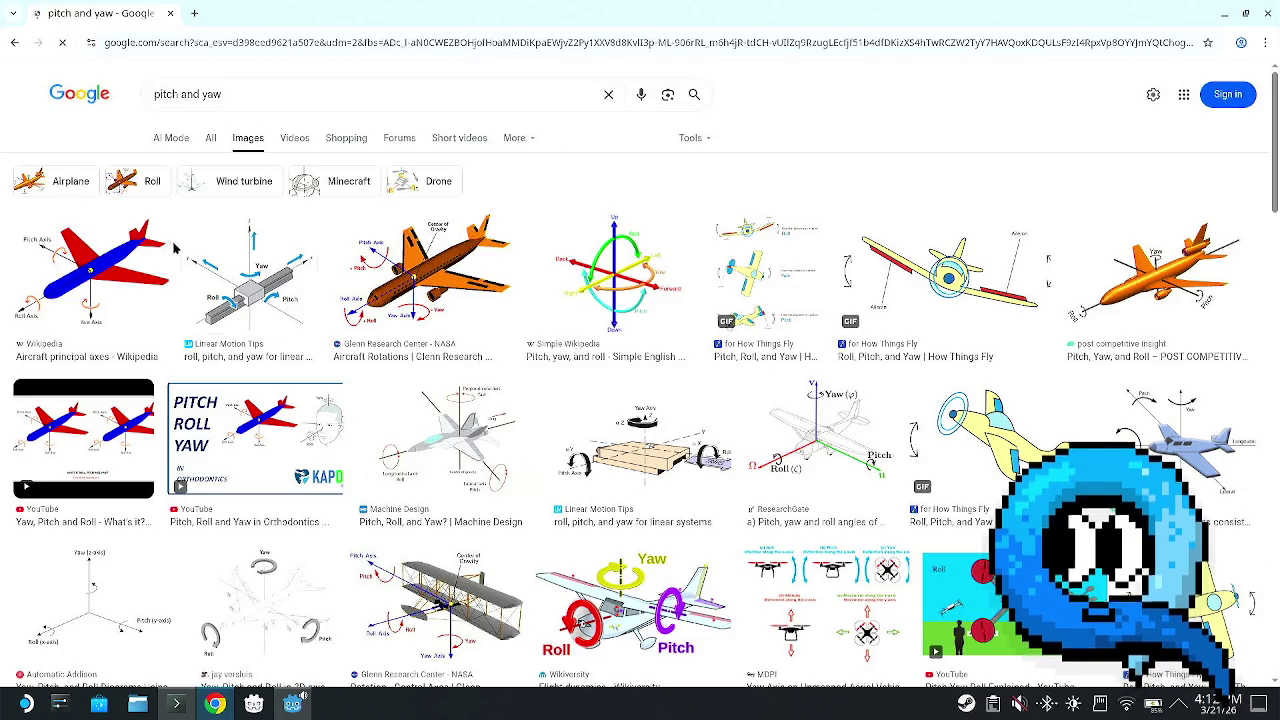
pyautogui.click(110, 310)
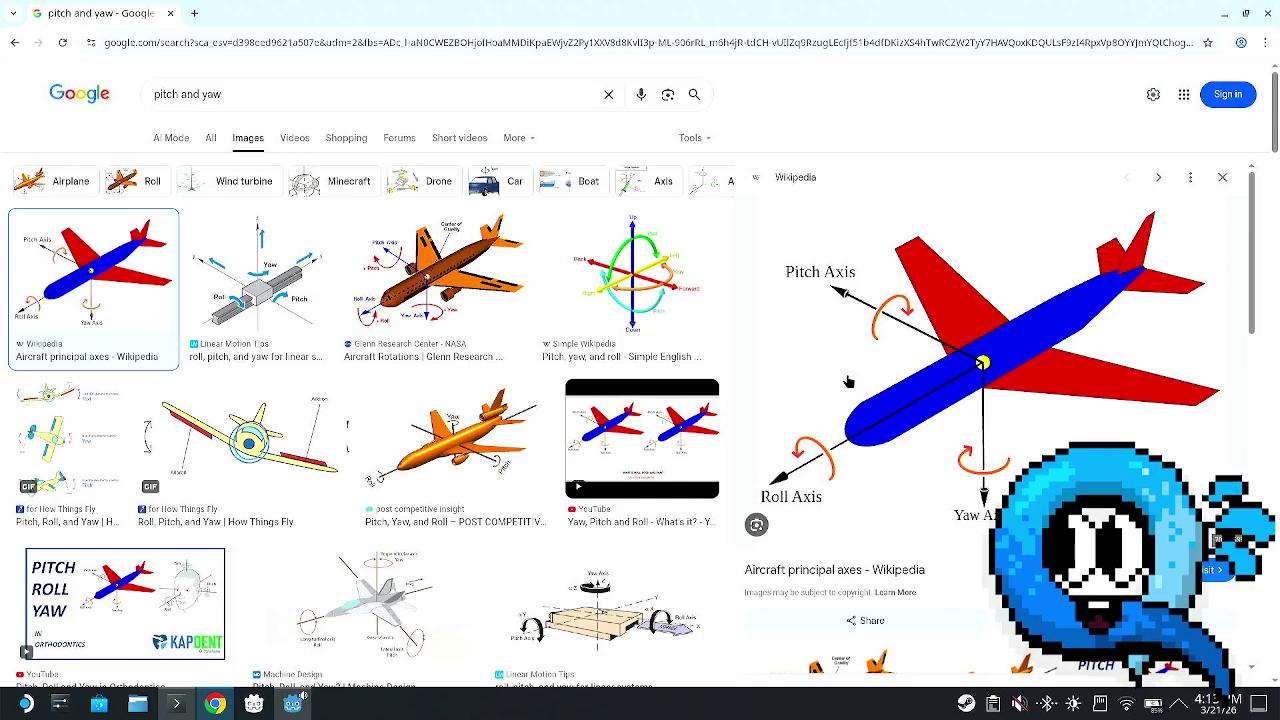
pyautogui.click(1225, 15)
pyautogui.click(742, 332)
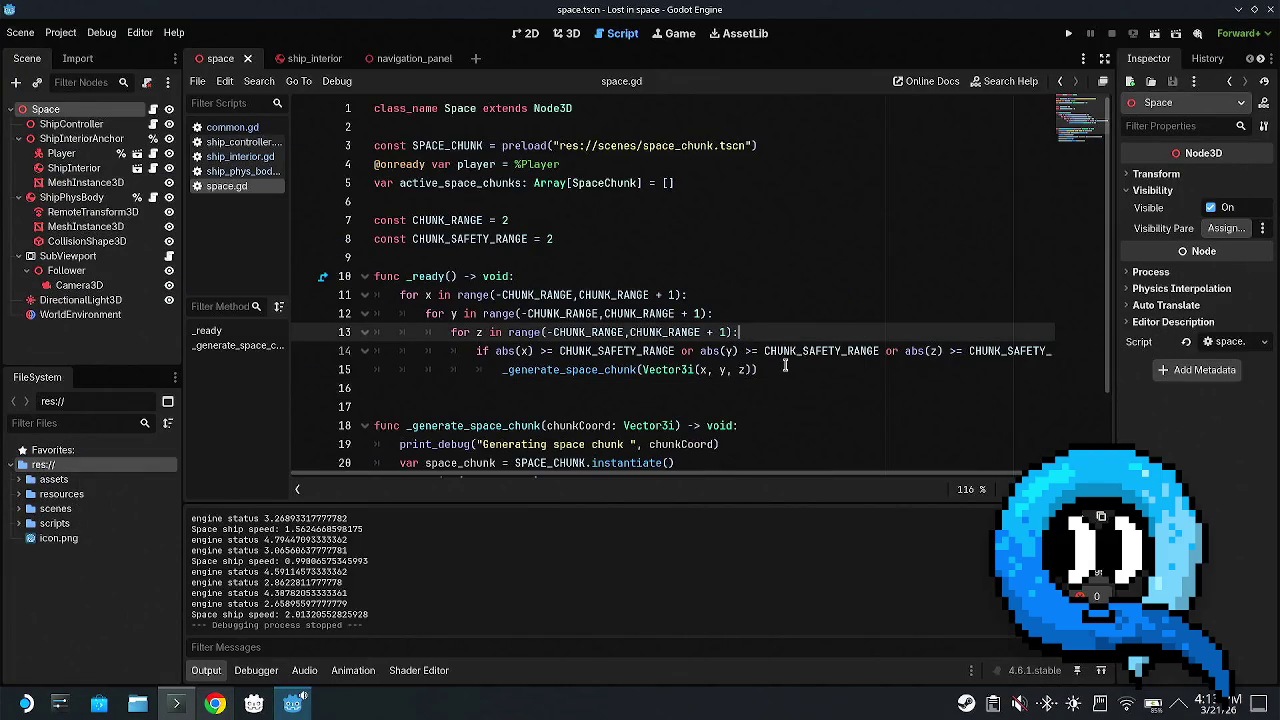
pyautogui.click(785, 367)
pyautogui.click(607, 388)
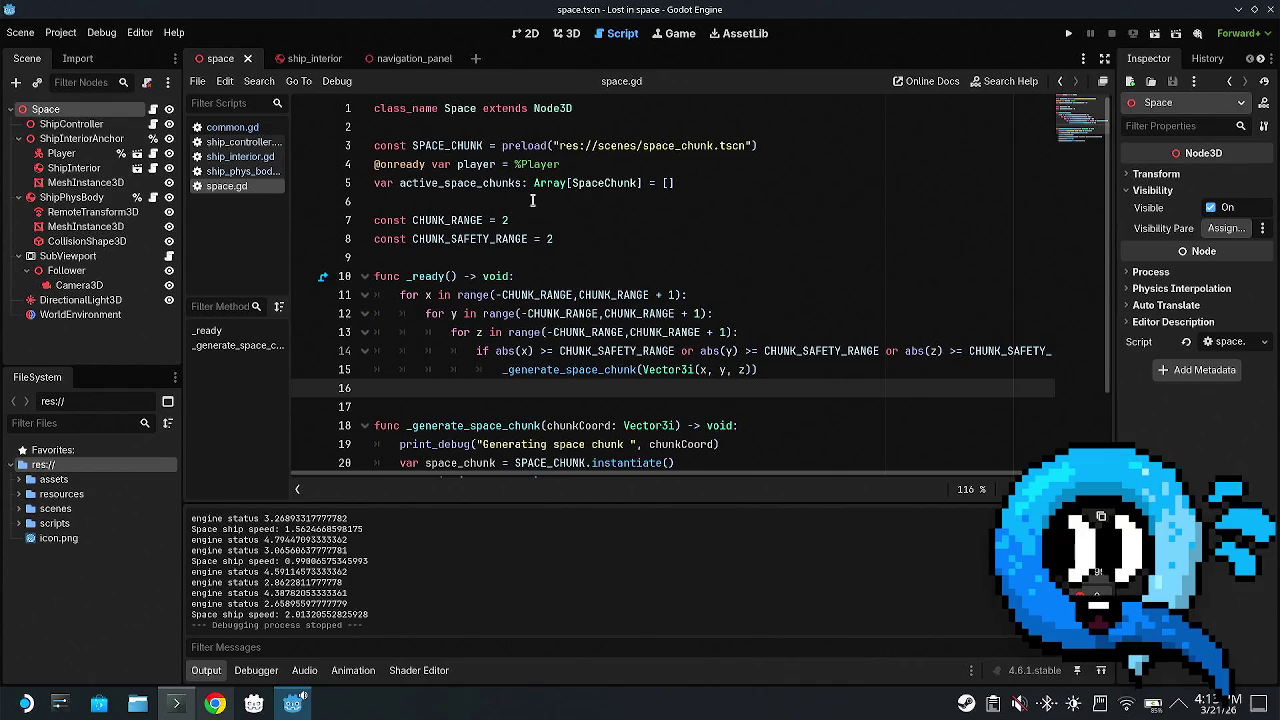
pyautogui.scroll(-2, 600, 300)
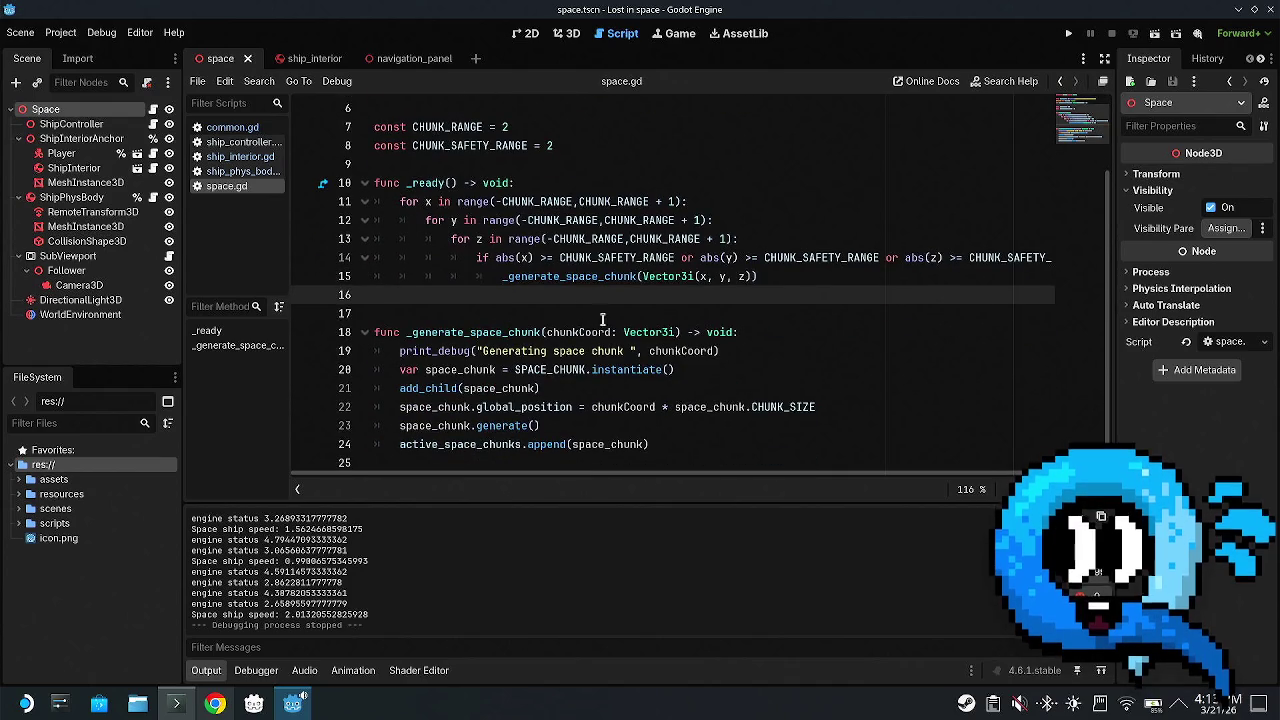
pyautogui.moveTo(759, 279)
pyautogui.mouseDown()
pyautogui.moveTo(470, 185)
pyautogui.moveTo(432, 201)
pyautogui.moveTo(447, 201)
pyautogui.mouseUp()
pyautogui.click(730, 259)
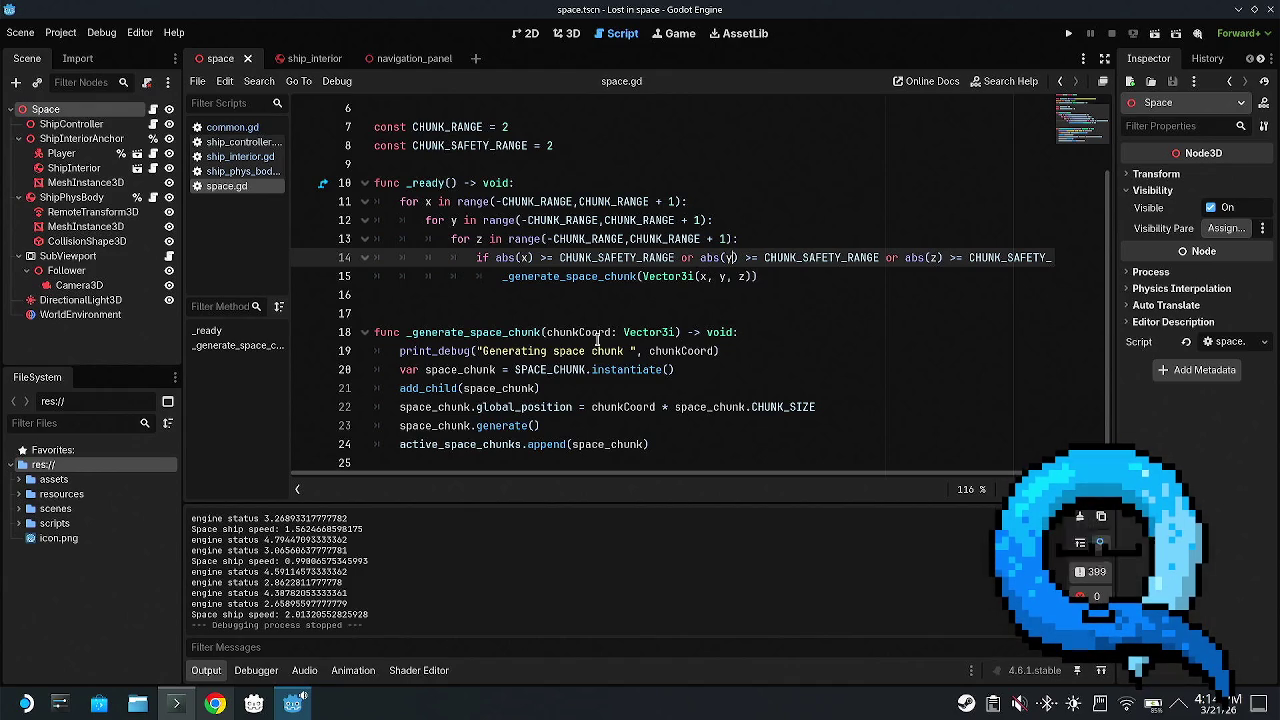
pyautogui.click(526, 407)
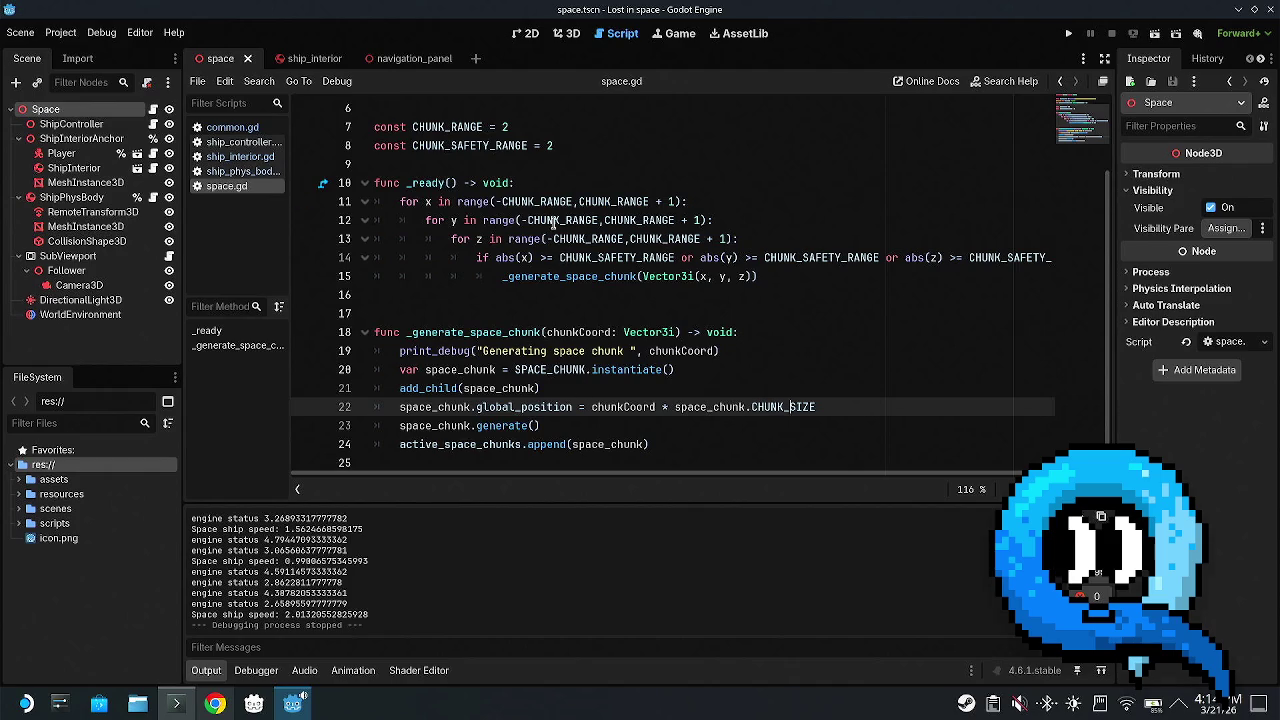
pyautogui.scroll(2, 557, 239)
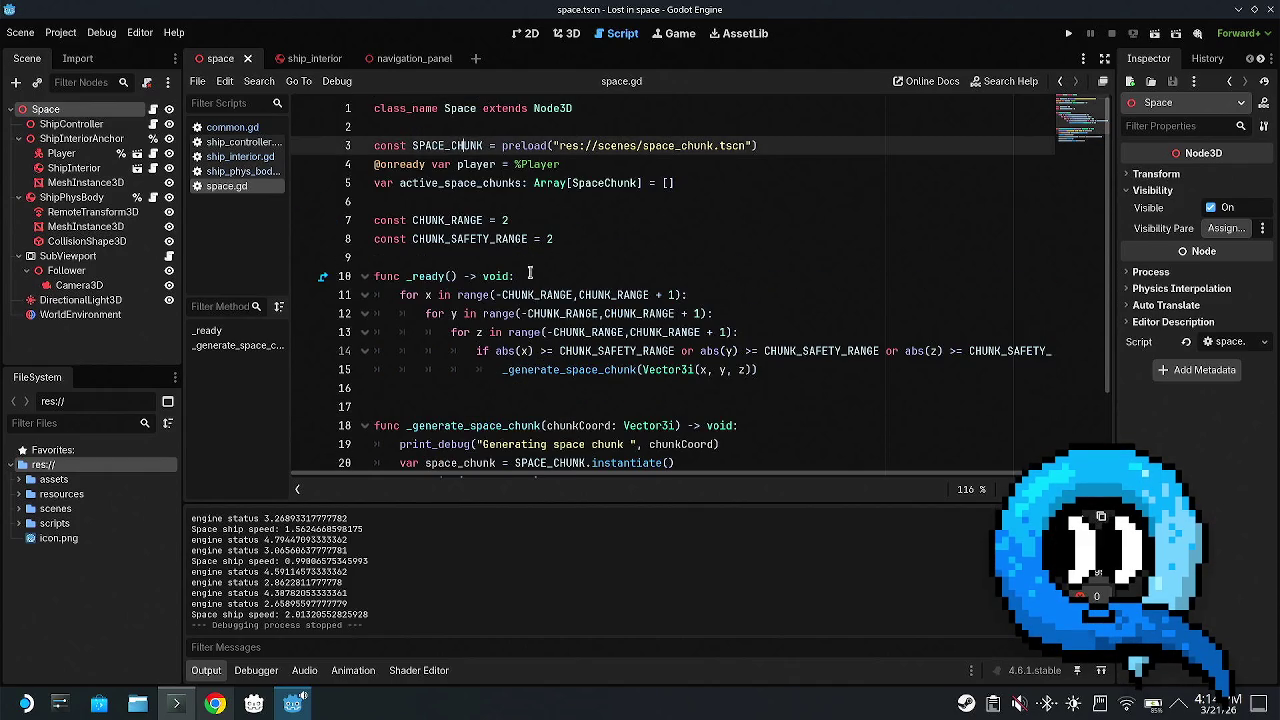
pyautogui.scroll(-2, 614, 258)
pyautogui.click(462, 336)
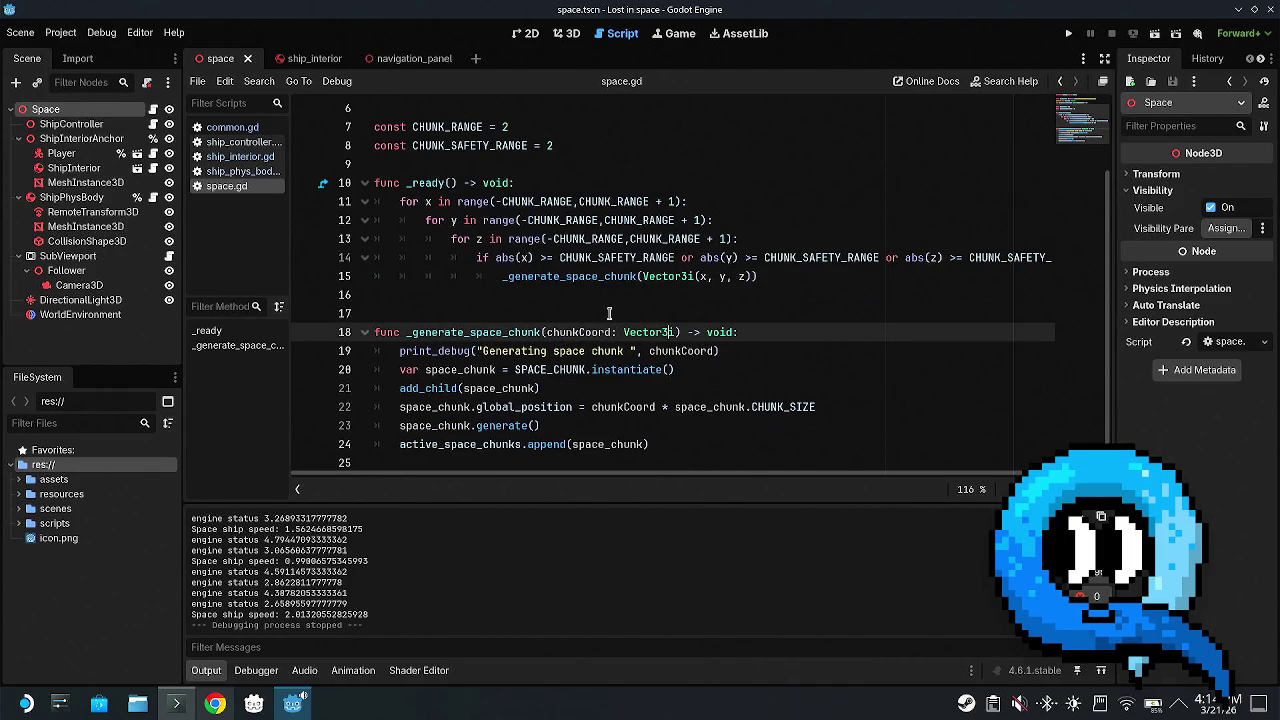
pyautogui.click(528, 277)
pyautogui.click(500, 312)
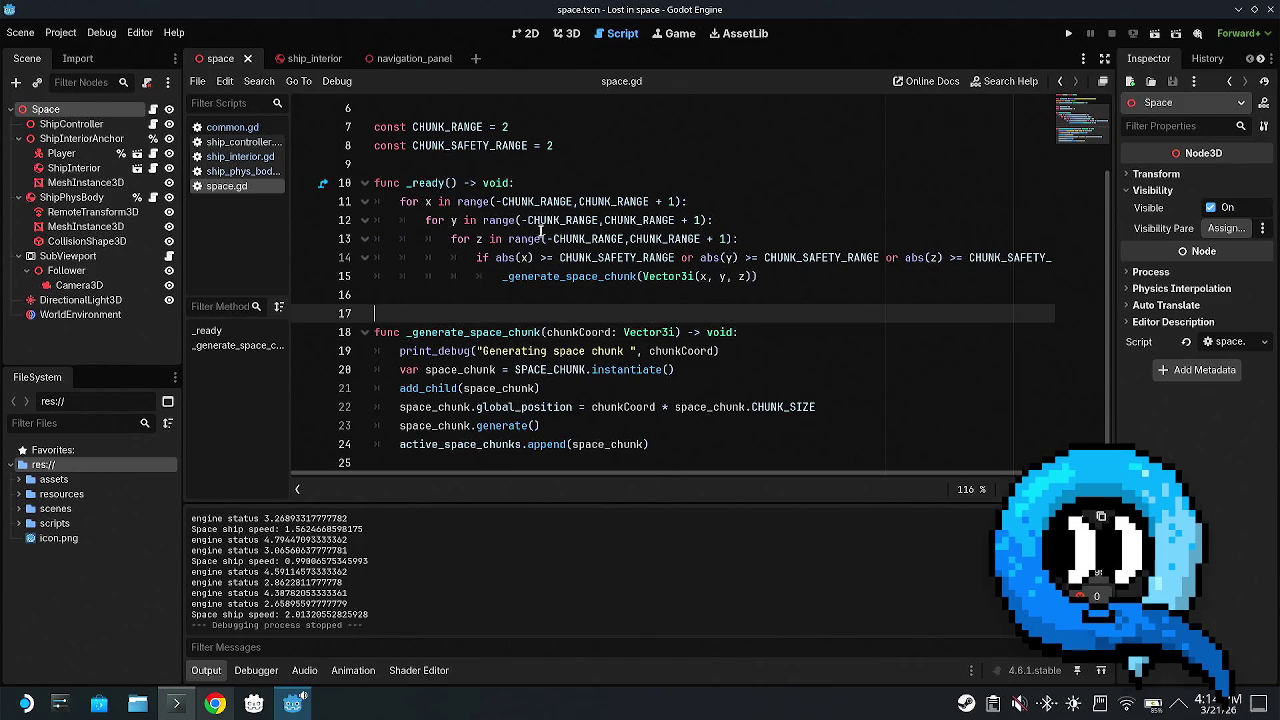
pyautogui.scroll(2, 466, 222)
pyautogui.click(464, 166)
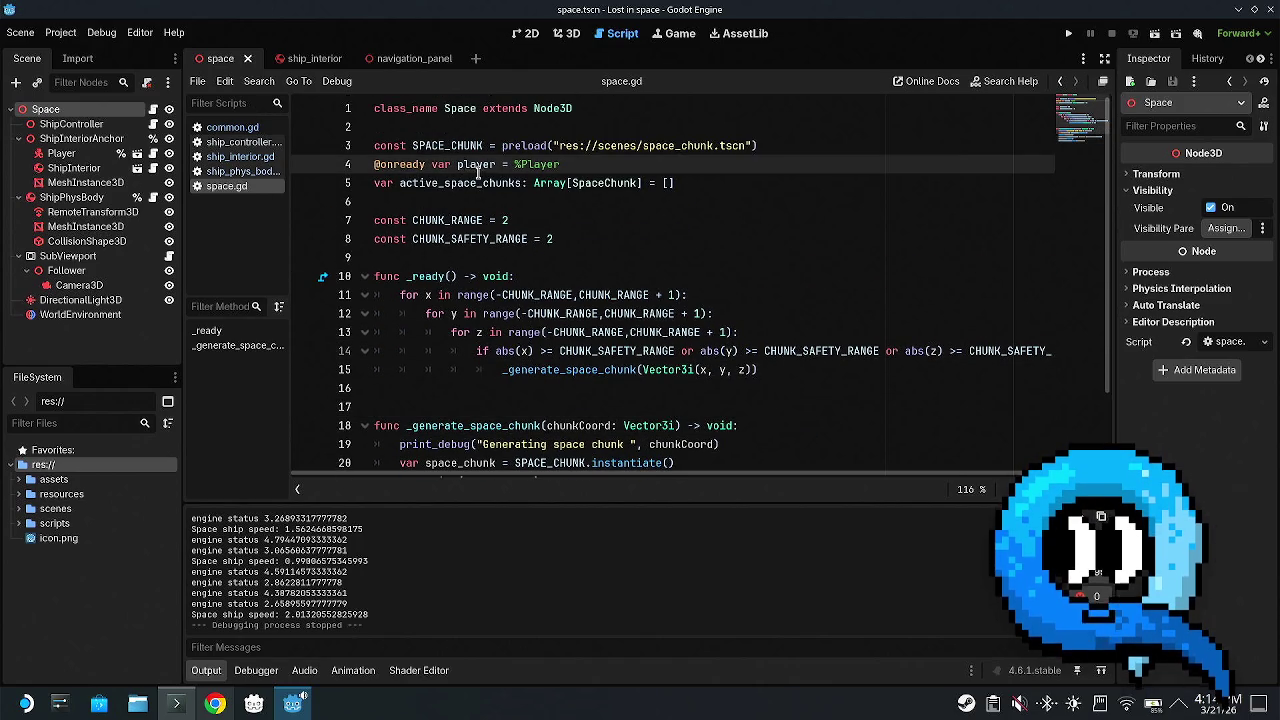
pyautogui.doubleClick(466, 166)
pyautogui.scroll(-2, 719, 332)
pyautogui.click(510, 310)
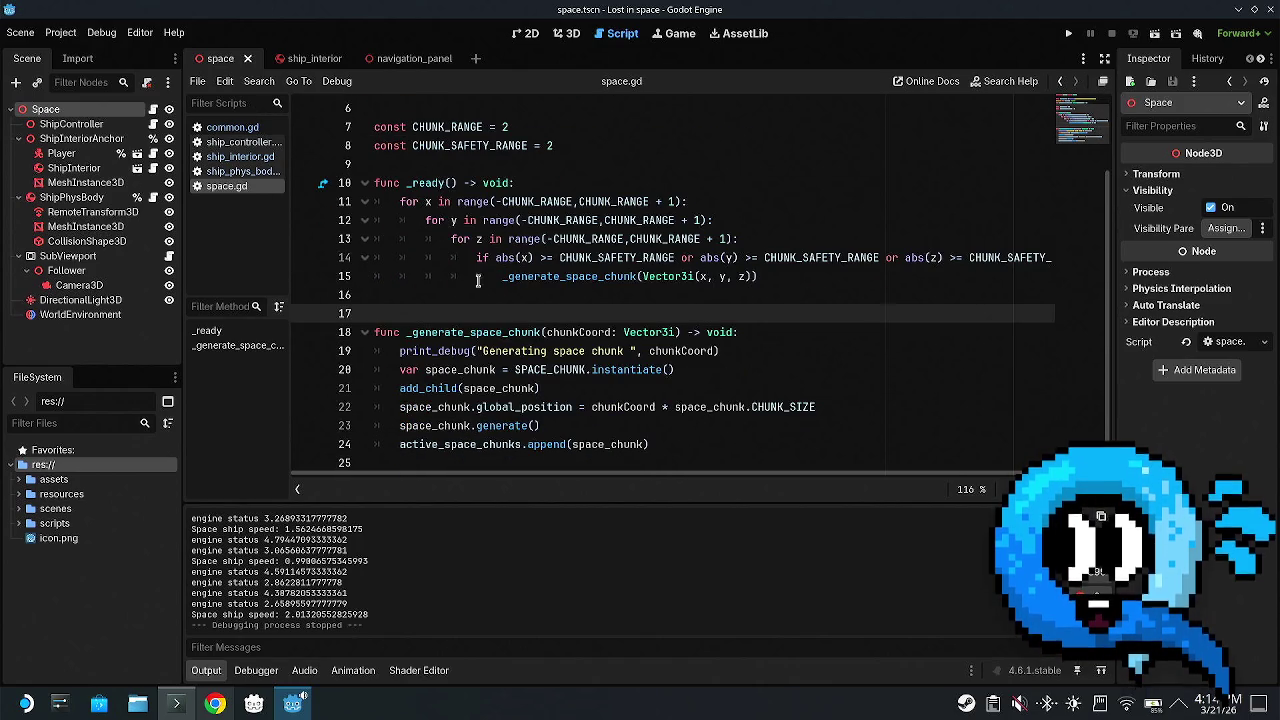
pyautogui.click(480, 278)
pyautogui.click(500, 315)
pyautogui.click(600, 298)
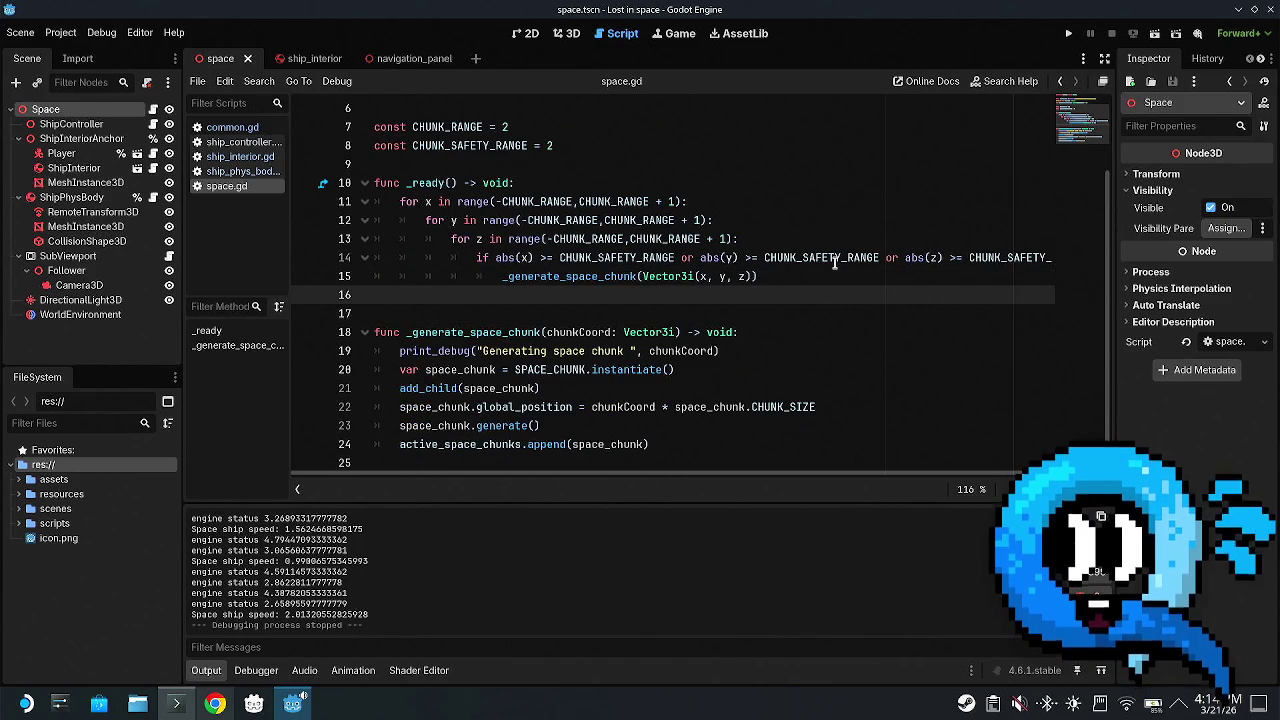
pyautogui.moveTo(835, 262)
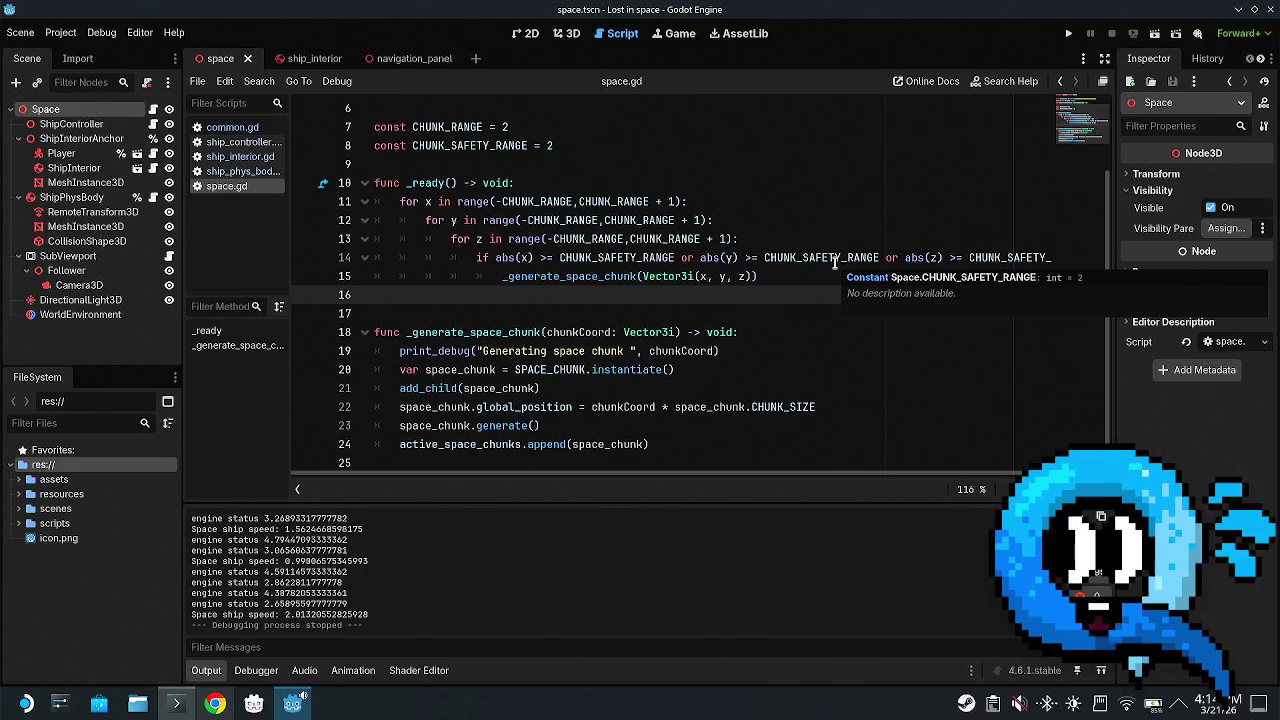
# - Add a _physics_process() -> void: function with a pass body below _ready
pyautogui.press('Return')
pyautogui.press('Return')
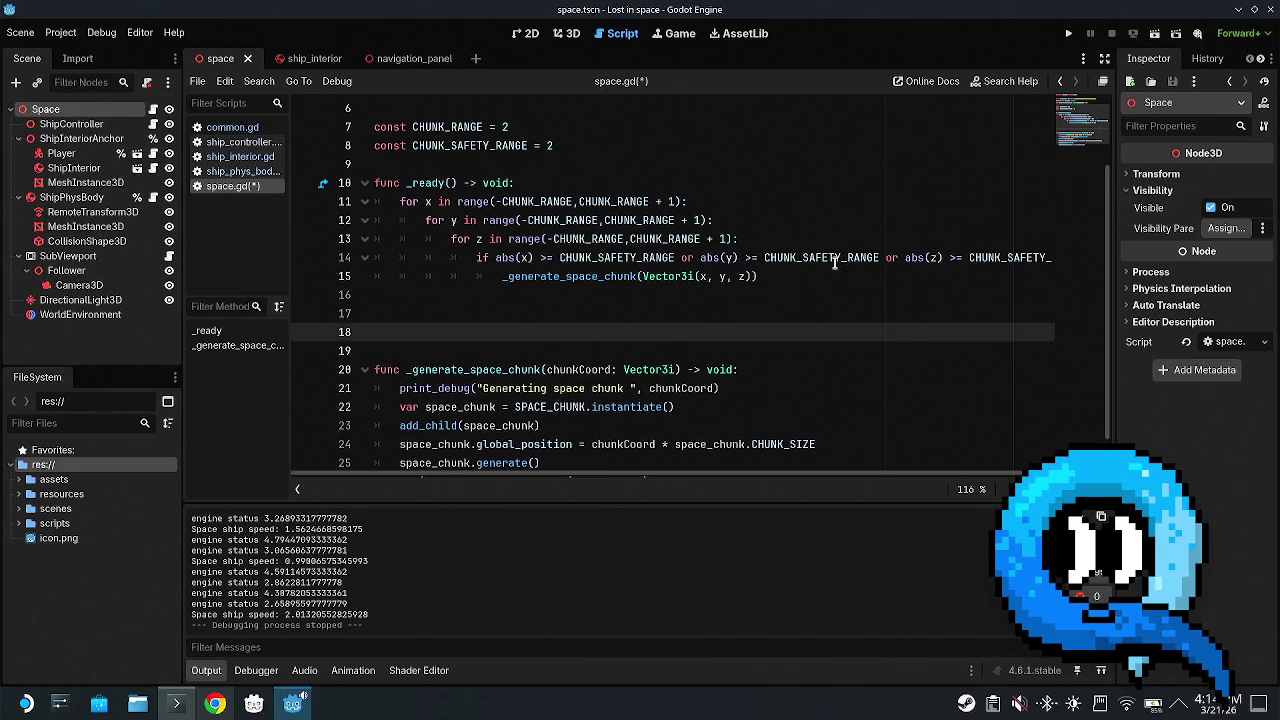
pyautogui.press('Up')
pyautogui.press('Return')
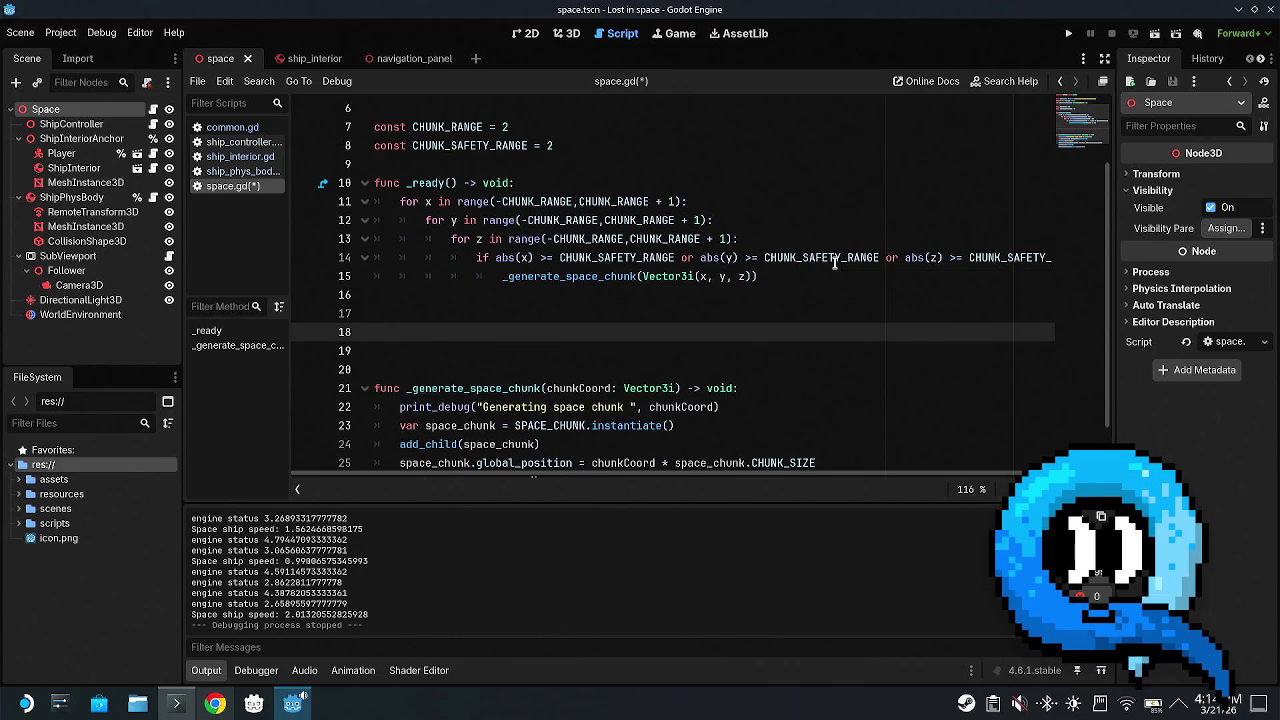
pyautogui.write('func _process() -> ')
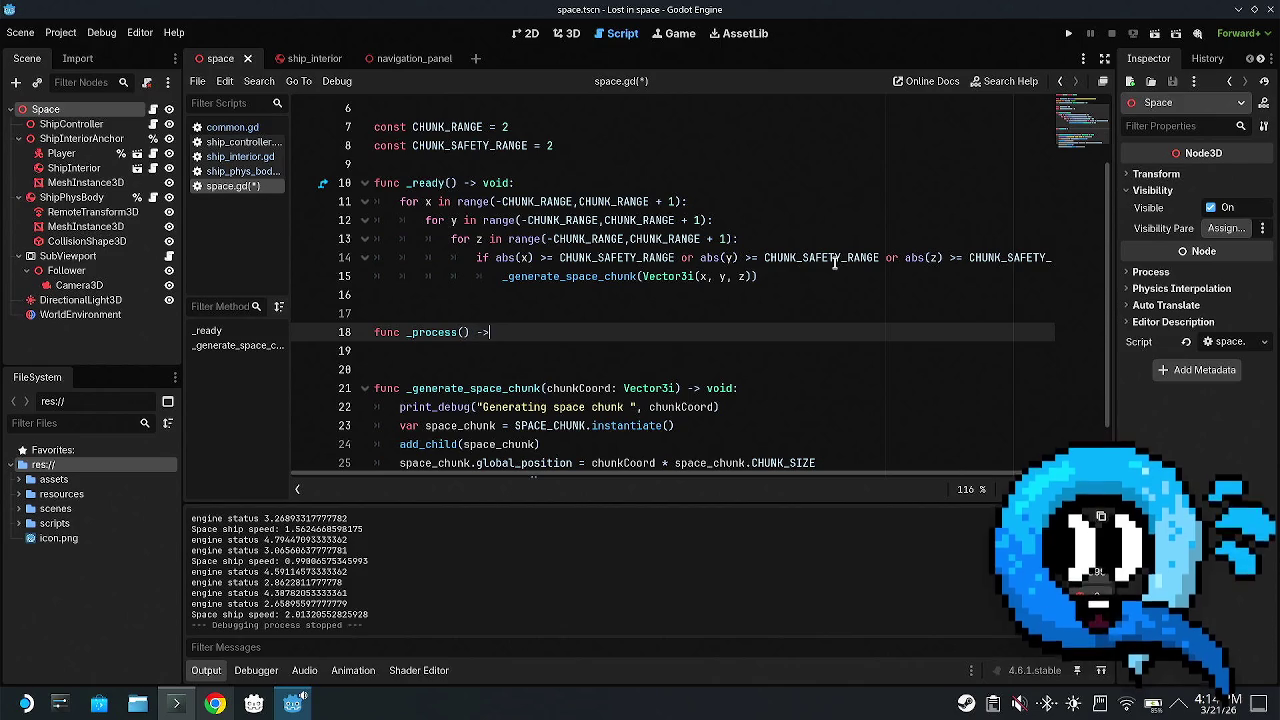
pyautogui.write('void:')
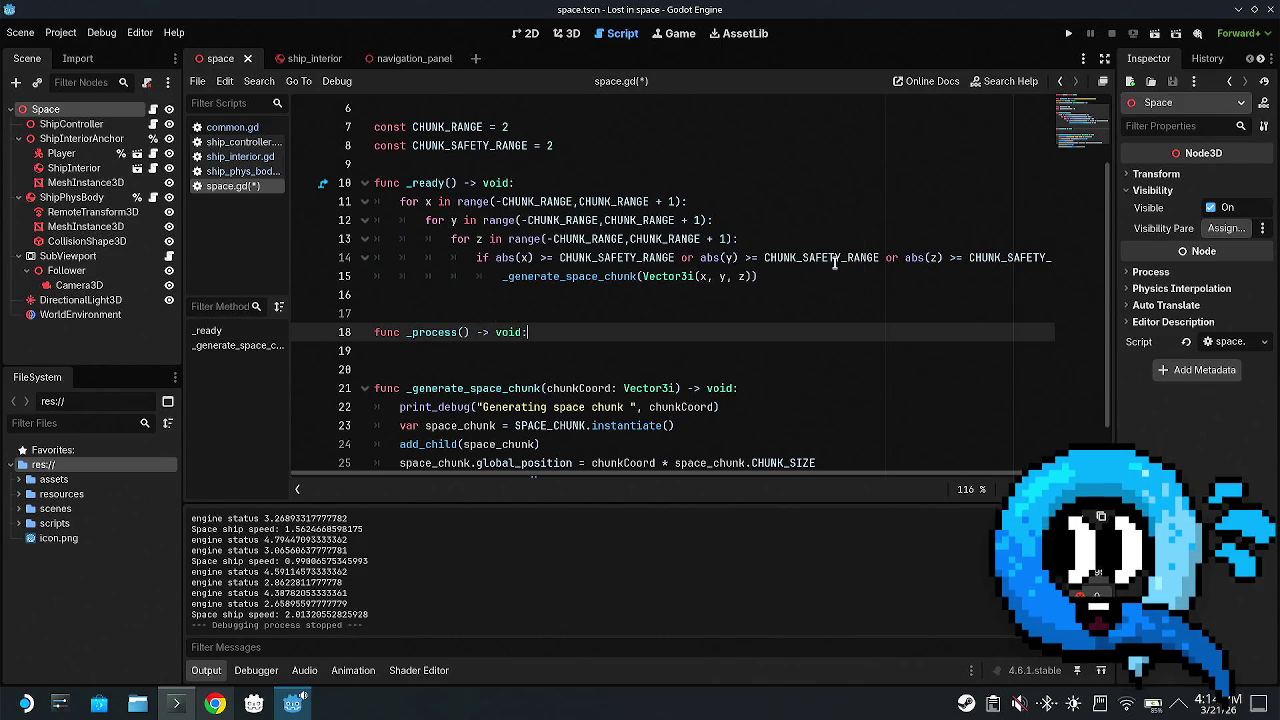
pyautogui.press('Return')
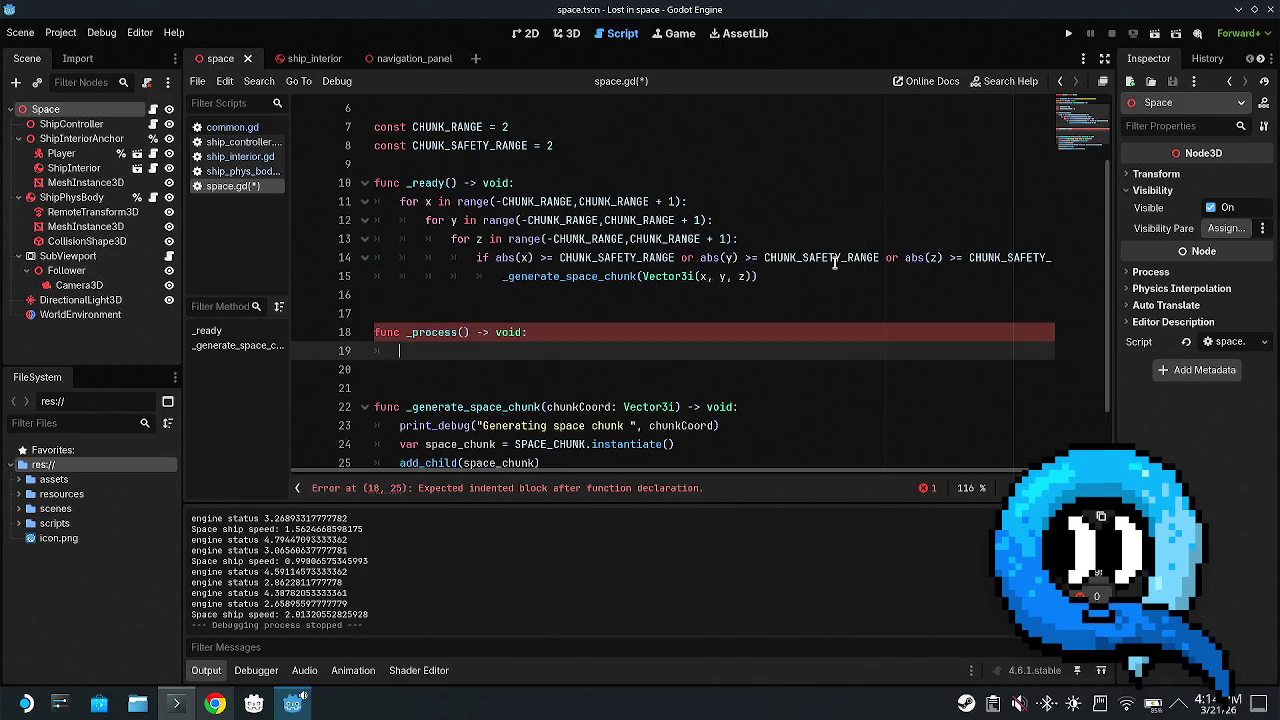
pyautogui.press('Up')
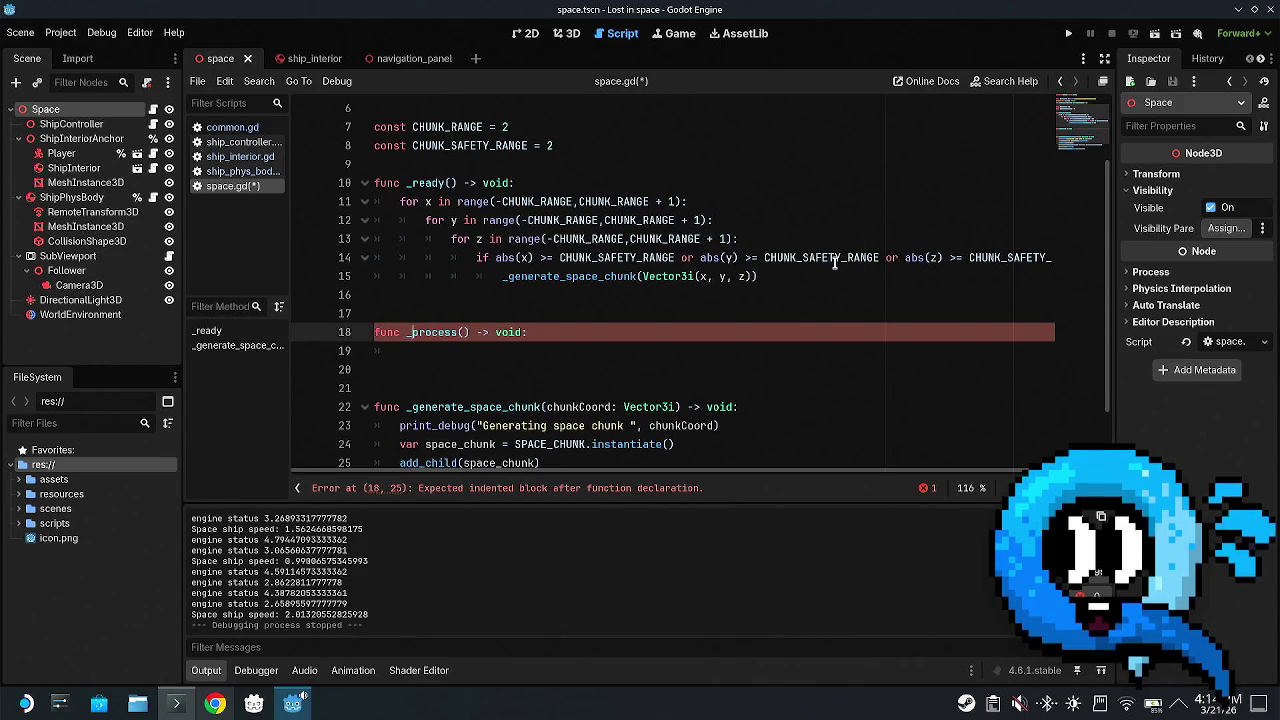
pyautogui.write('physics_')
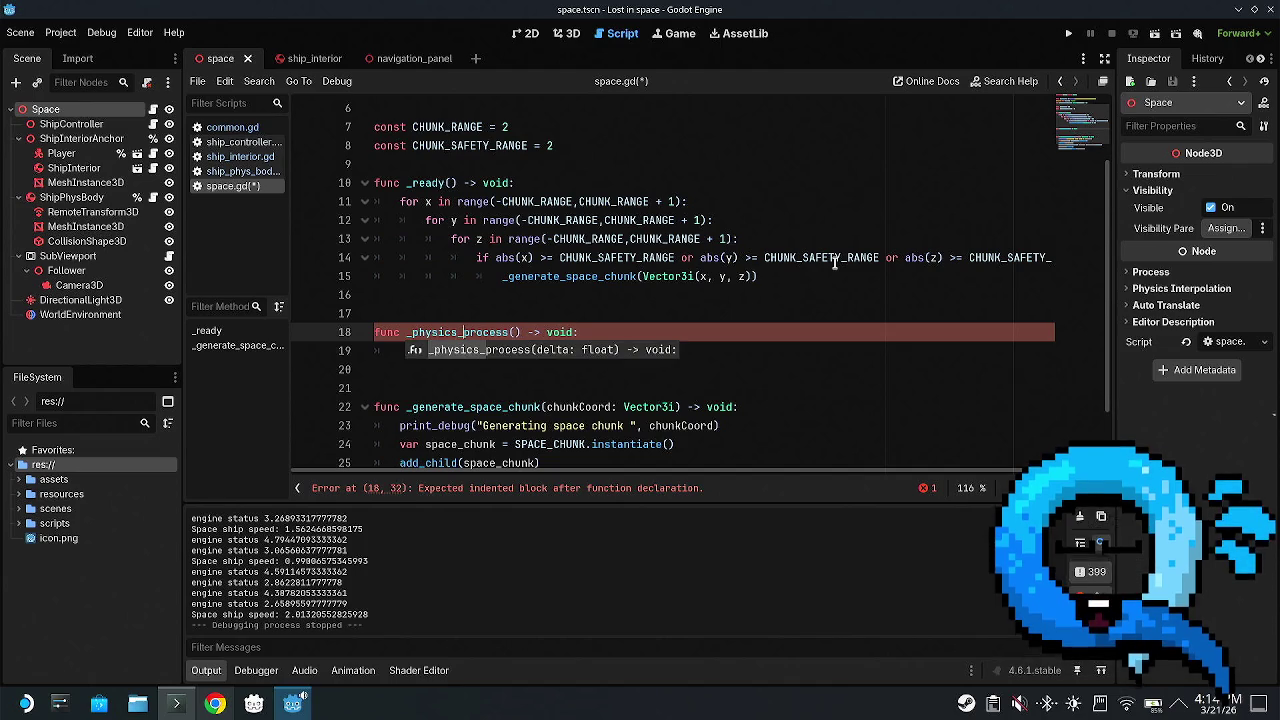
pyautogui.press('Escape')
pyautogui.press('Down')
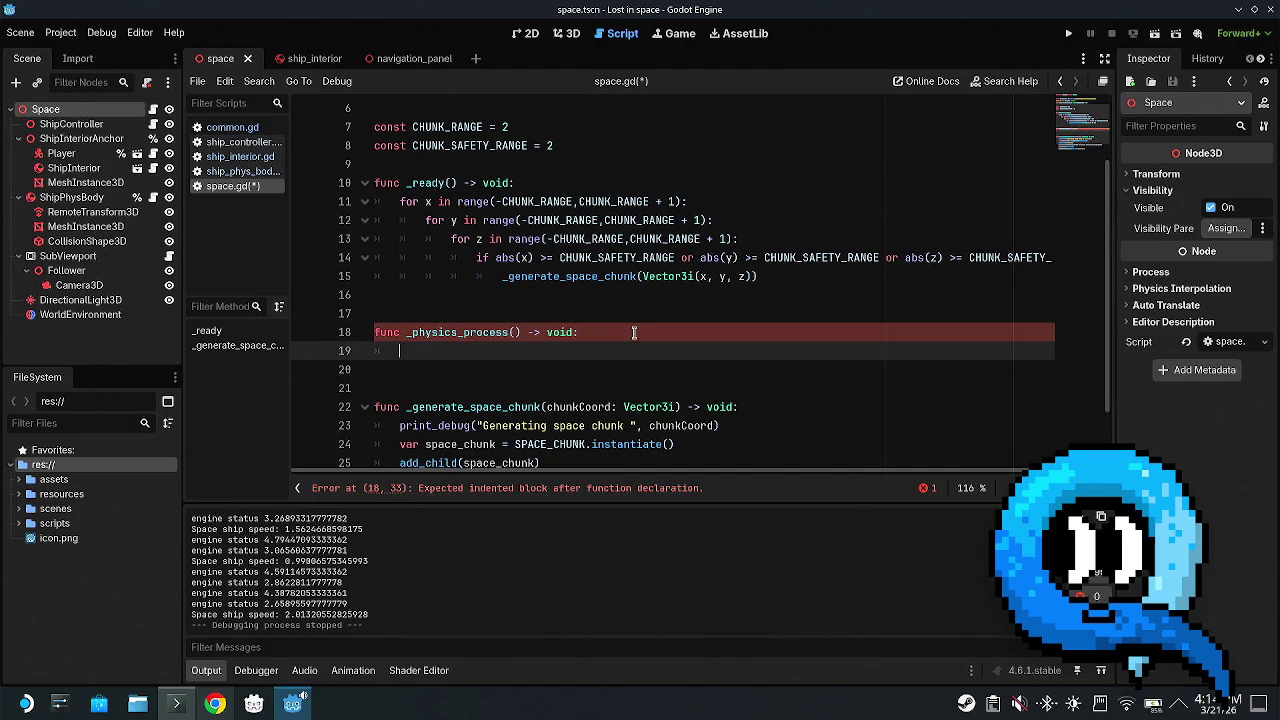
pyautogui.write('ass')
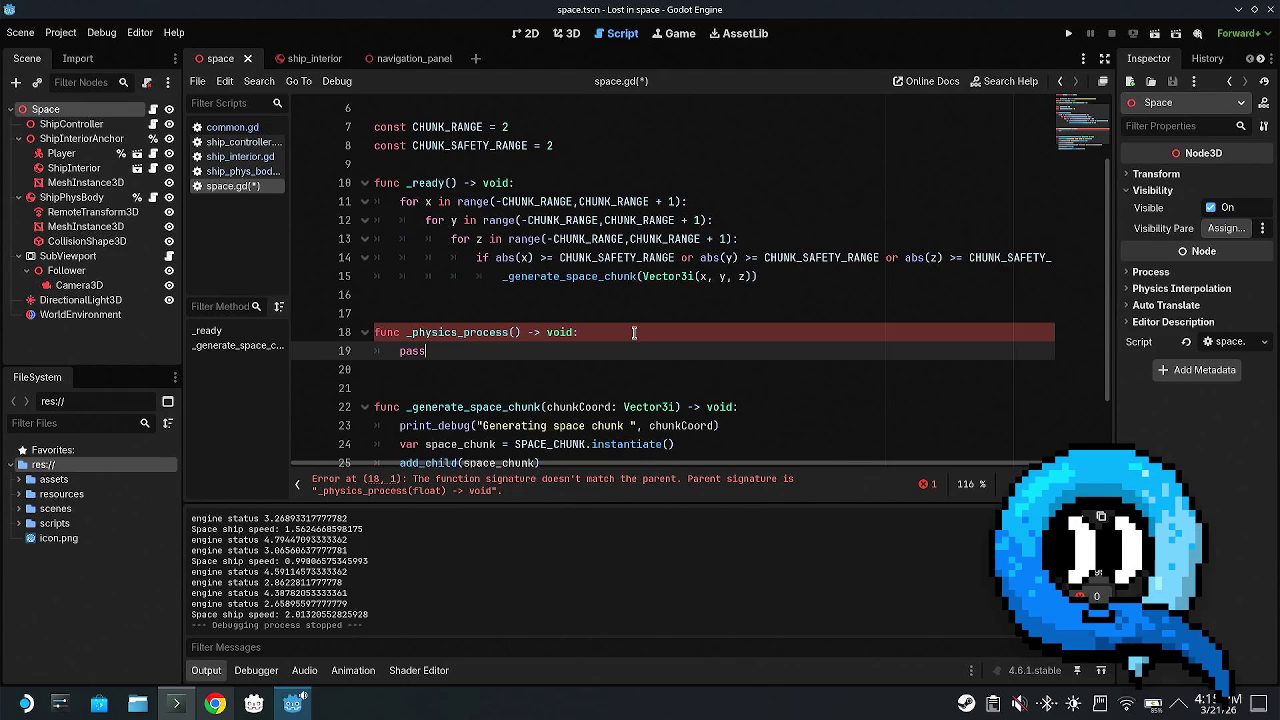
# - Give _physics_process the _delta parameter and save space.gd
pyautogui.click(517, 332)
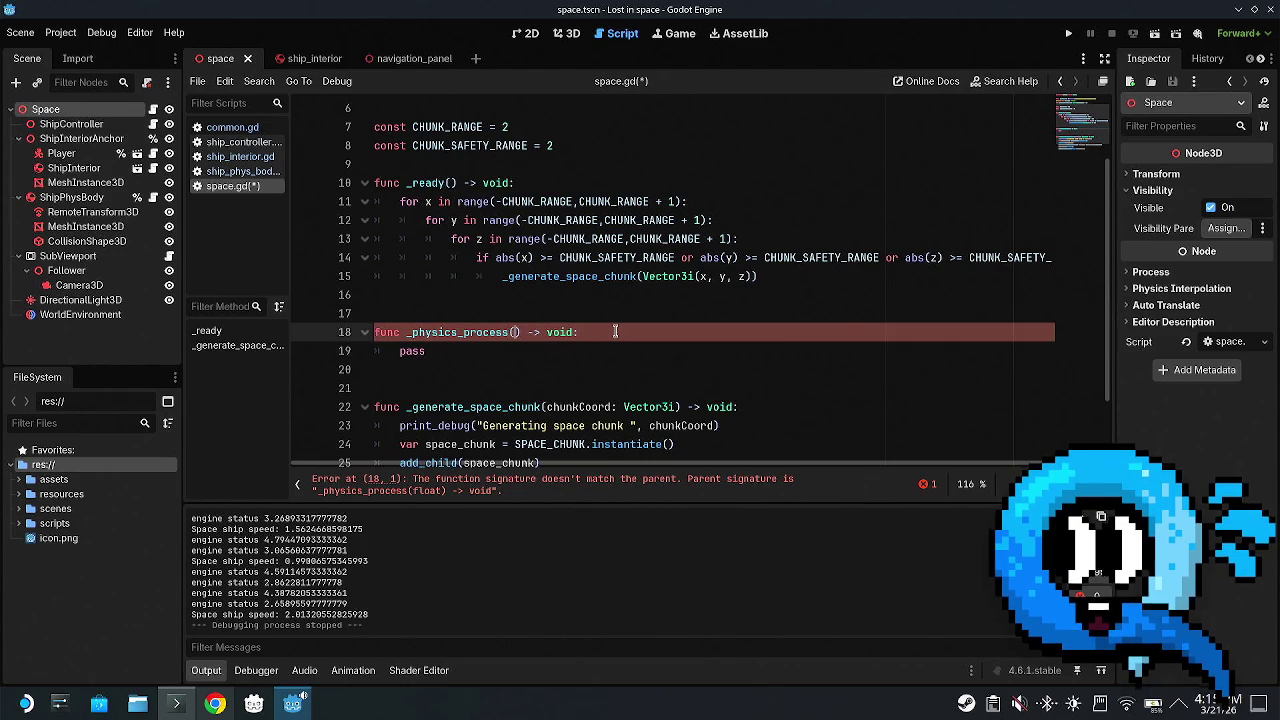
pyautogui.write('_delta')
pyautogui.hotkey('ctrl', 's')
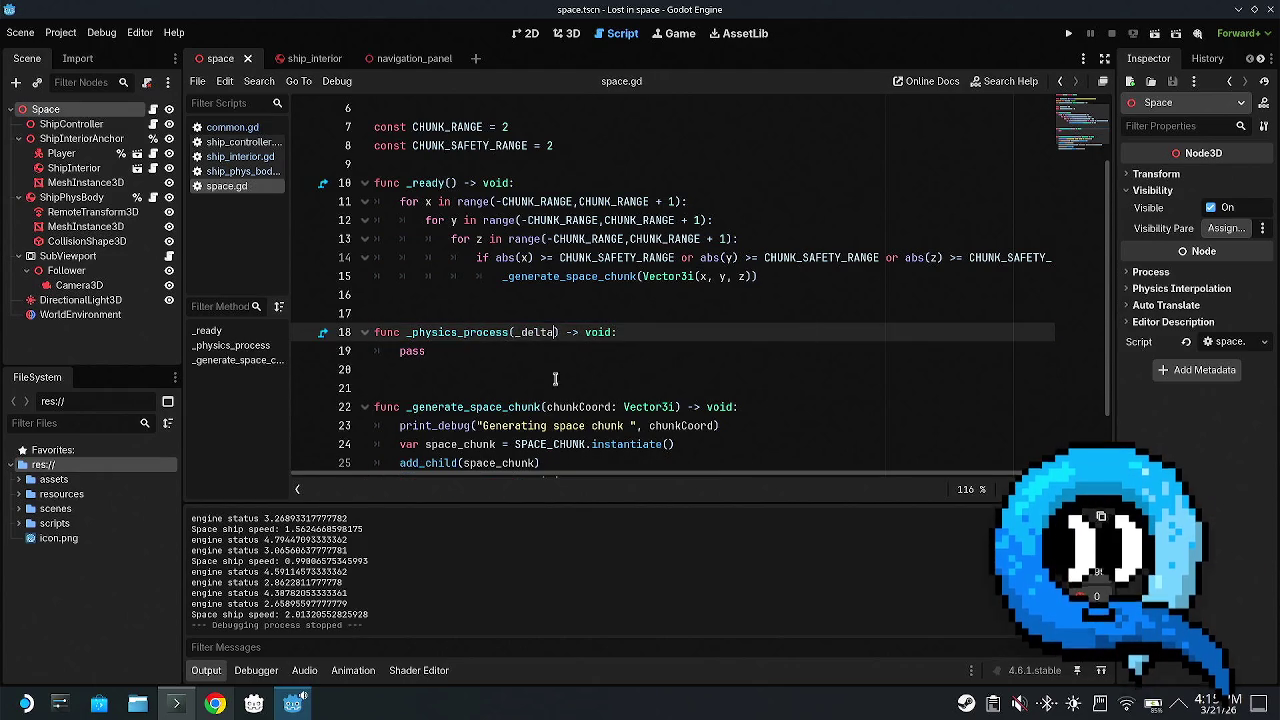
pyautogui.click(450, 351)
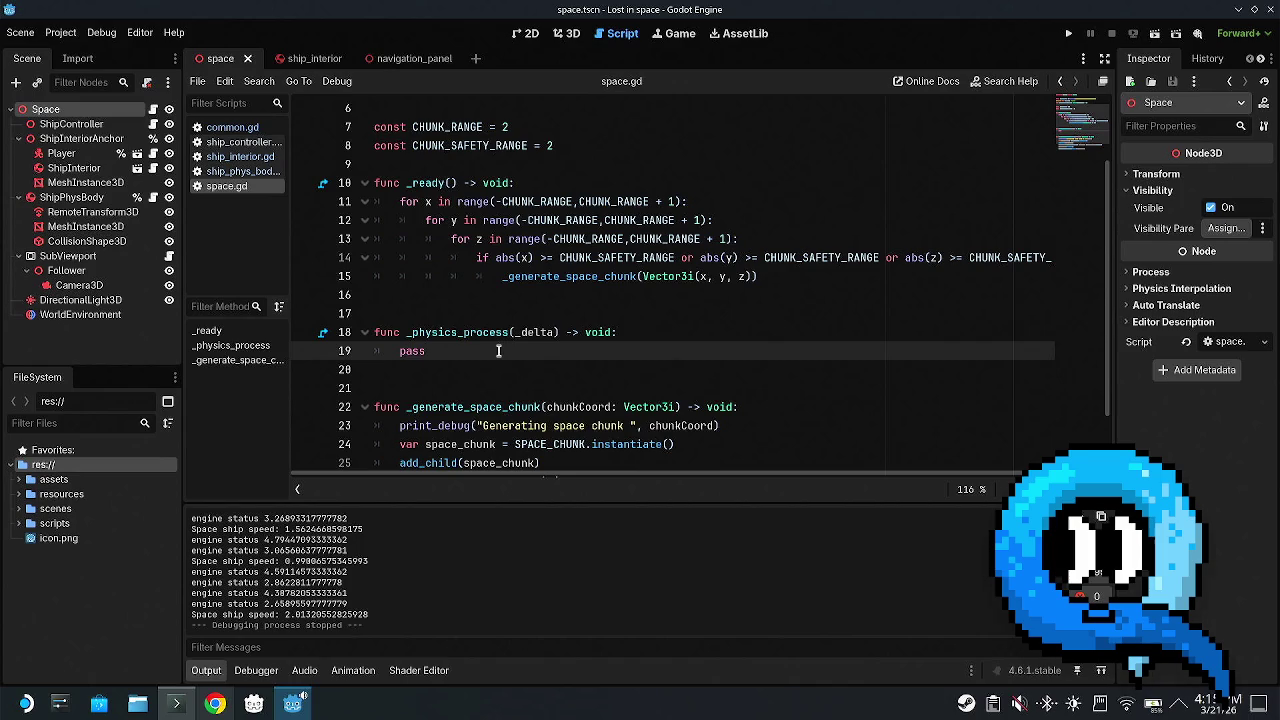
pyautogui.click(642, 332)
pyautogui.scroll(2, 642, 332)
pyautogui.scroll(-2, 641, 326)
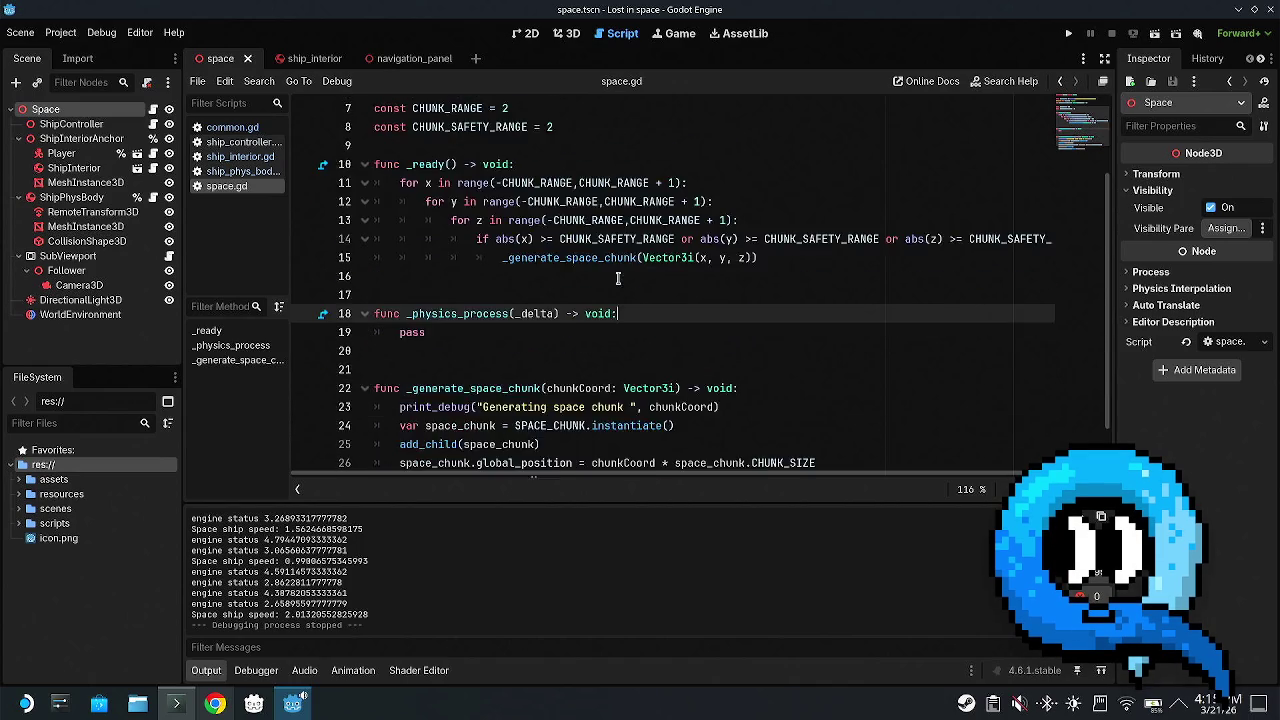
pyautogui.scroll(2, 640, 320)
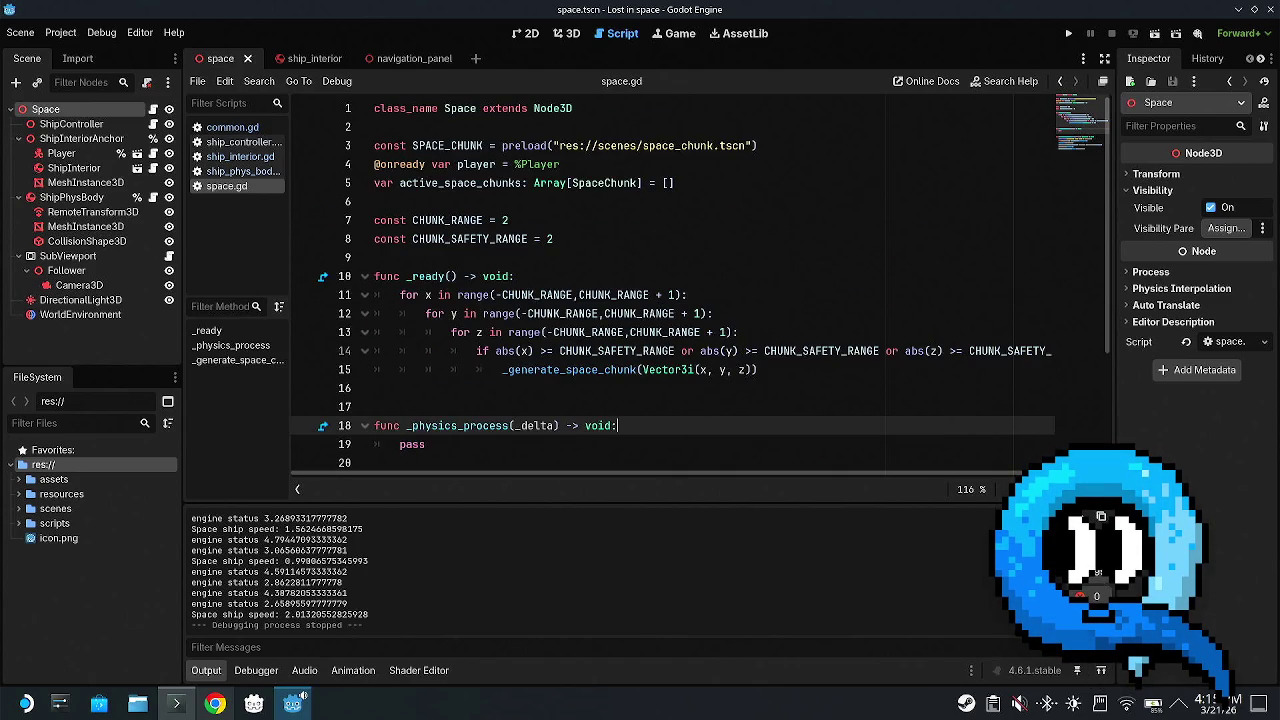
# - Hide the output log, retype the pass body, save, and open the space_chunk scene
pyautogui.click(206, 670)
pyautogui.click(544, 443)
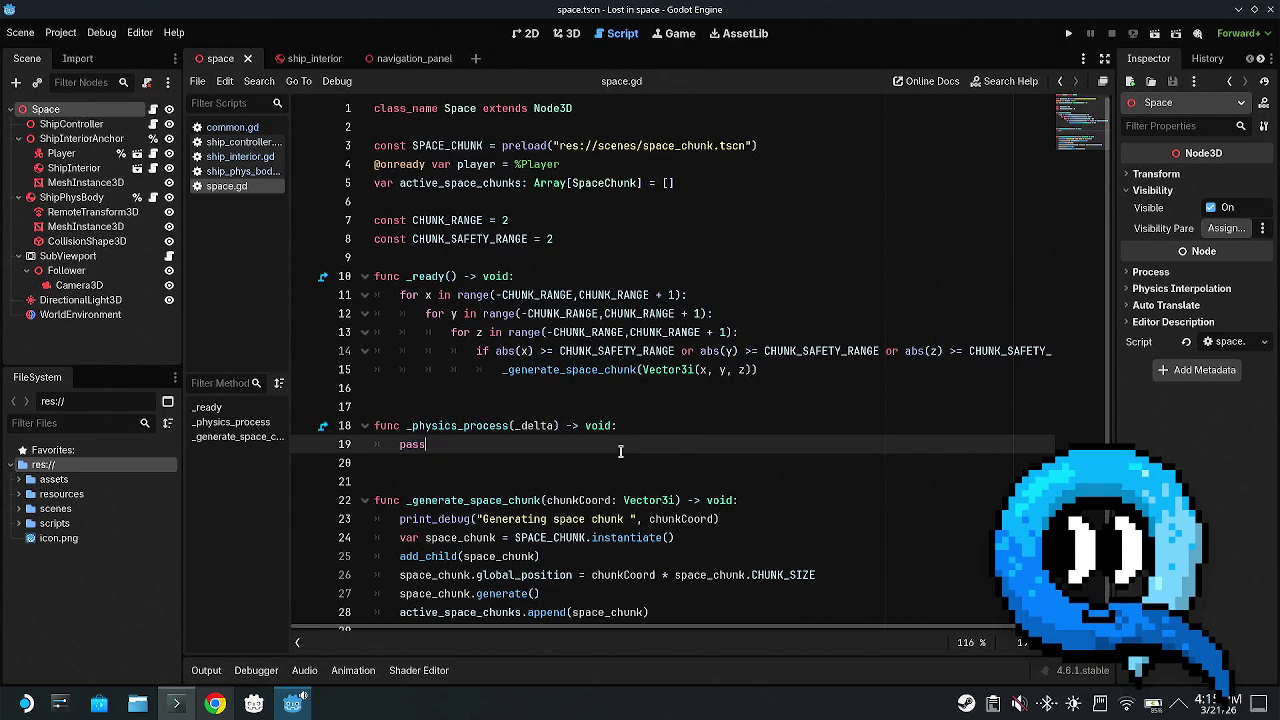
pyautogui.scroll(-1, 544, 439)
pyautogui.scroll(1, 544, 440)
pyautogui.press('BackSpace')
pyautogui.press('BackSpace')
pyautogui.press('BackSpace')
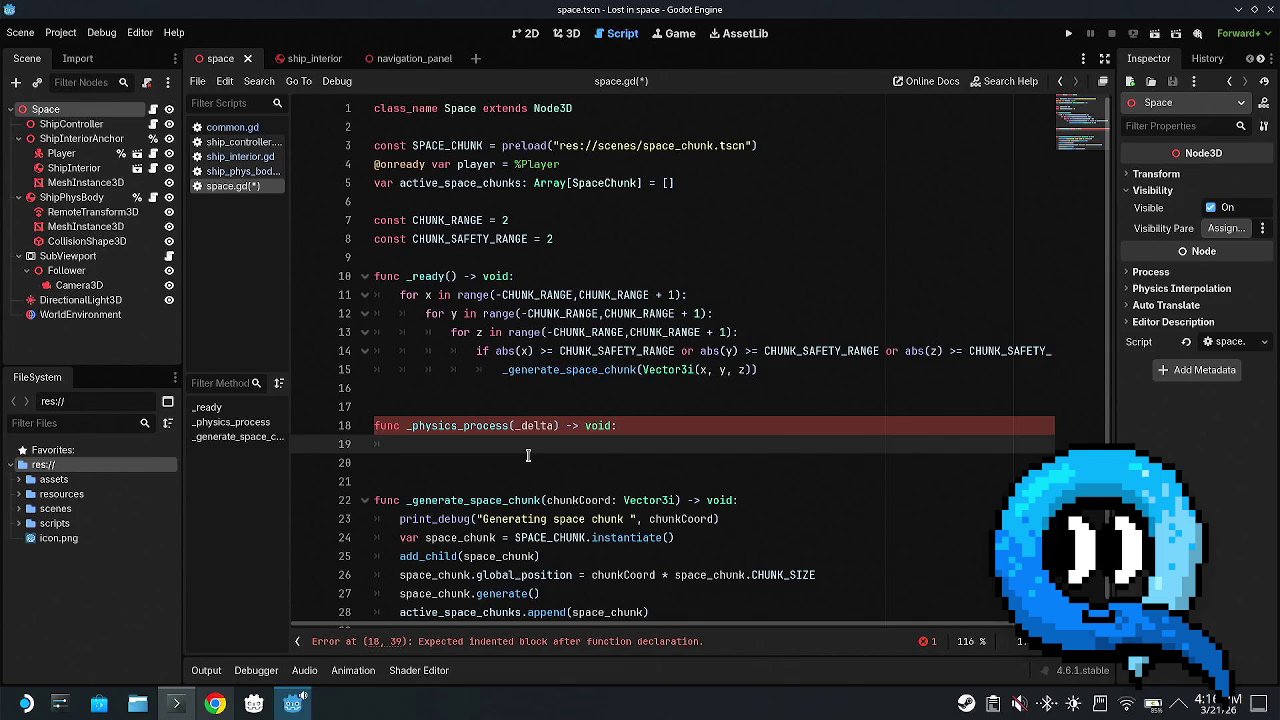
pyautogui.write('pass')
pyautogui.hotkey('ctrl', 's')
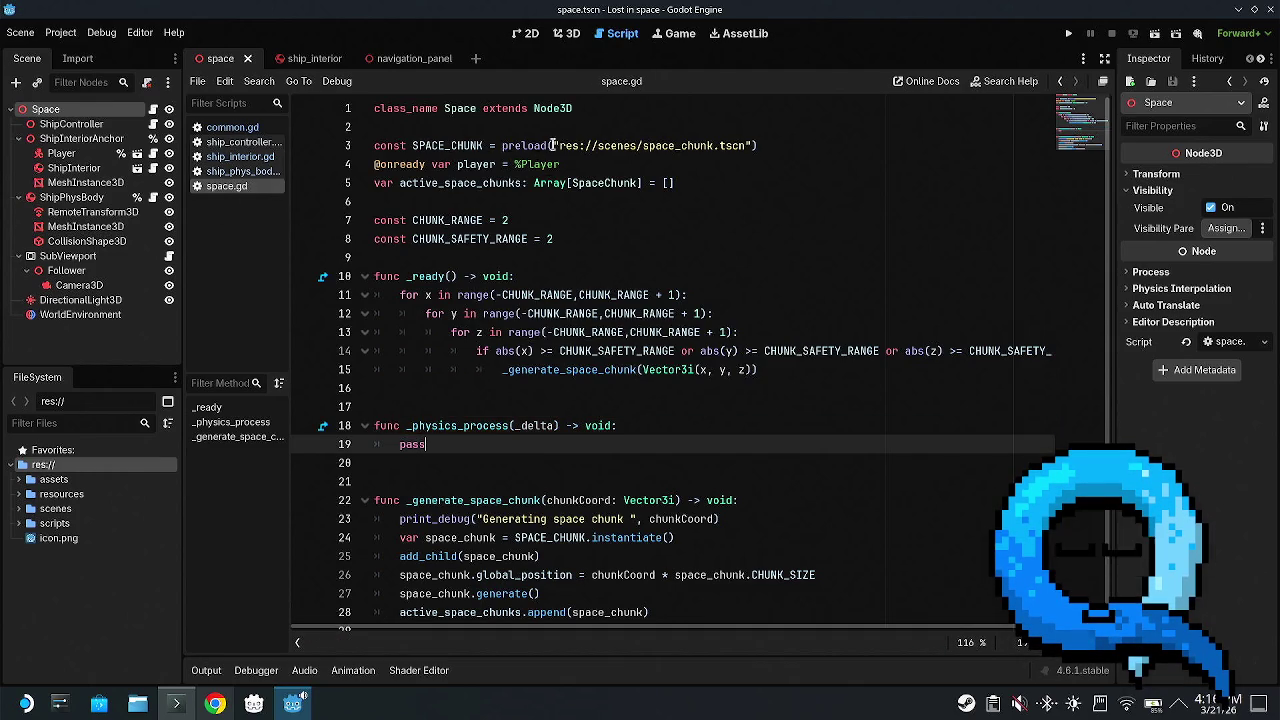
pyautogui.keyDown('ctrl'); pyautogui.click(597, 146); pyautogui.keyUp('ctrl')
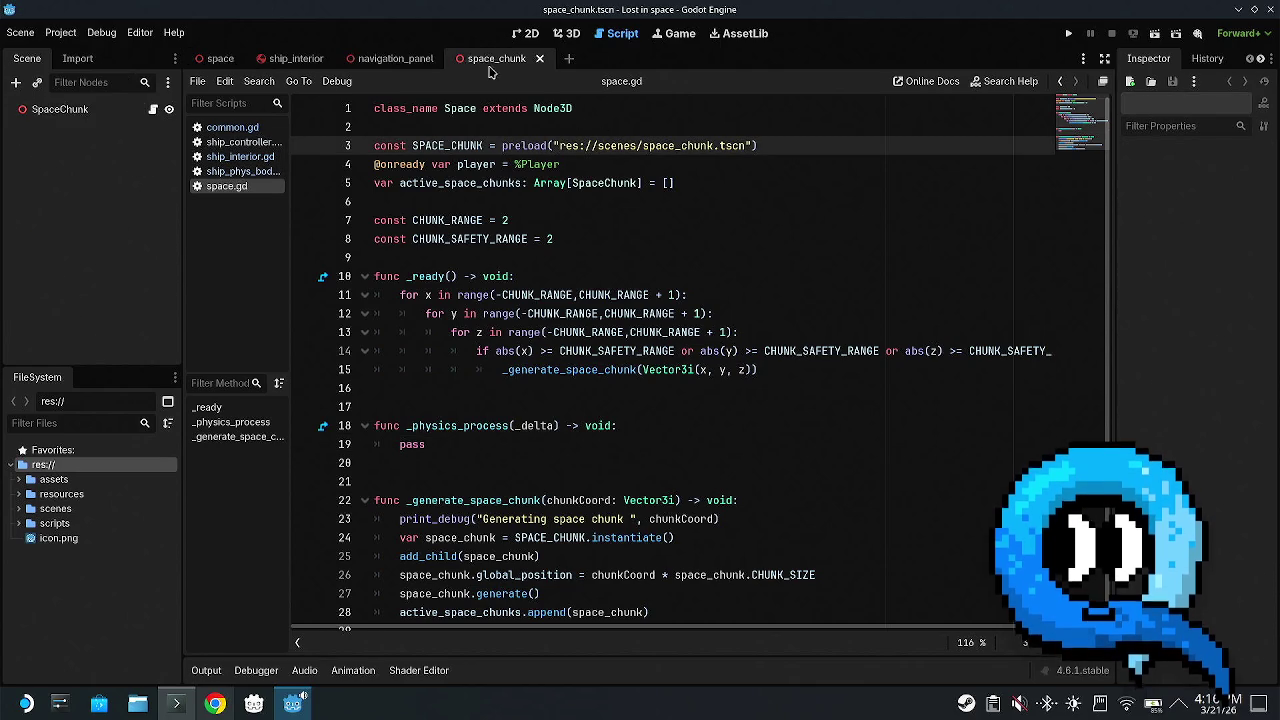
# - Open space_chunk.gd and add an x to the global_coords expression on line 17
pyautogui.click(153, 109)
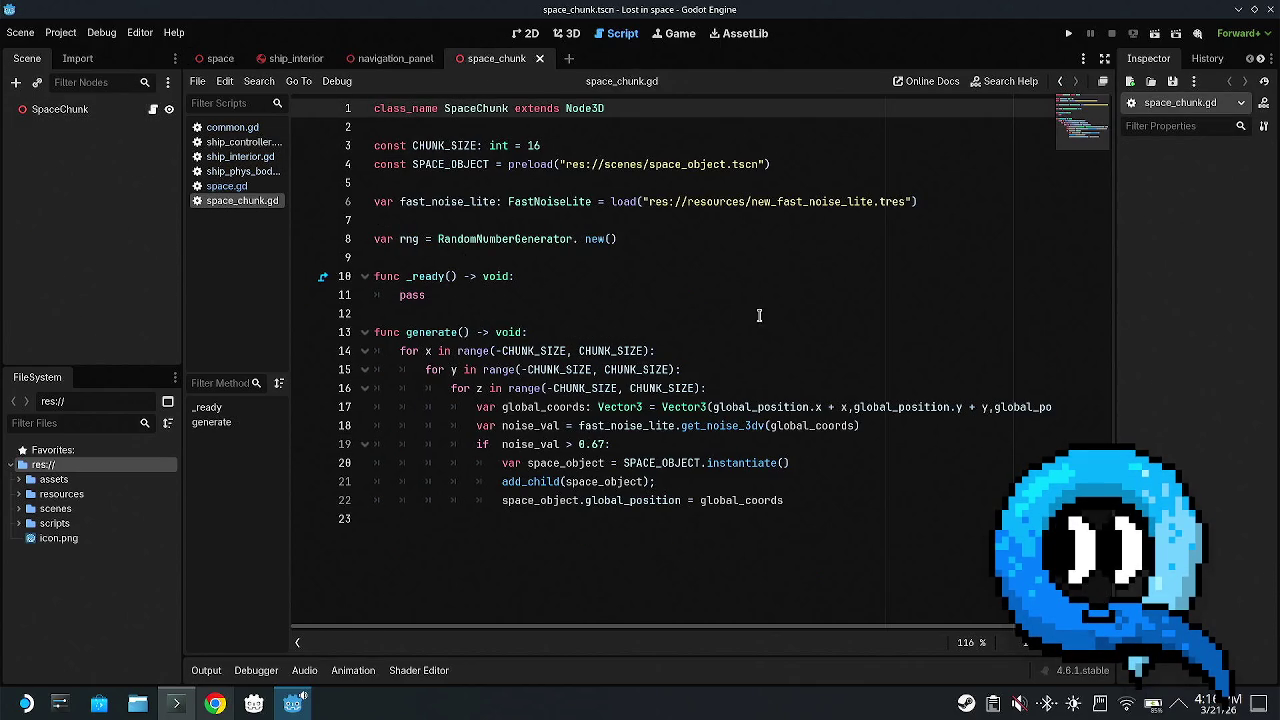
pyautogui.doubleClick(732, 406)
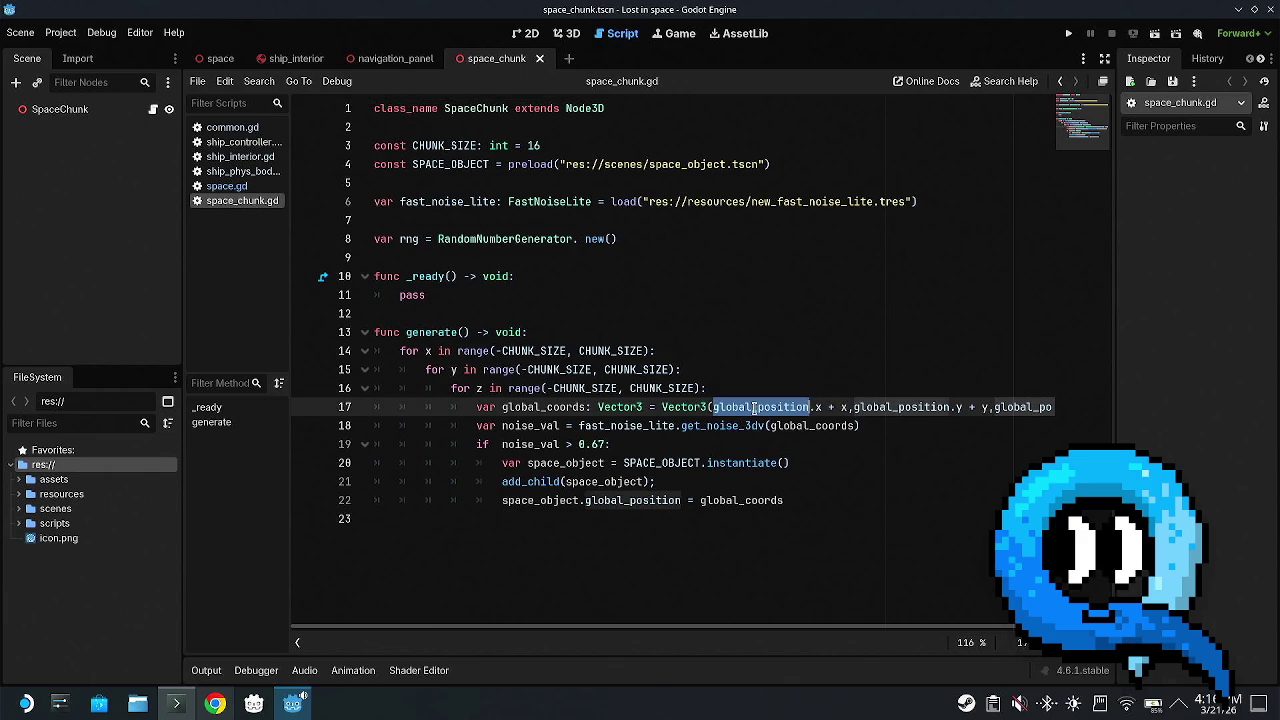
pyautogui.click(843, 407)
pyautogui.write('x')
# - Review the x, y, z loop lines and CHUNK_SIZE, then search the launcher for 'note' to find KWrite
pyautogui.click(808, 358)
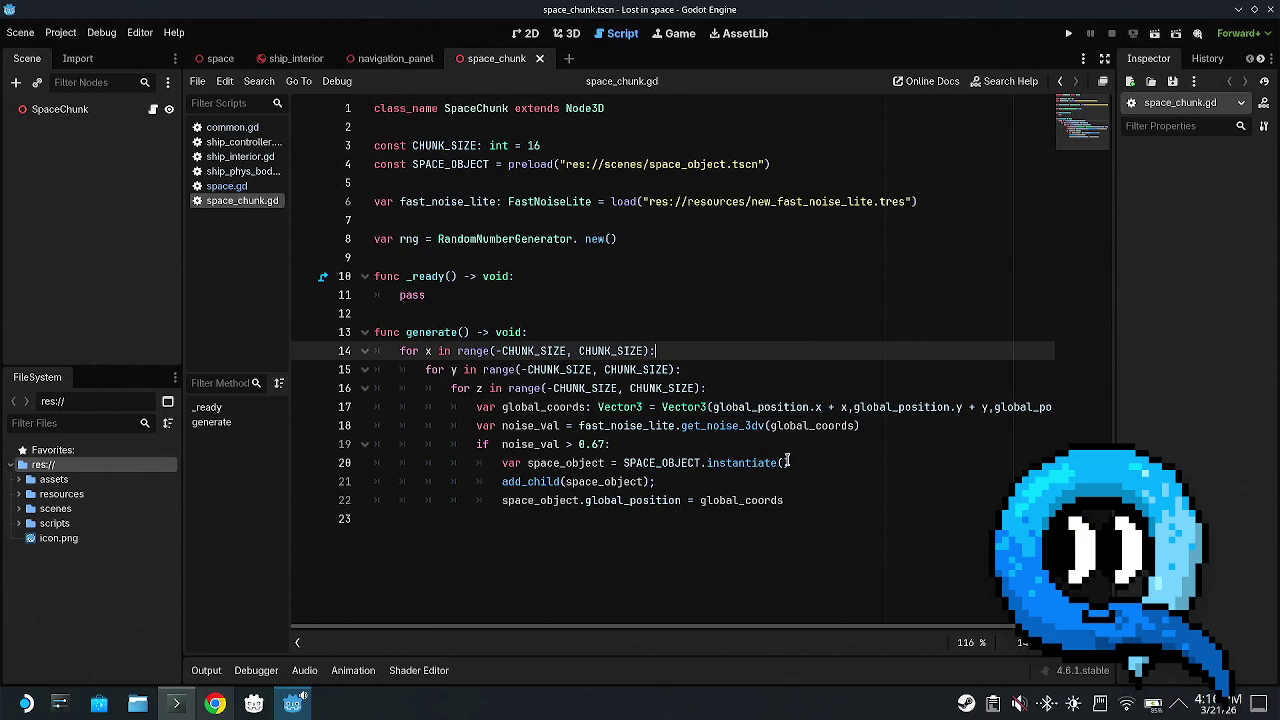
pyautogui.click(716, 373)
pyautogui.click(740, 391)
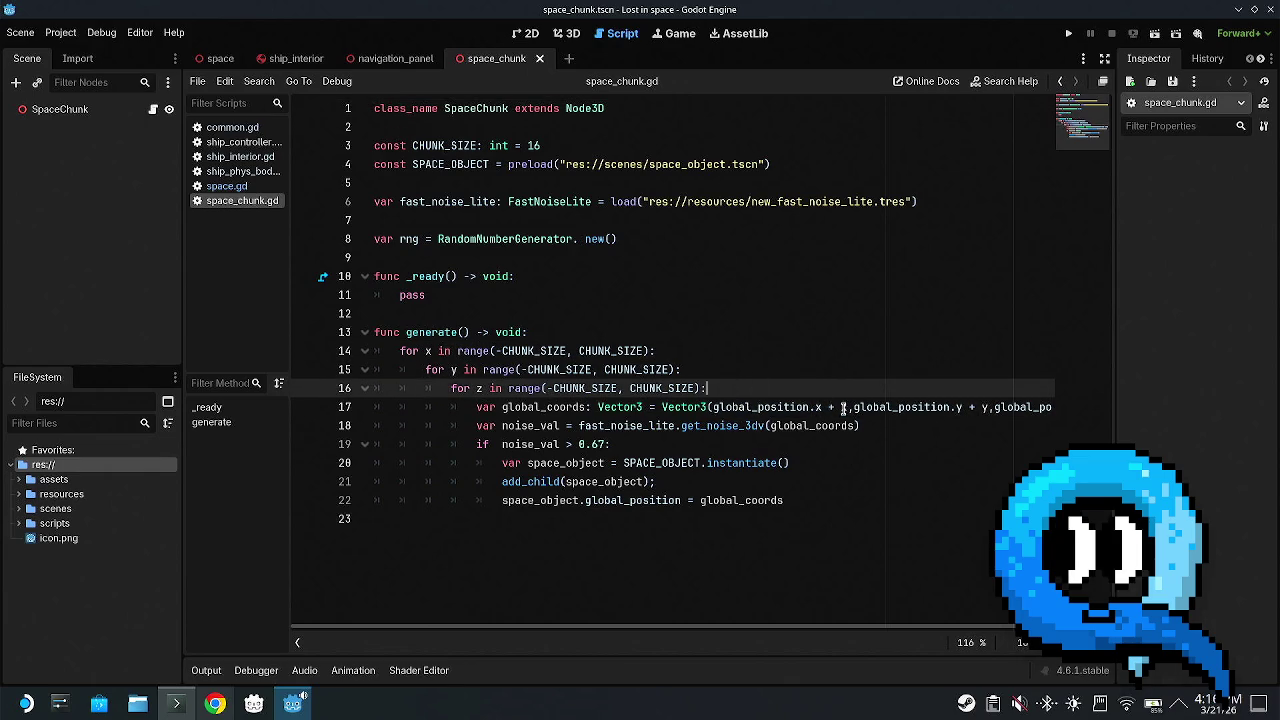
pyautogui.click(537, 407)
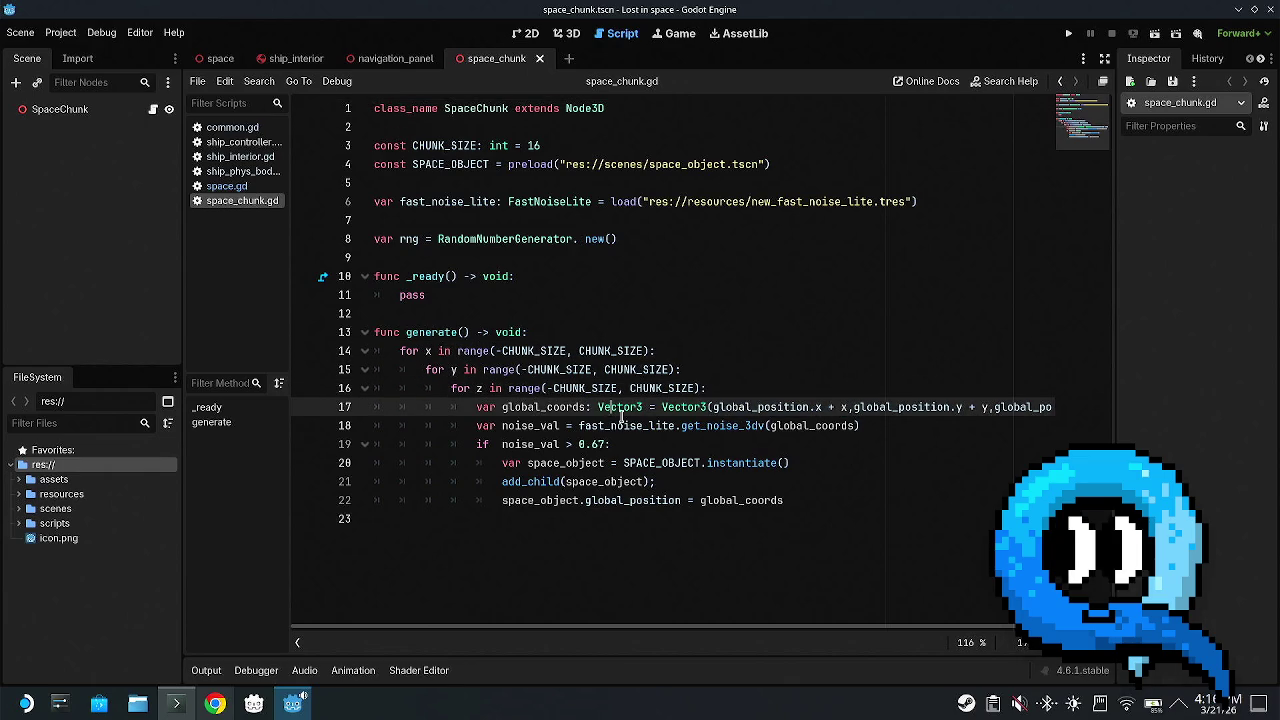
pyautogui.click(499, 390)
pyautogui.click(556, 354)
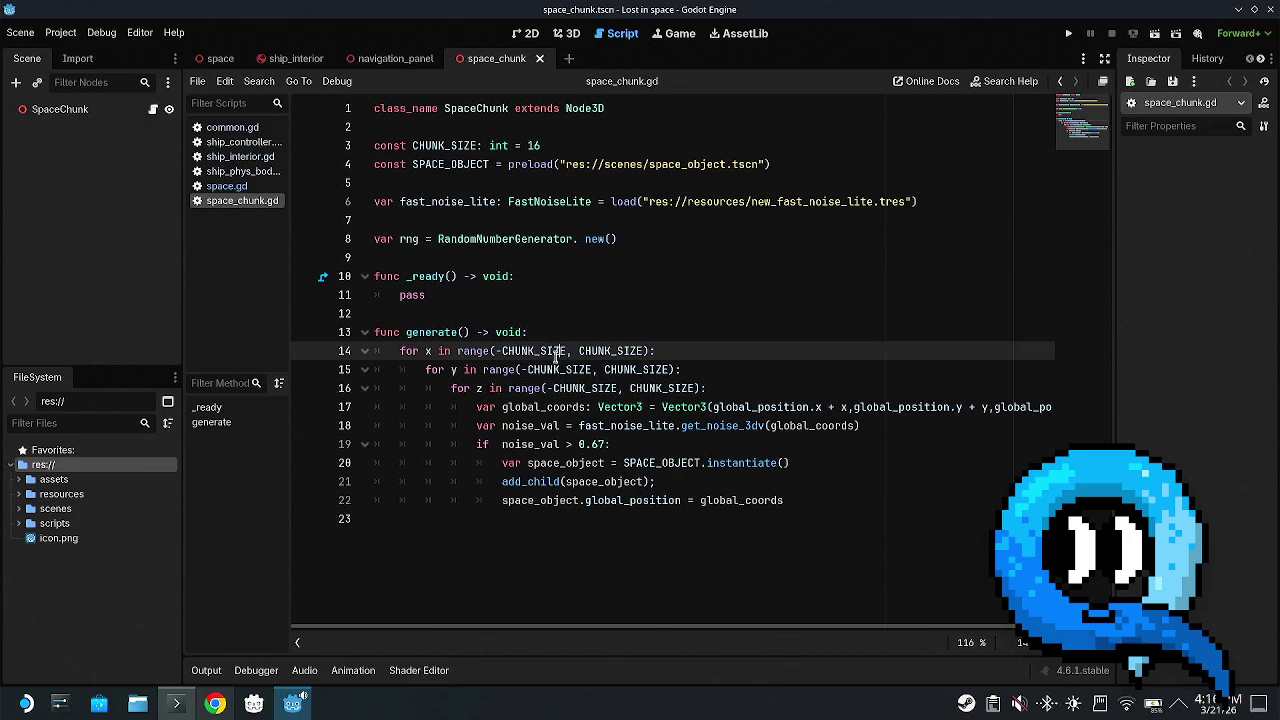
pyautogui.press('Up')
pyautogui.press('Up')
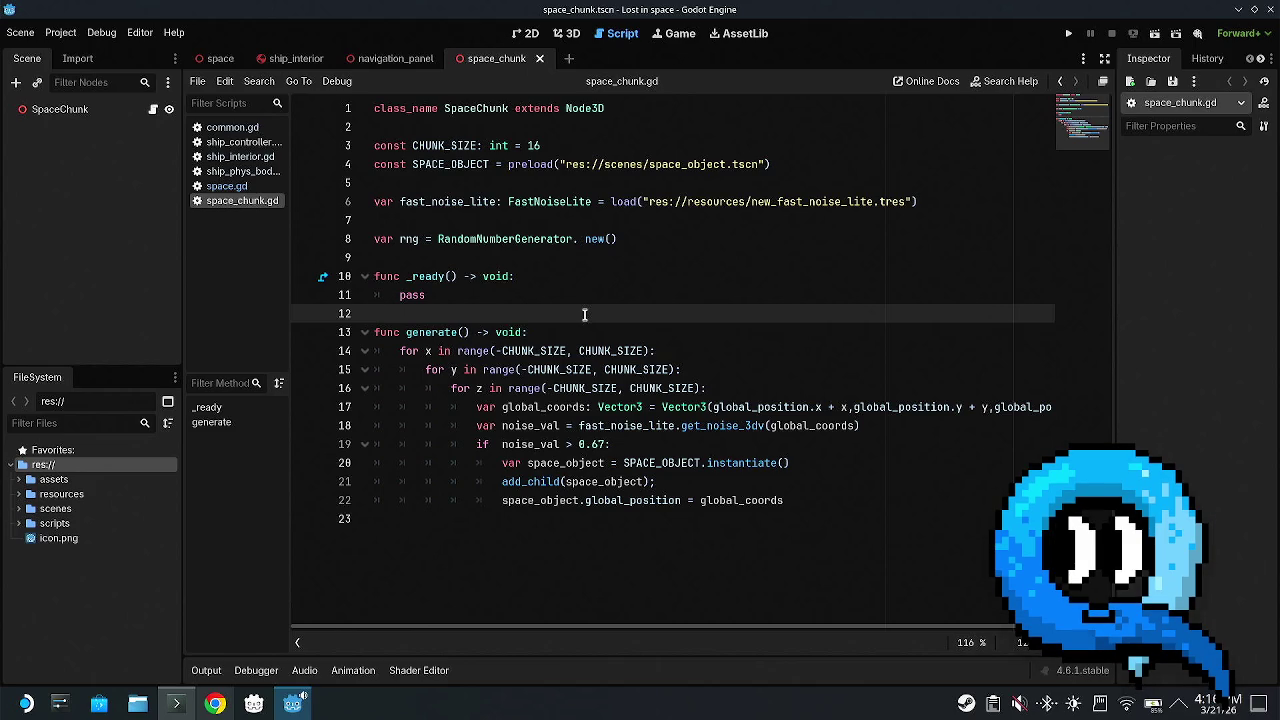
pyautogui.press('super')
pyautogui.write('note')
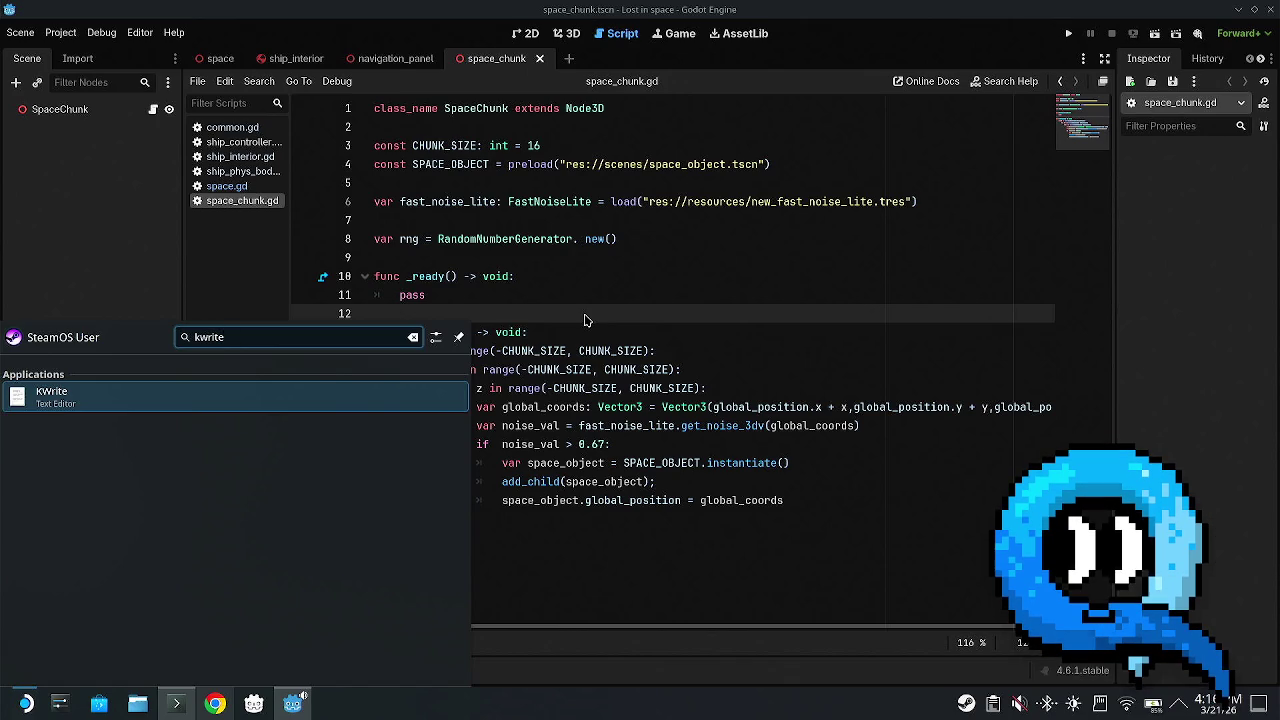
# - Launch KWrite, close it again, and switch Godot to the ship_interior scene
pyautogui.press('Return')
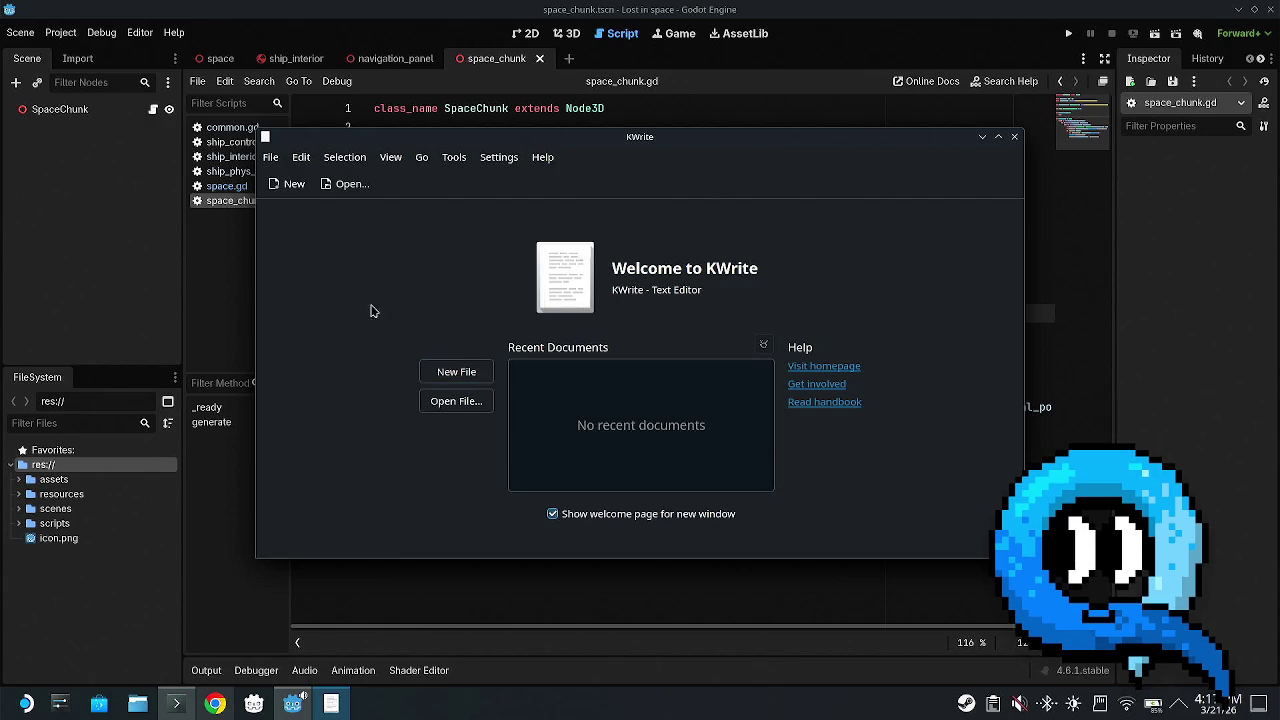
pyautogui.click(1014, 136)
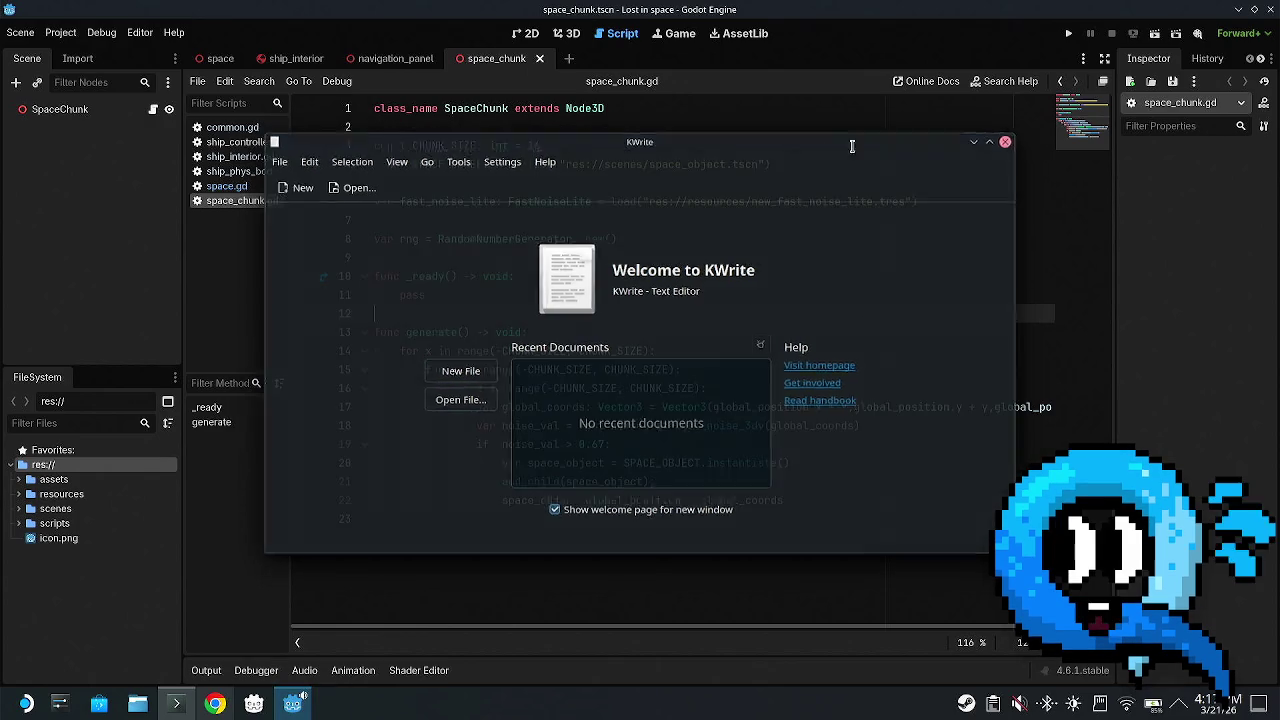
pyautogui.click(282, 57)
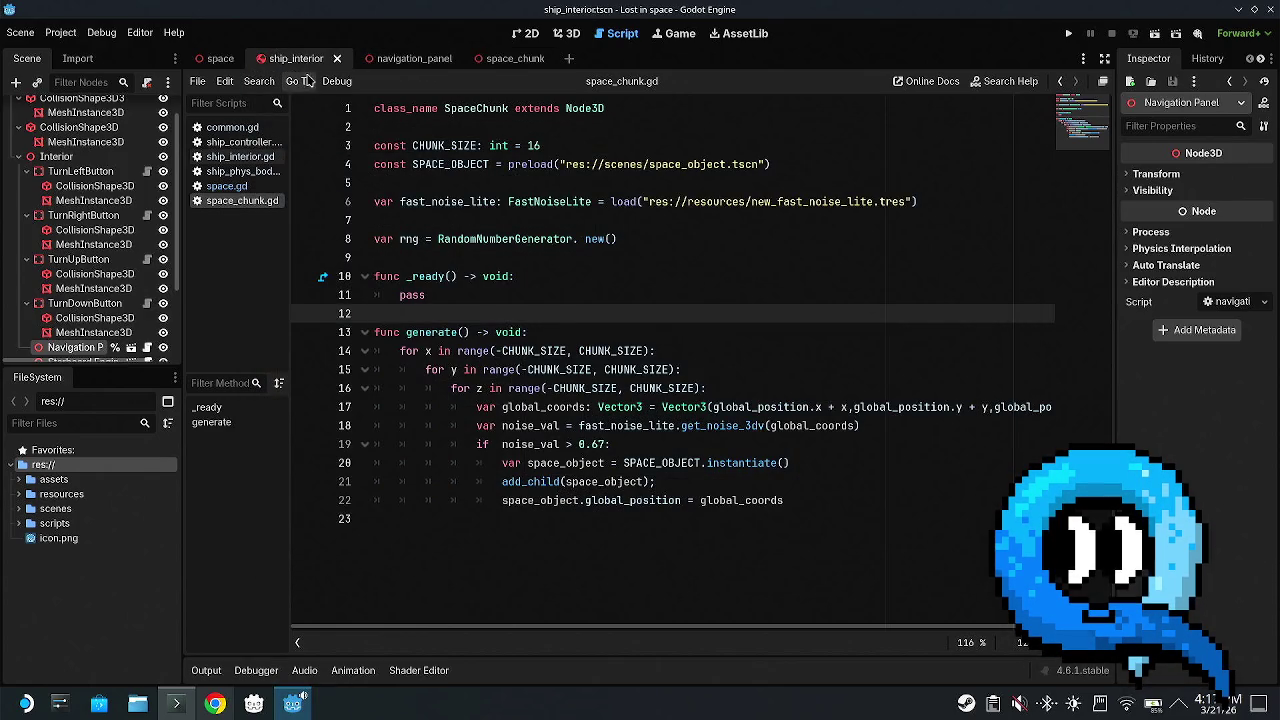
# - Write a trial player_chunk = player.global_position line inside space_chunk.gd's _ready
pyautogui.click(551, 272)
pyautogui.press('Return')
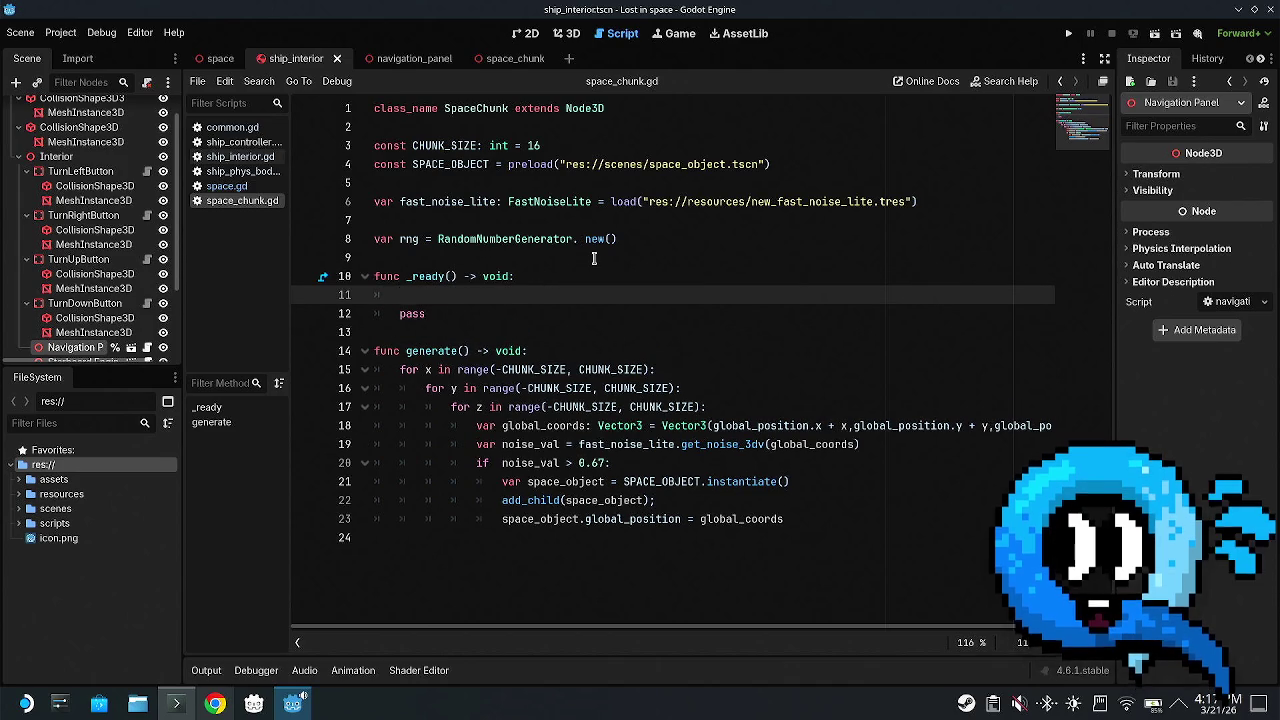
pyautogui.write('player')
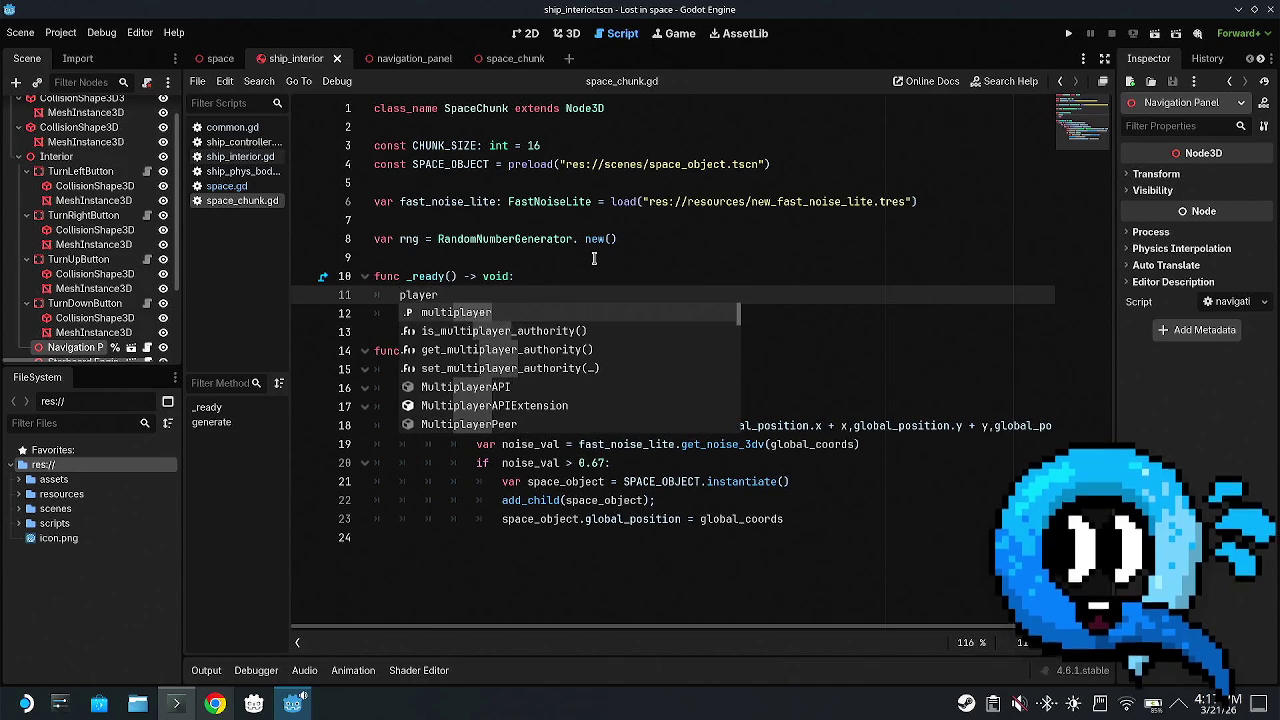
pyautogui.write('.glob')
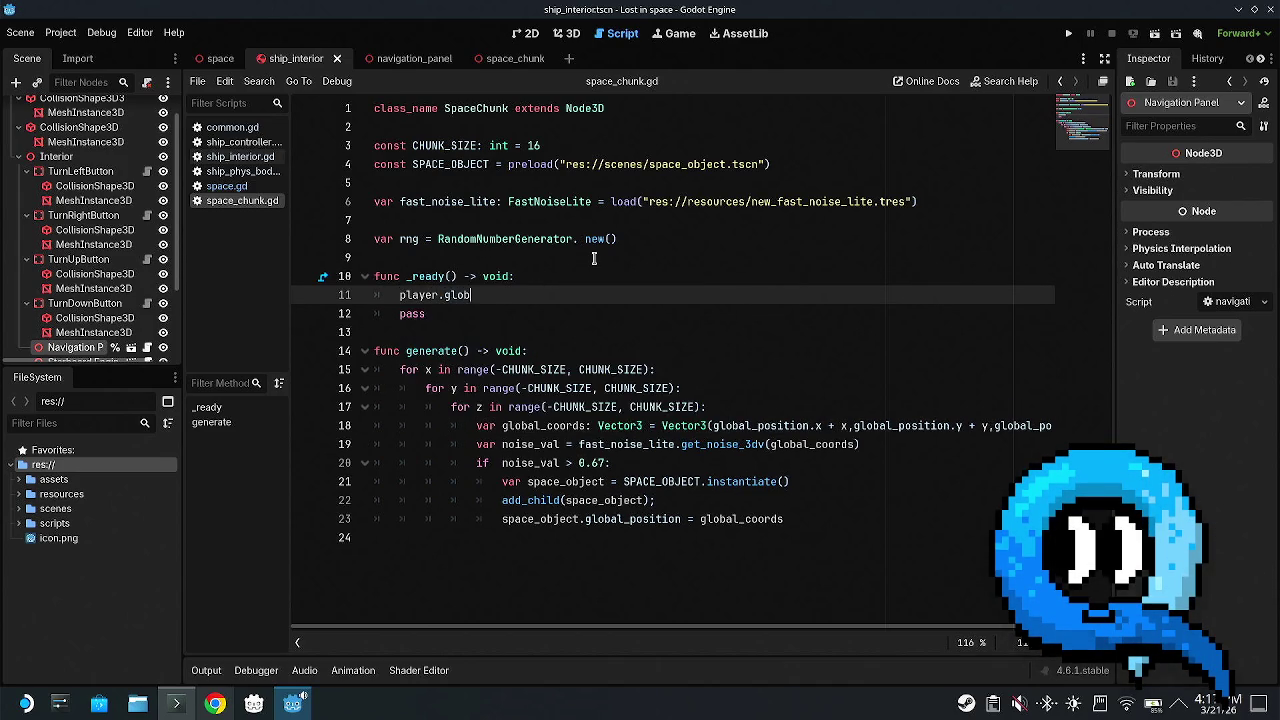
pyautogui.press('BackSpace')
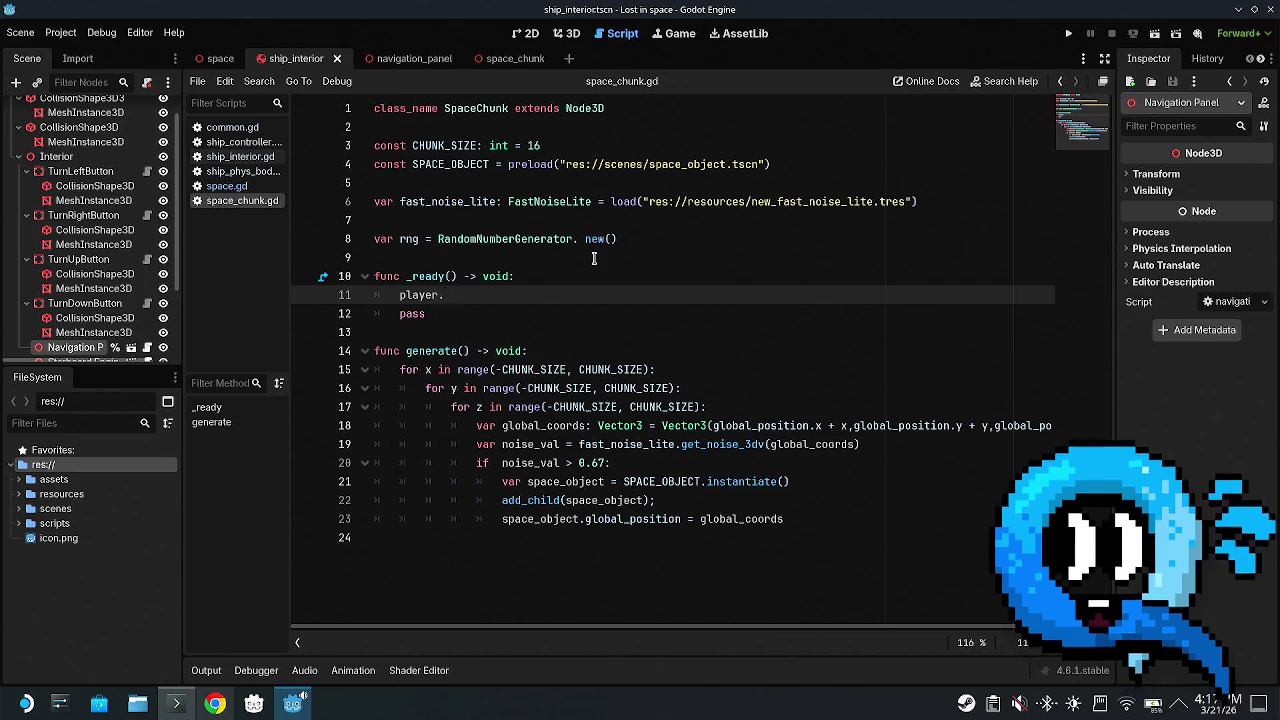
pyautogui.write('.global_po')
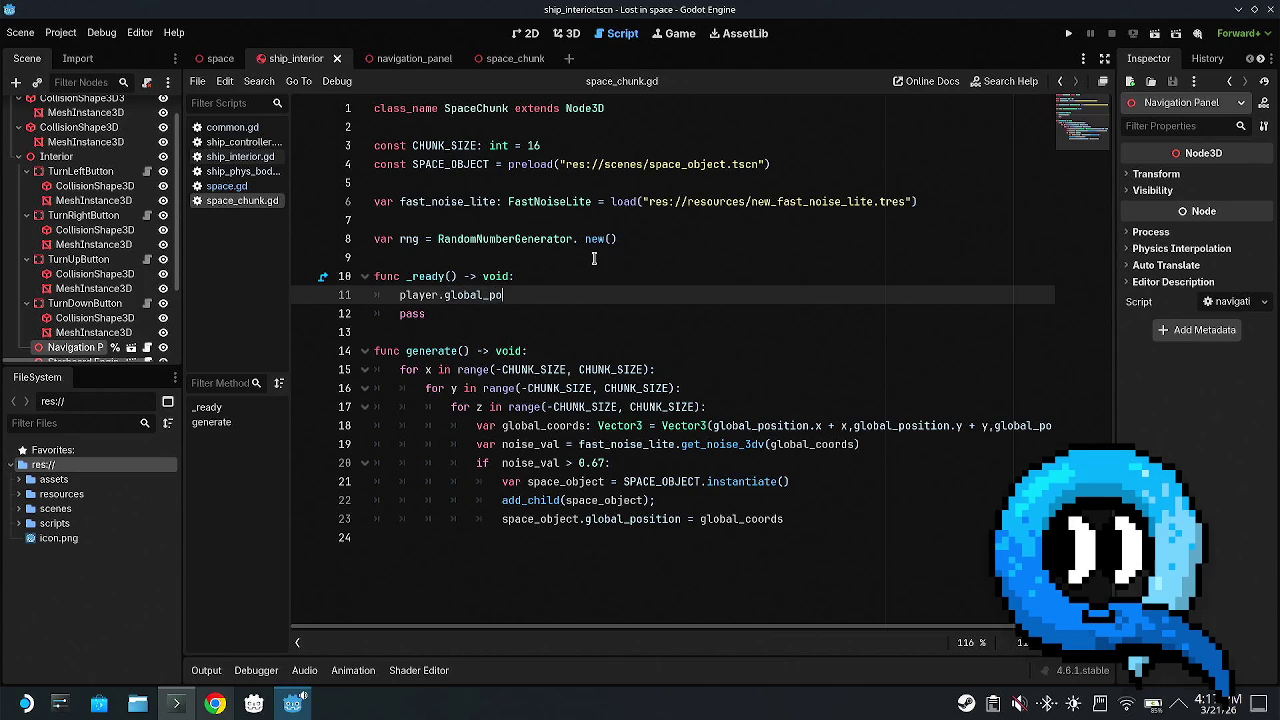
pyautogui.write('sition(')
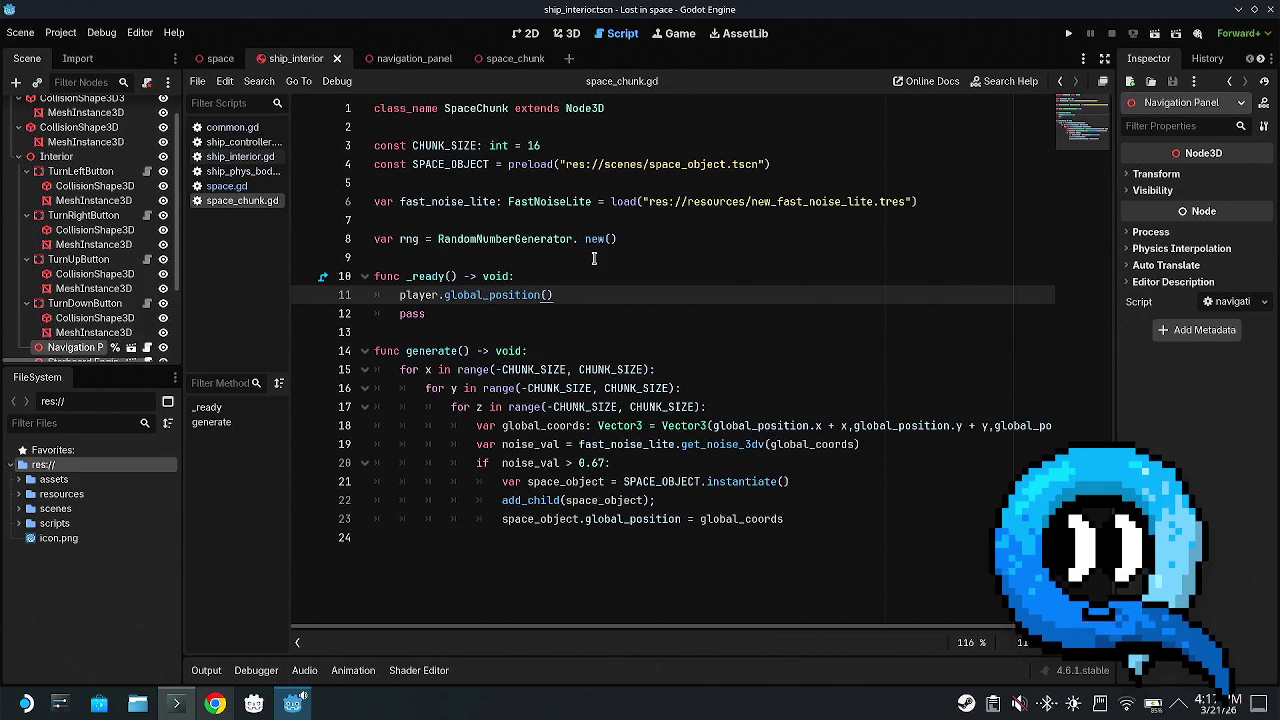
pyautogui.press('BackSpace')
pyautogui.write('/ 1')
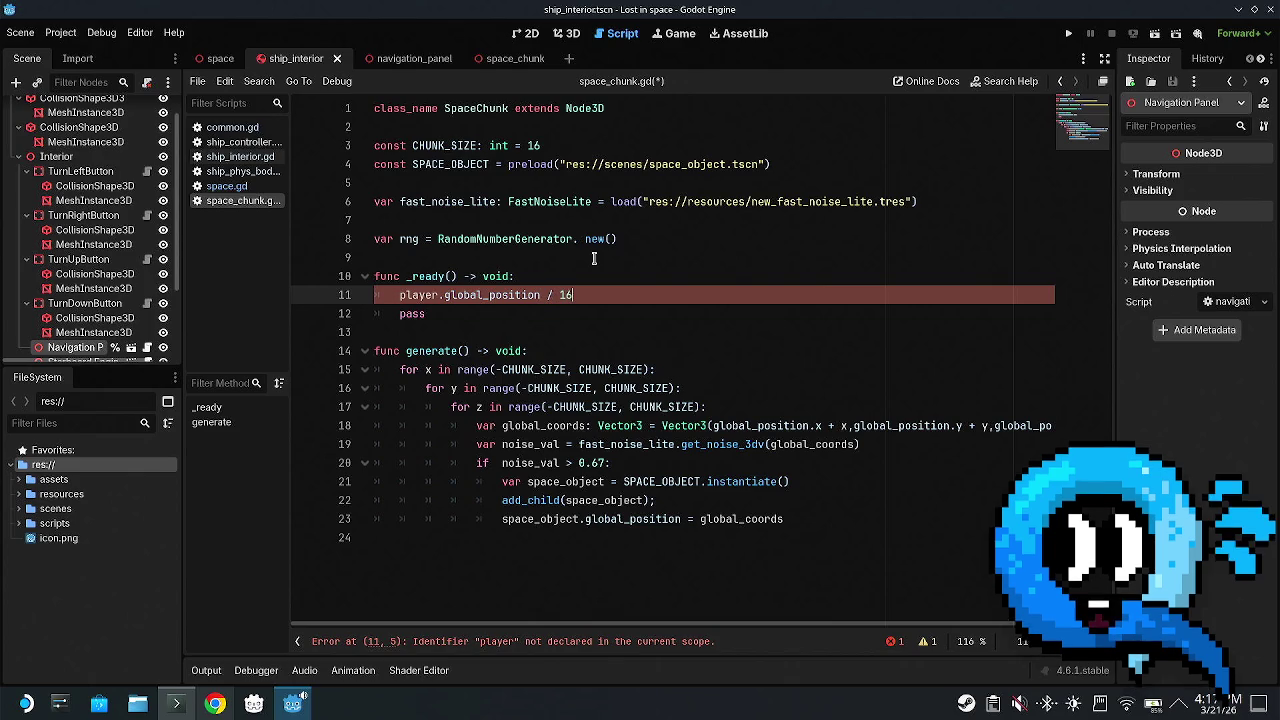
pyautogui.write('6')
pyautogui.press('Return')
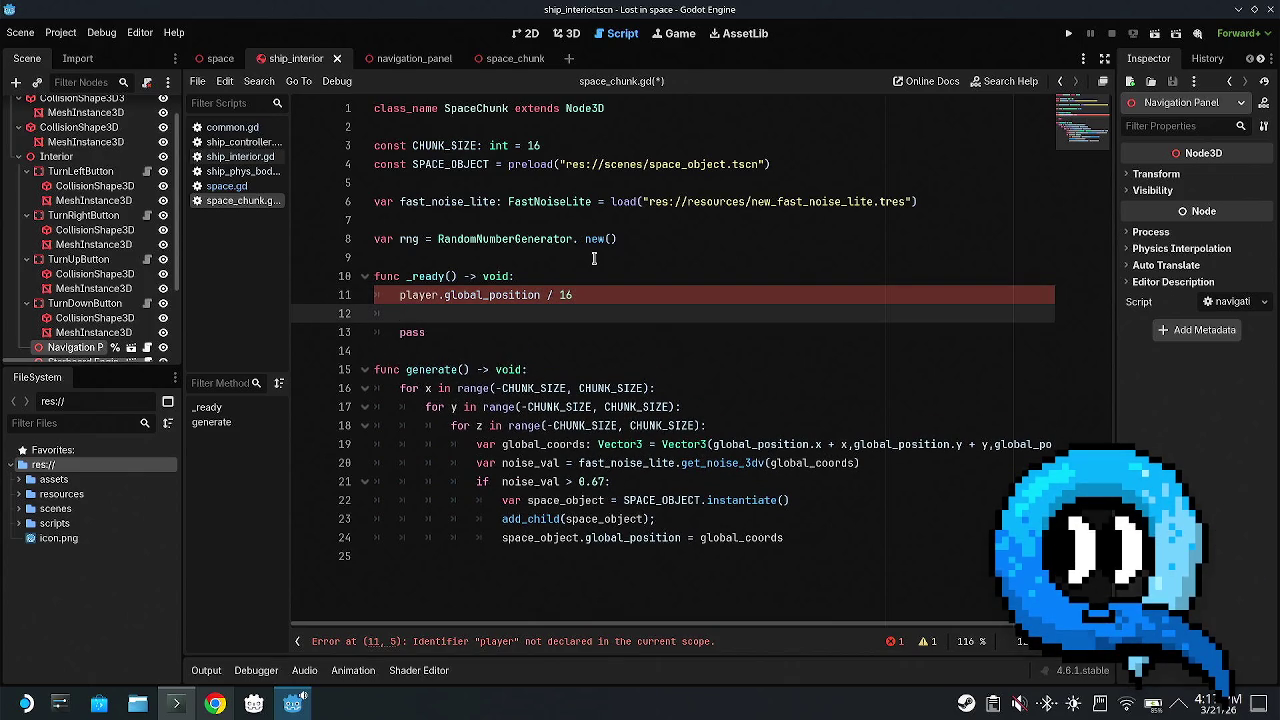
pyautogui.press('Up')
pyautogui.write('player_')
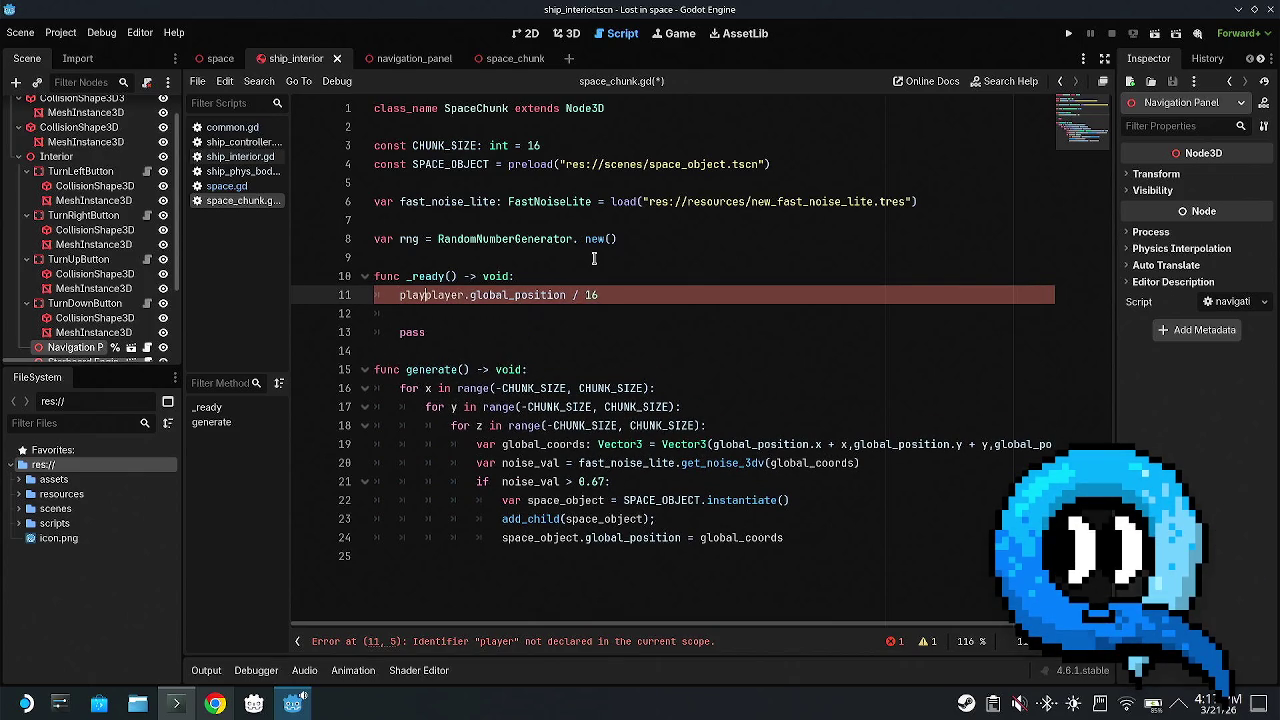
pyautogui.write('chunk ')
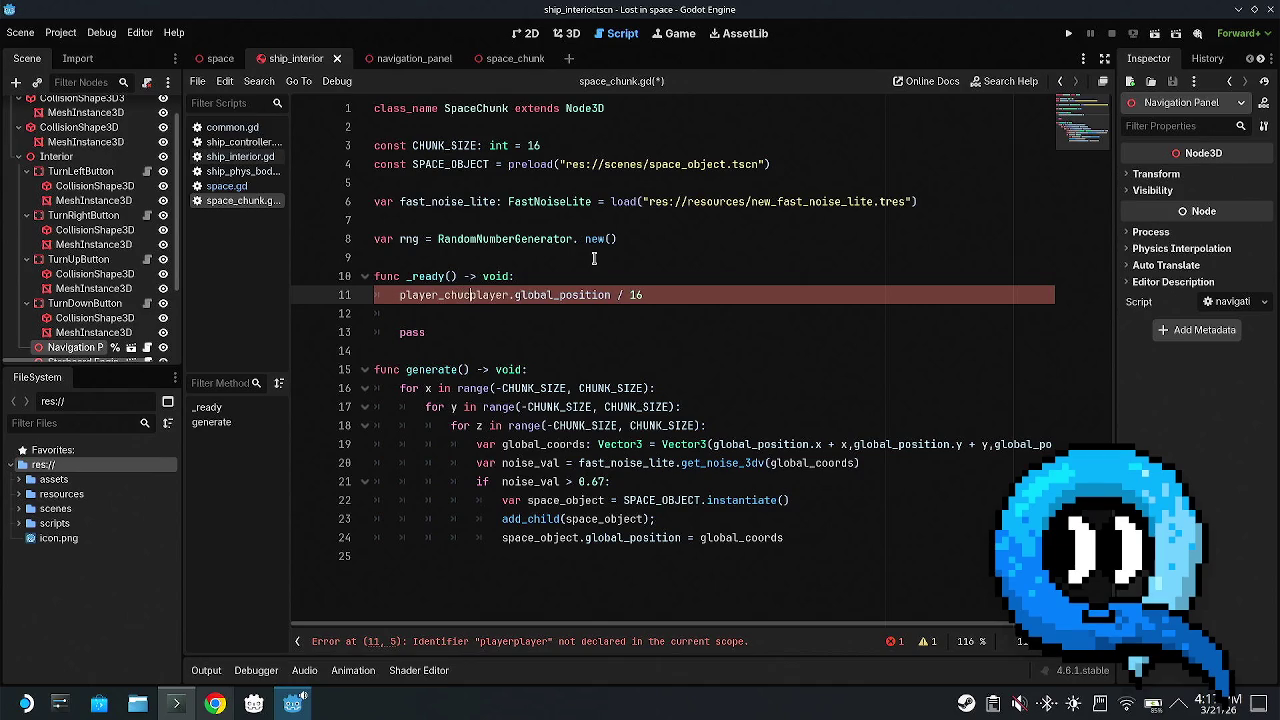
pyautogui.write('=')
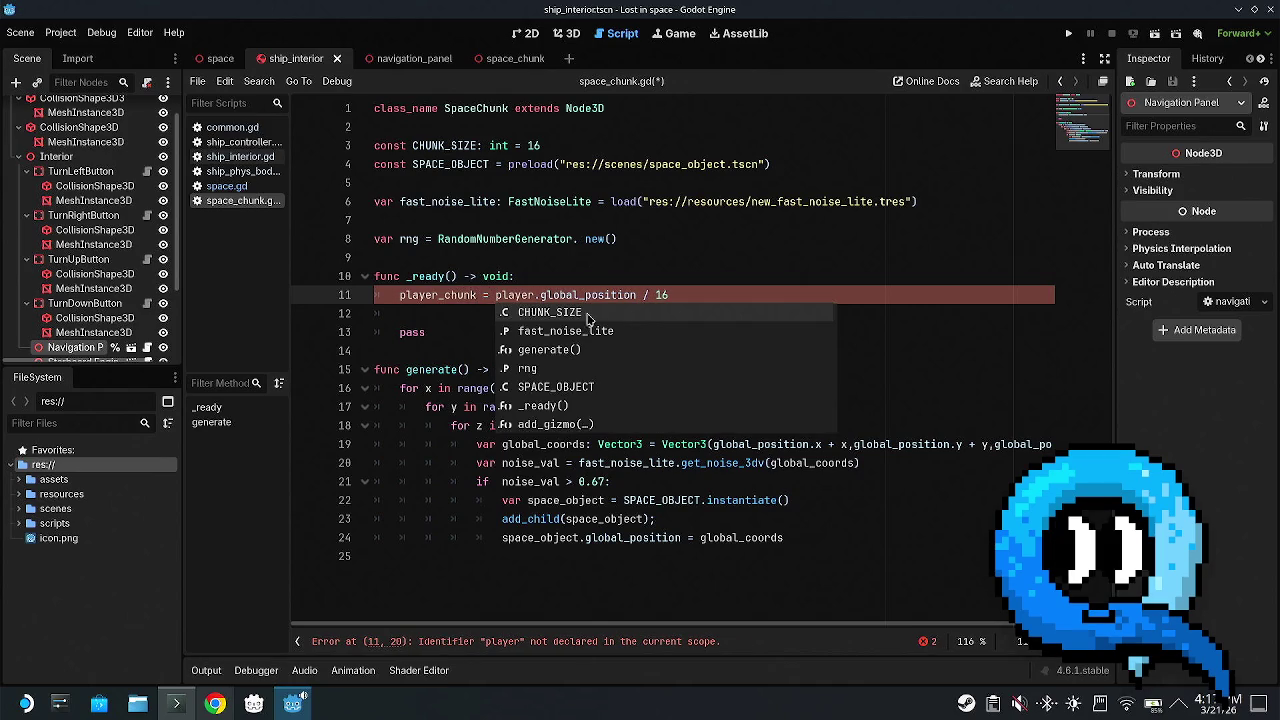
pyautogui.click(578, 295)
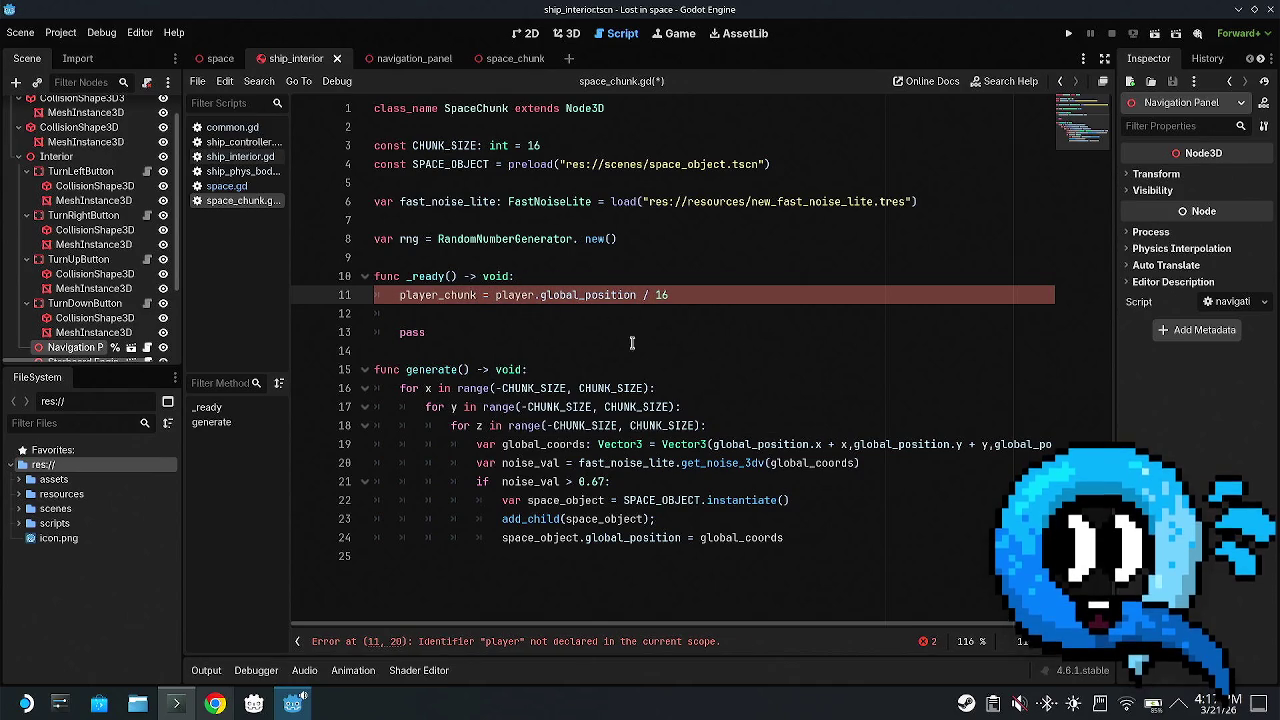
# - Delete the trial player_chunk lines, leaving _ready with just pass, and switch to space.gd
pyautogui.moveTo(457, 327); pyautogui.dragTo(380, 295)
pyautogui.hotkey('ctrl', 'c')
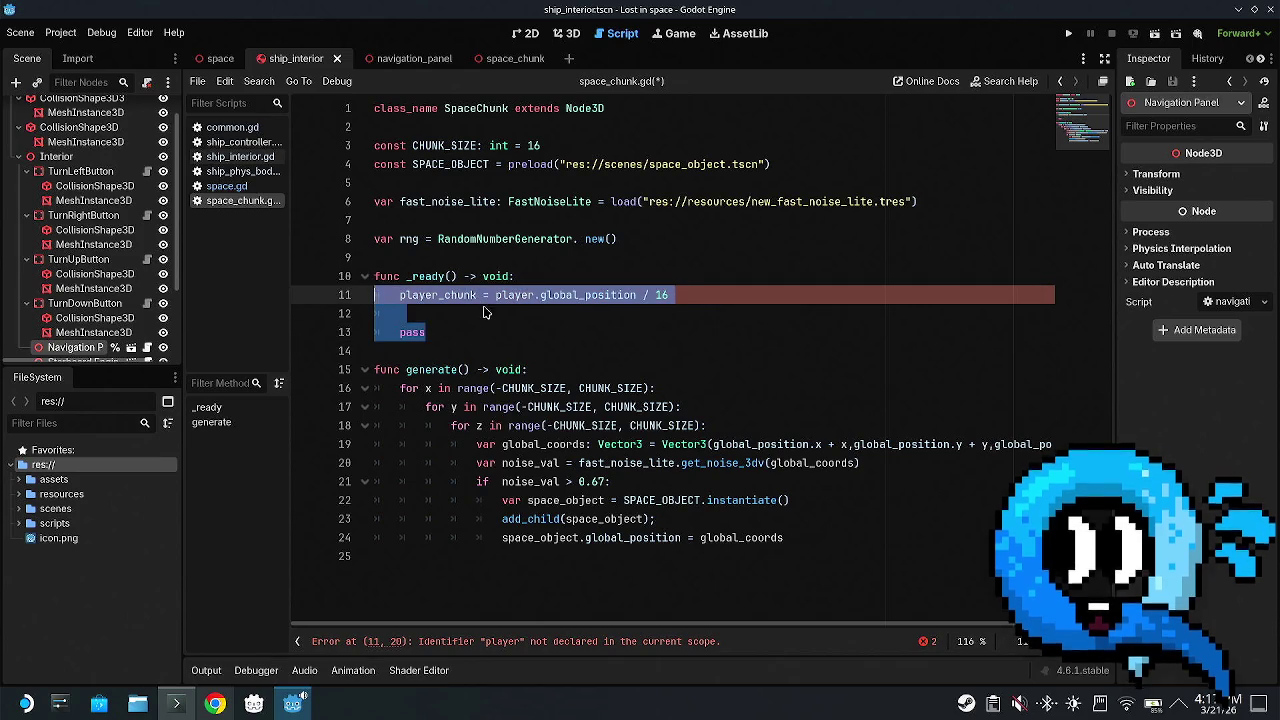
pyautogui.click(463, 309)
pyautogui.hotkey('ctrl', 'shift', 'k')
pyautogui.hotkey('ctrl', 'shift', 'k')
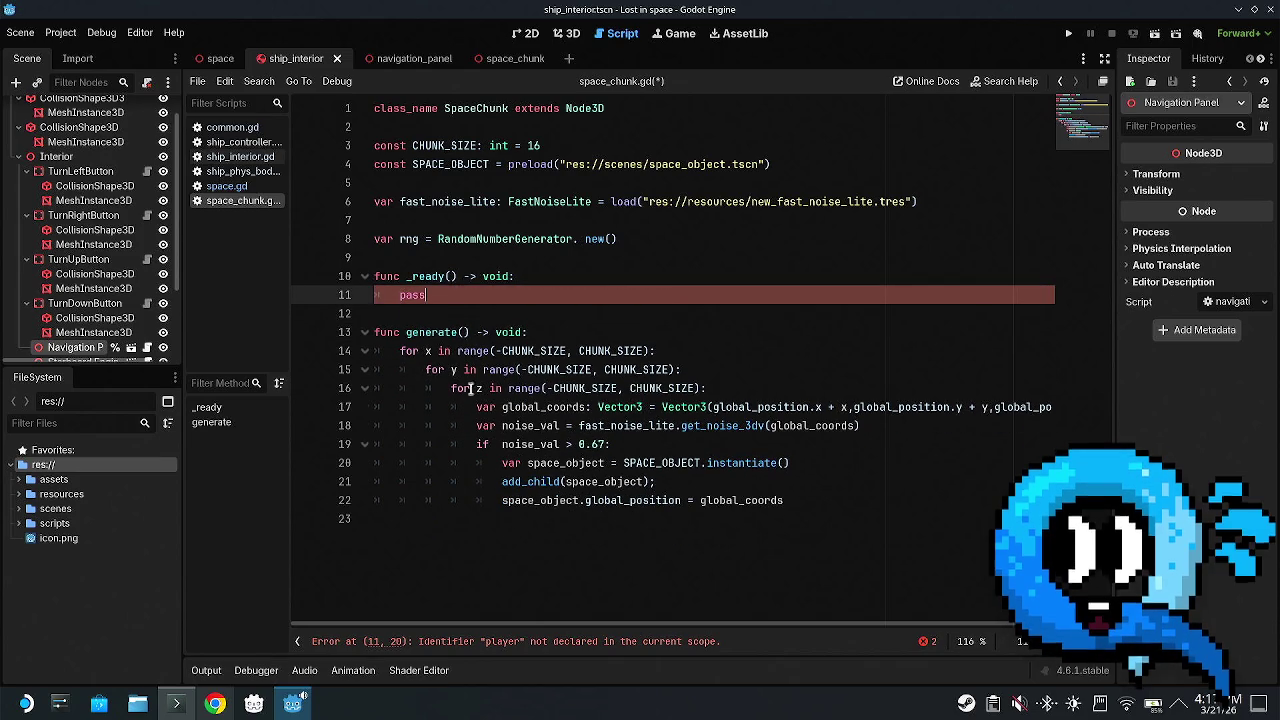
pyautogui.click(228, 187)
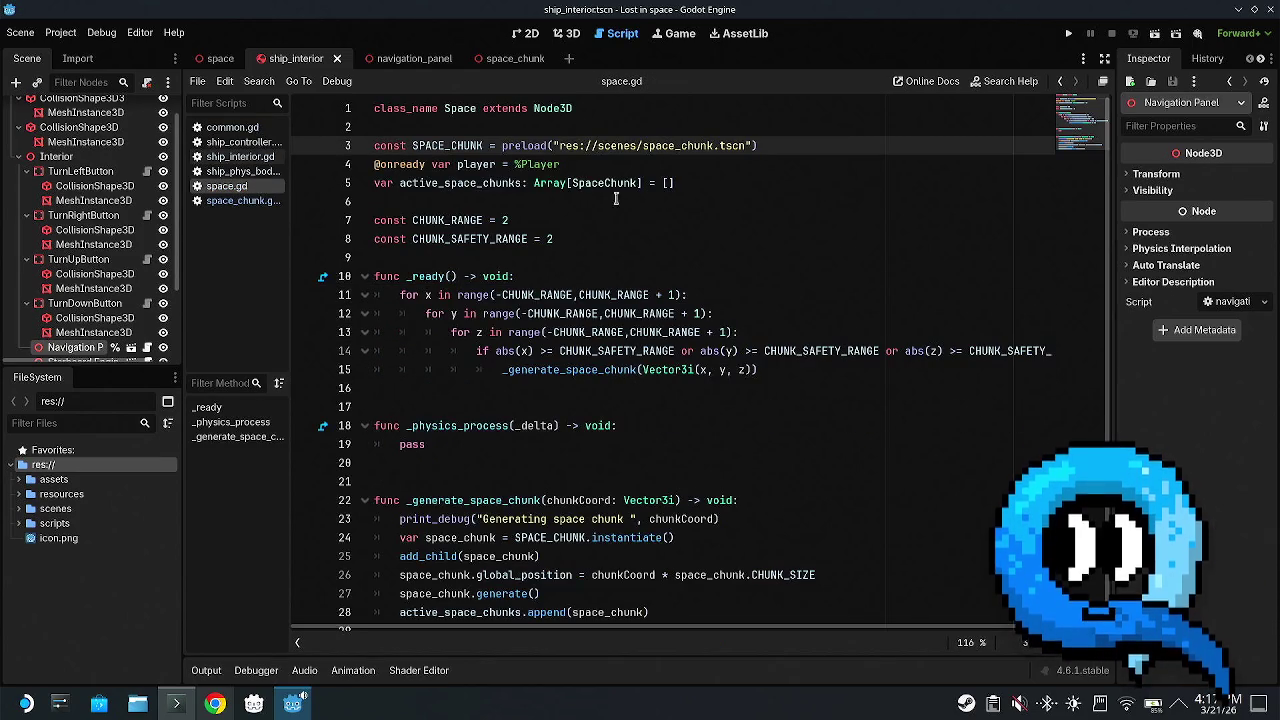
# - Paste the player_chunk line into _physics_process as var player_chunk = player.global_position / 16 and save
pyautogui.scroll(-1, 586, 351)
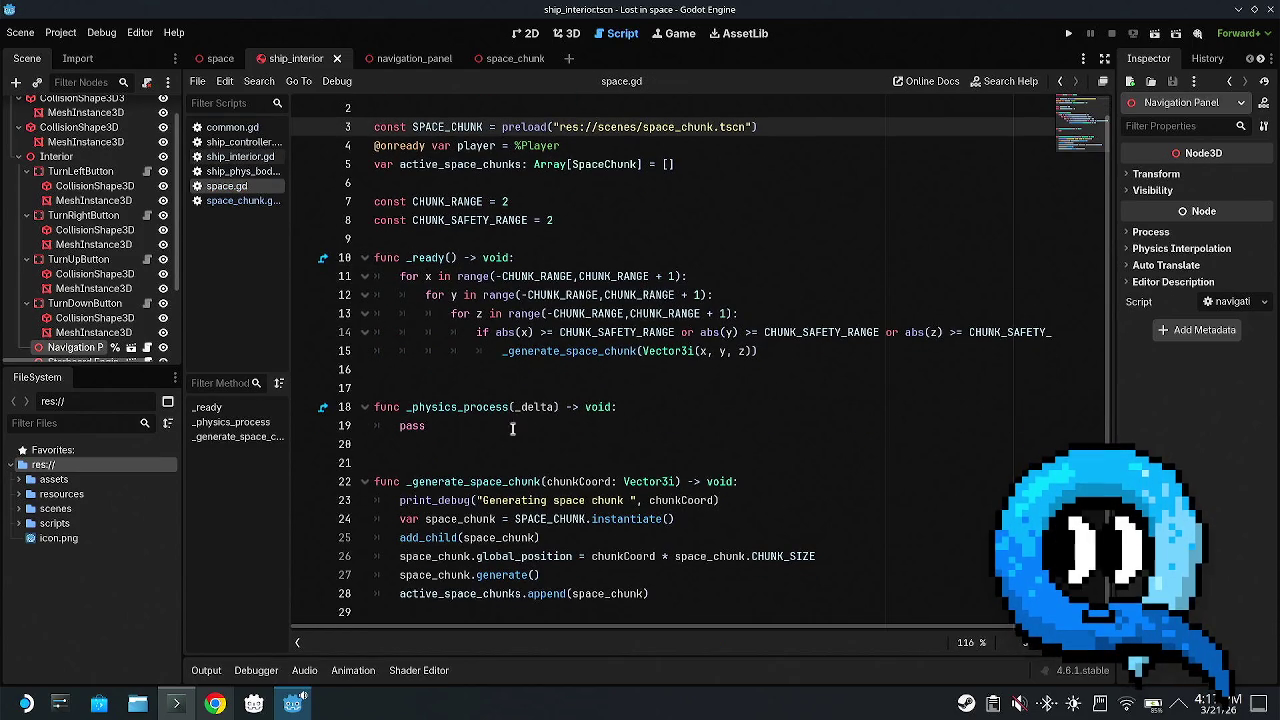
pyautogui.click(638, 407)
pyautogui.press('Return')
pyautogui.hotkey('ctrl', 'v')
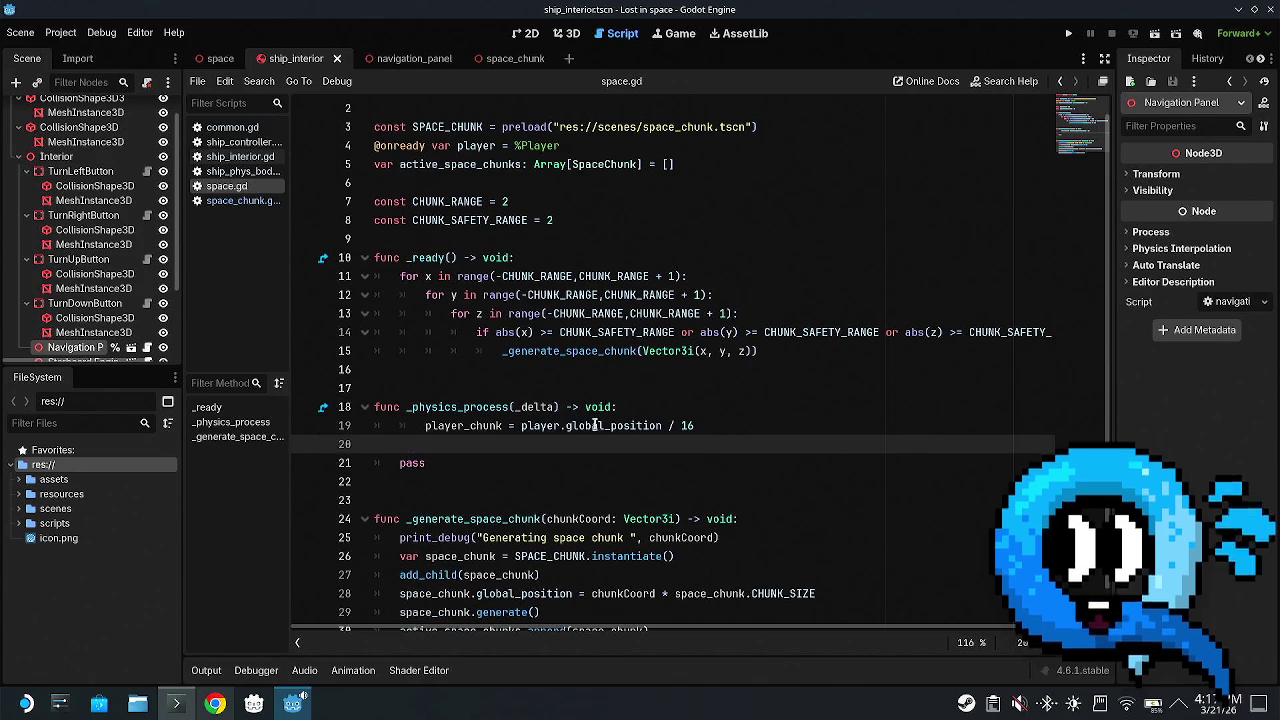
pyautogui.press('BackSpace')
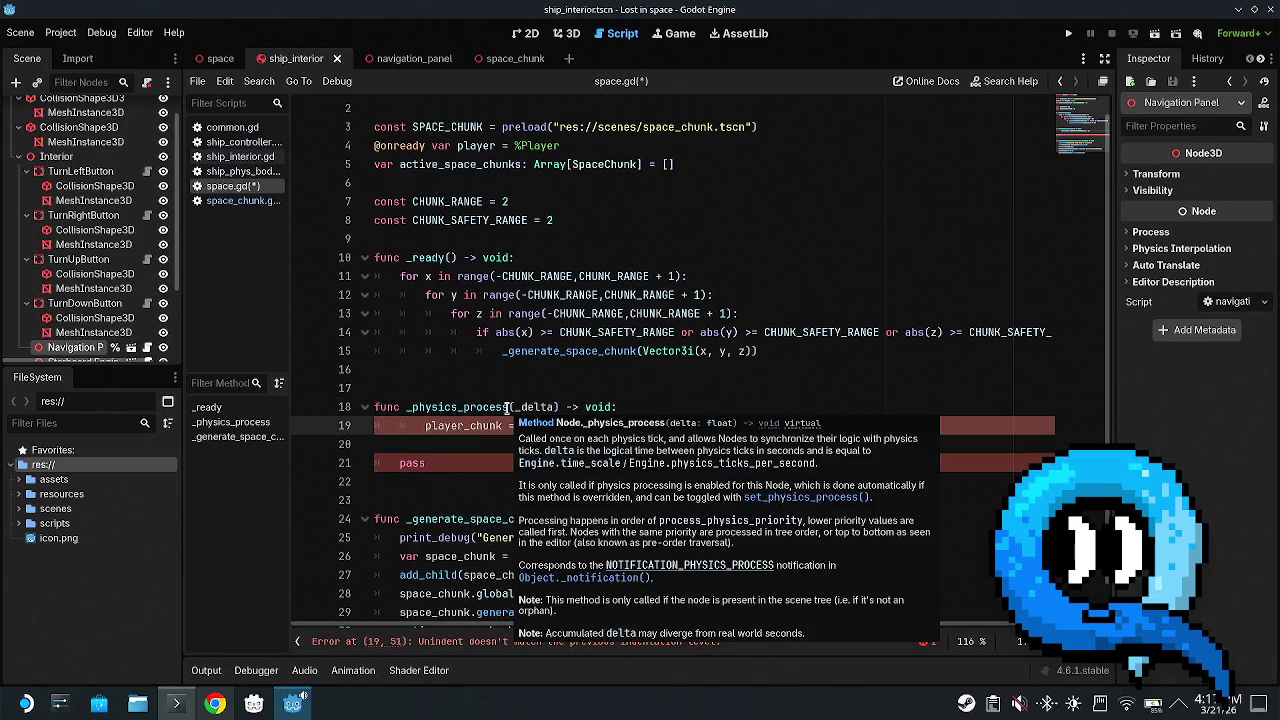
pyautogui.hotkey('ctrl', 's')
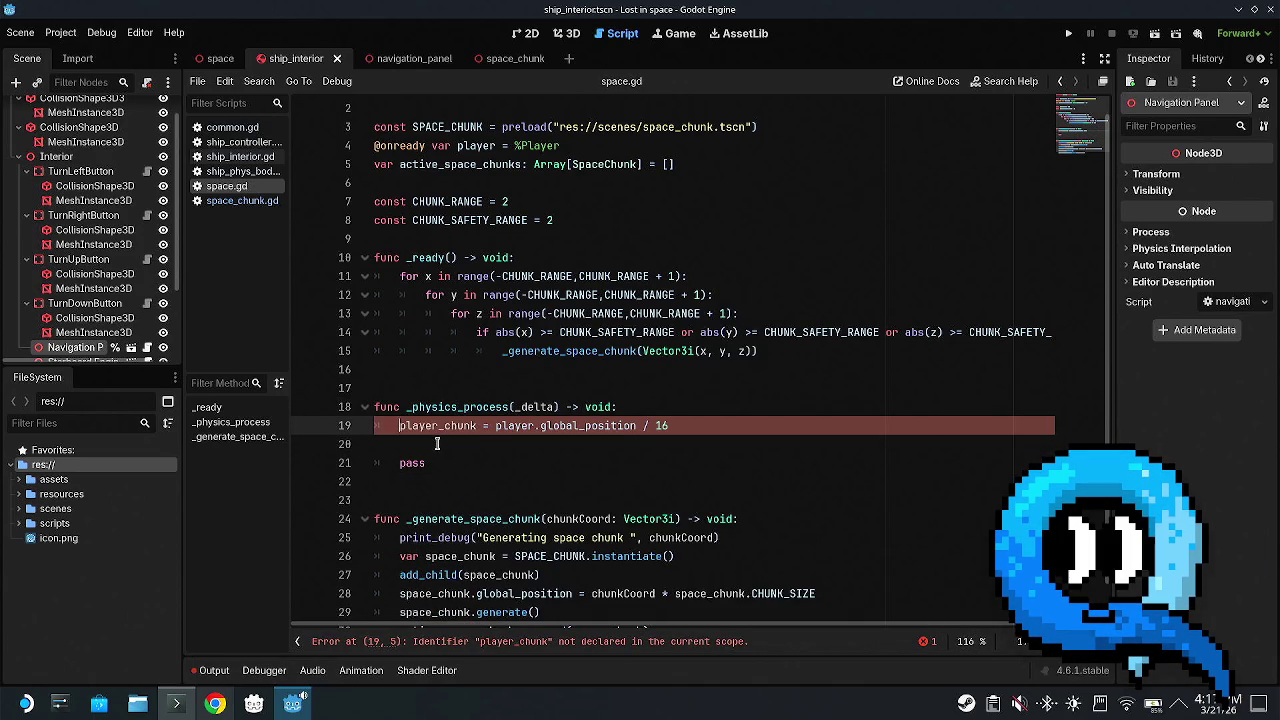
pyautogui.click(437, 443)
pyautogui.press('BackSpace')
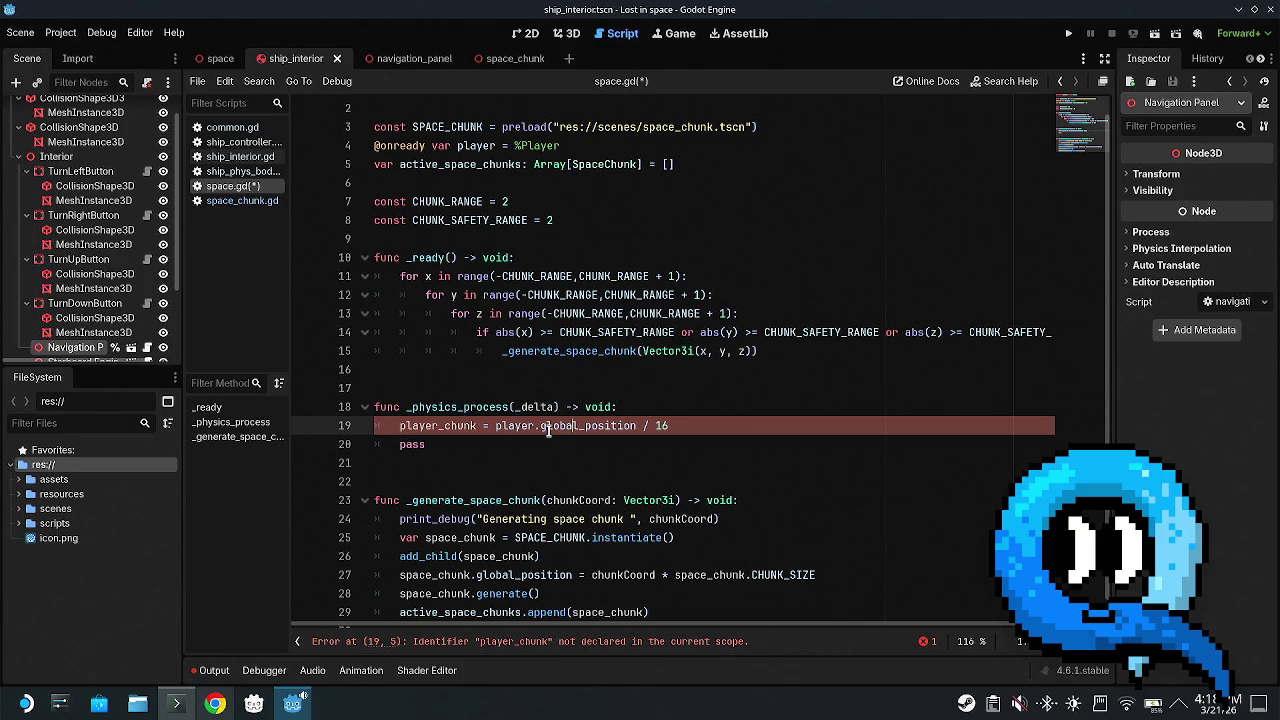
pyautogui.press('Home')
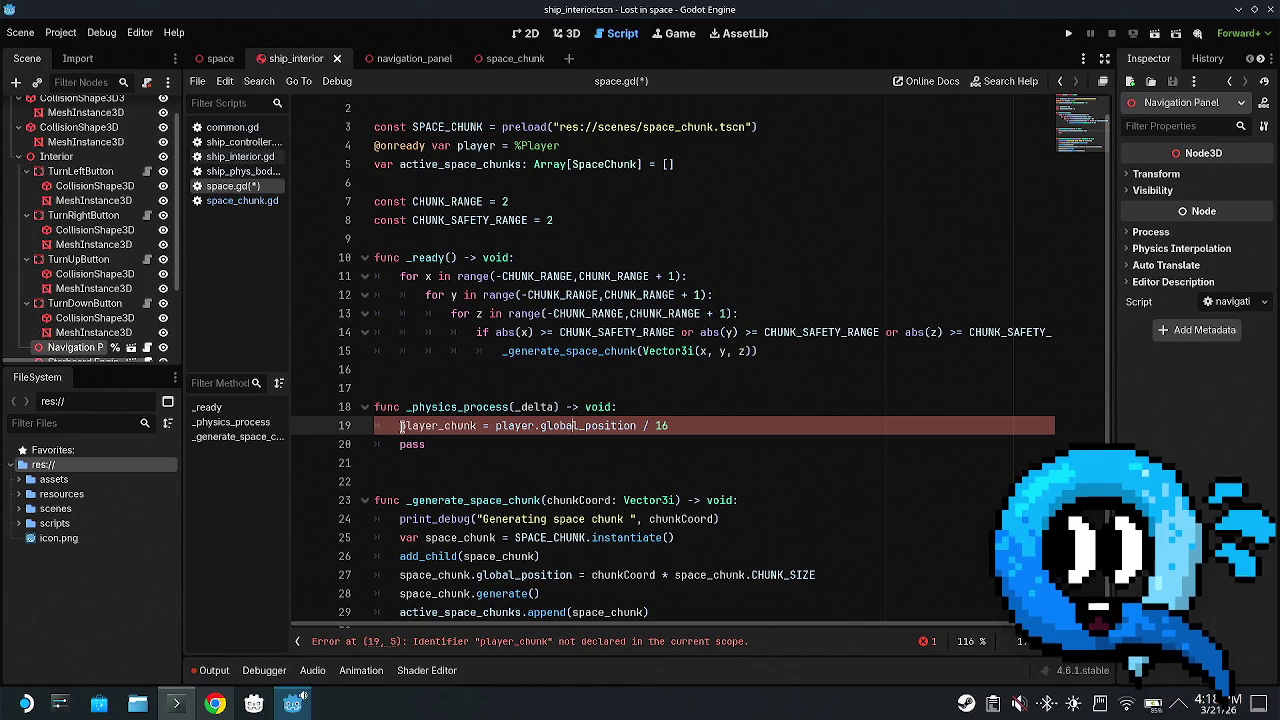
pyautogui.write('var')
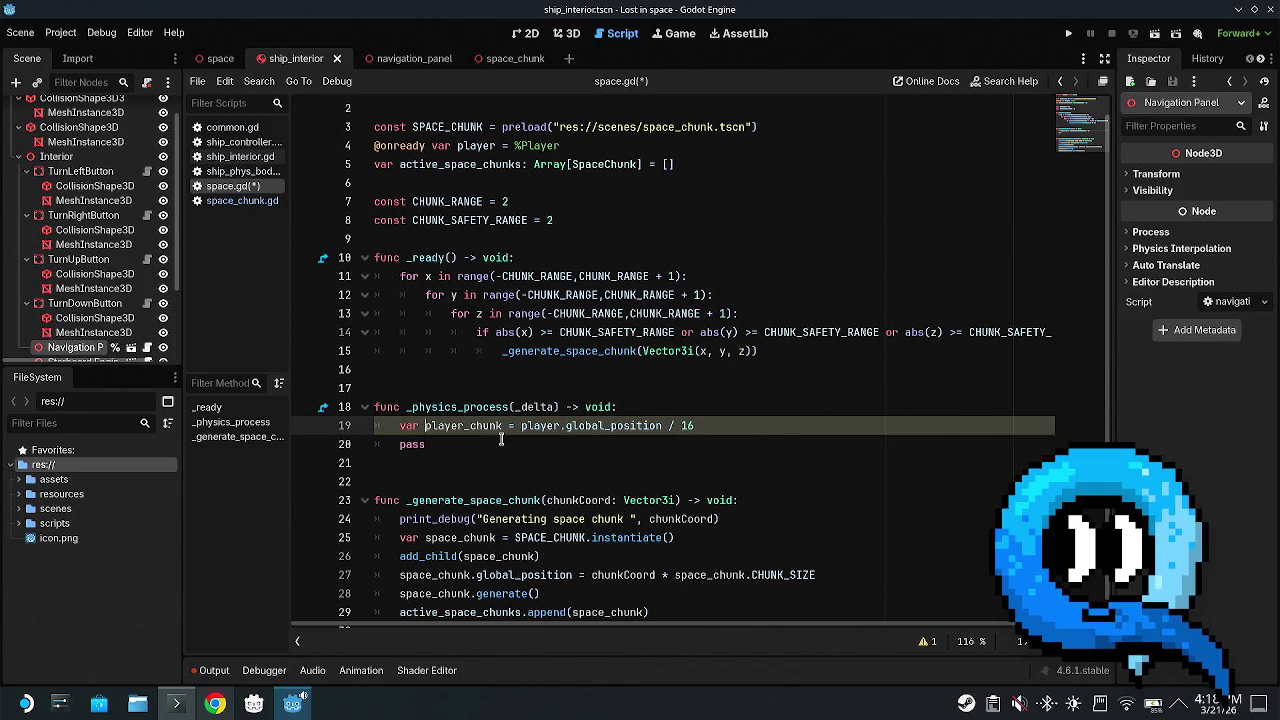
pyautogui.click(720, 425)
pyautogui.hotkey('ctrl', 's')
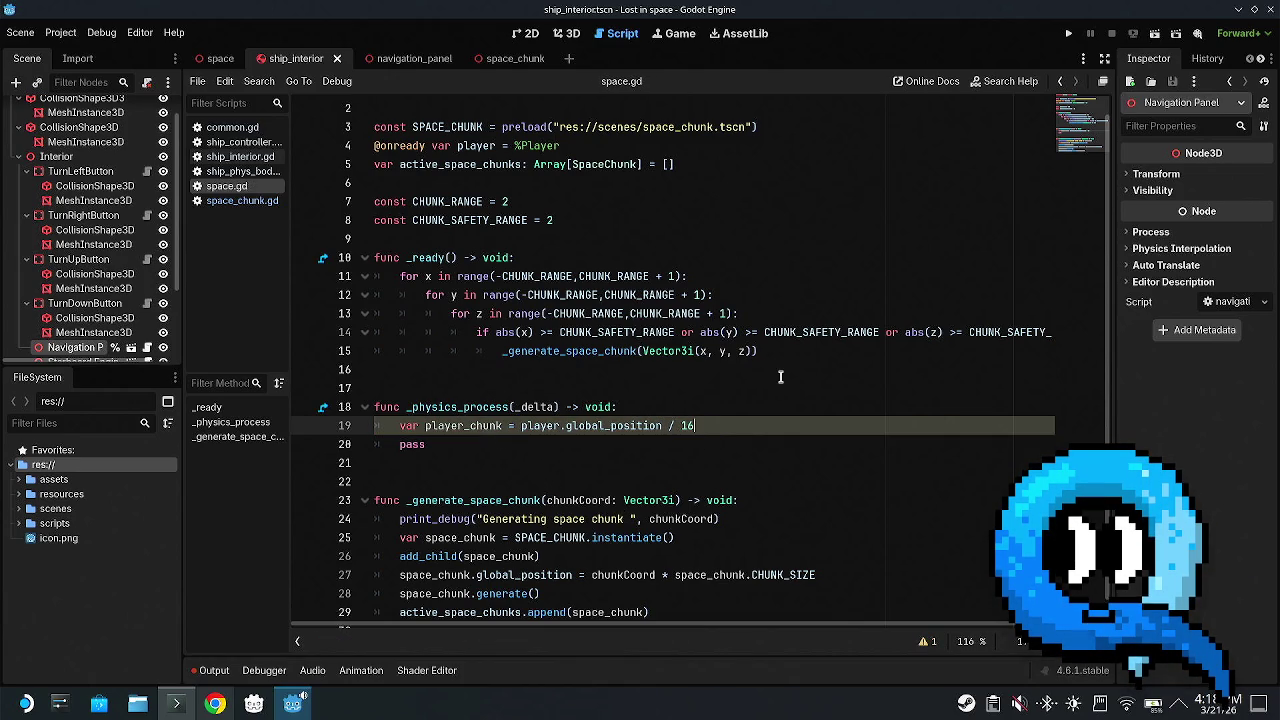
# - Add comment notes below it about Player.pos.x == 0.1 and '0.1 /'
pyautogui.press('Return')
pyautogui.write('//')
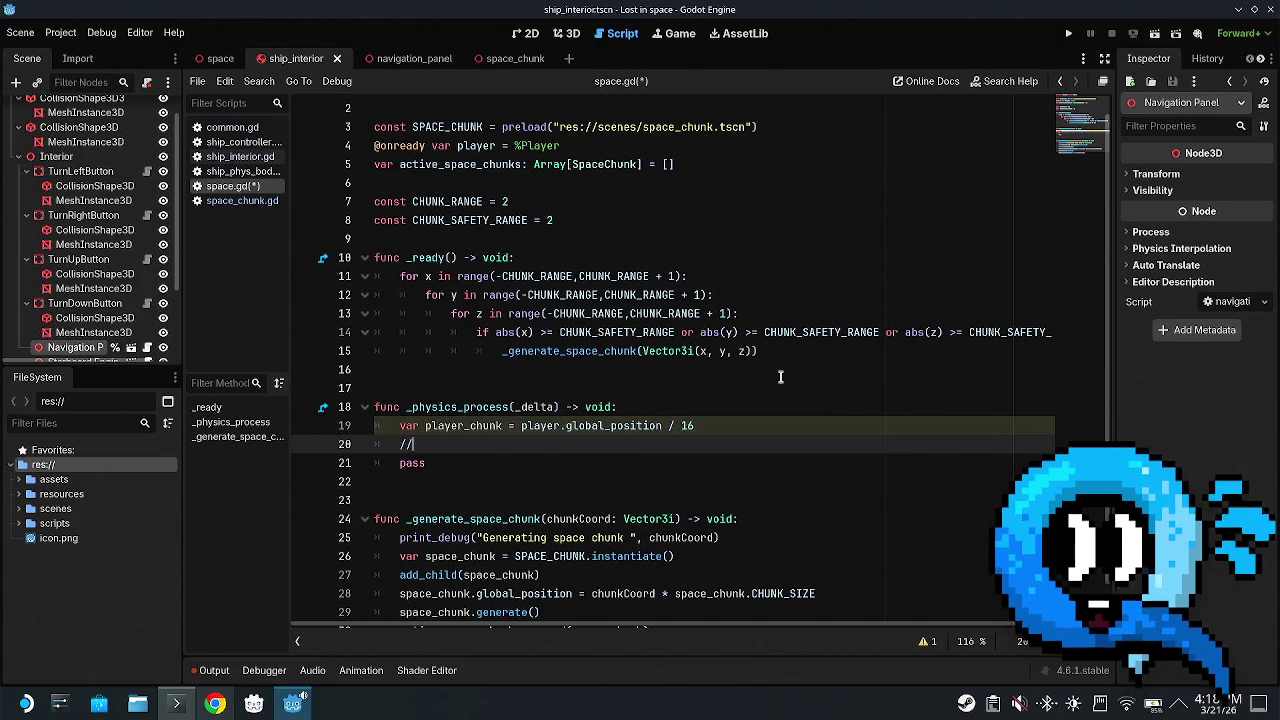
pyautogui.write('# Player.pos.x ==')
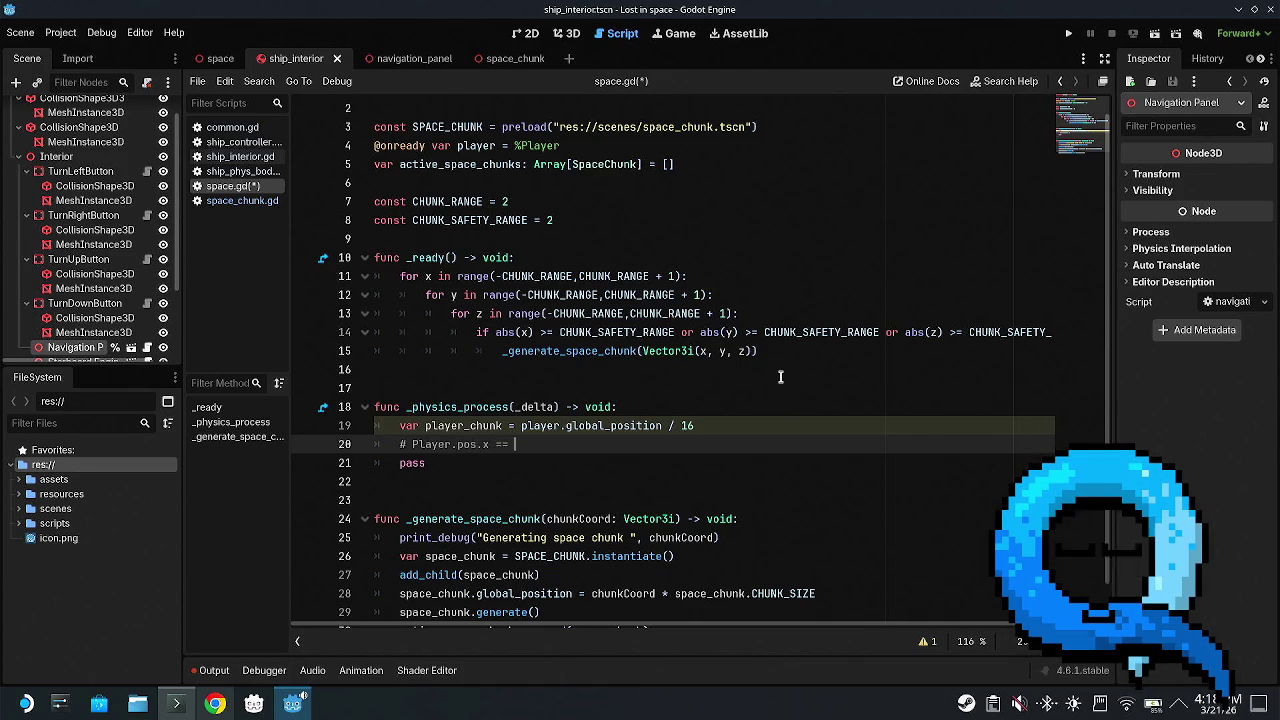
pyautogui.write('.1')
pyautogui.press('Return')
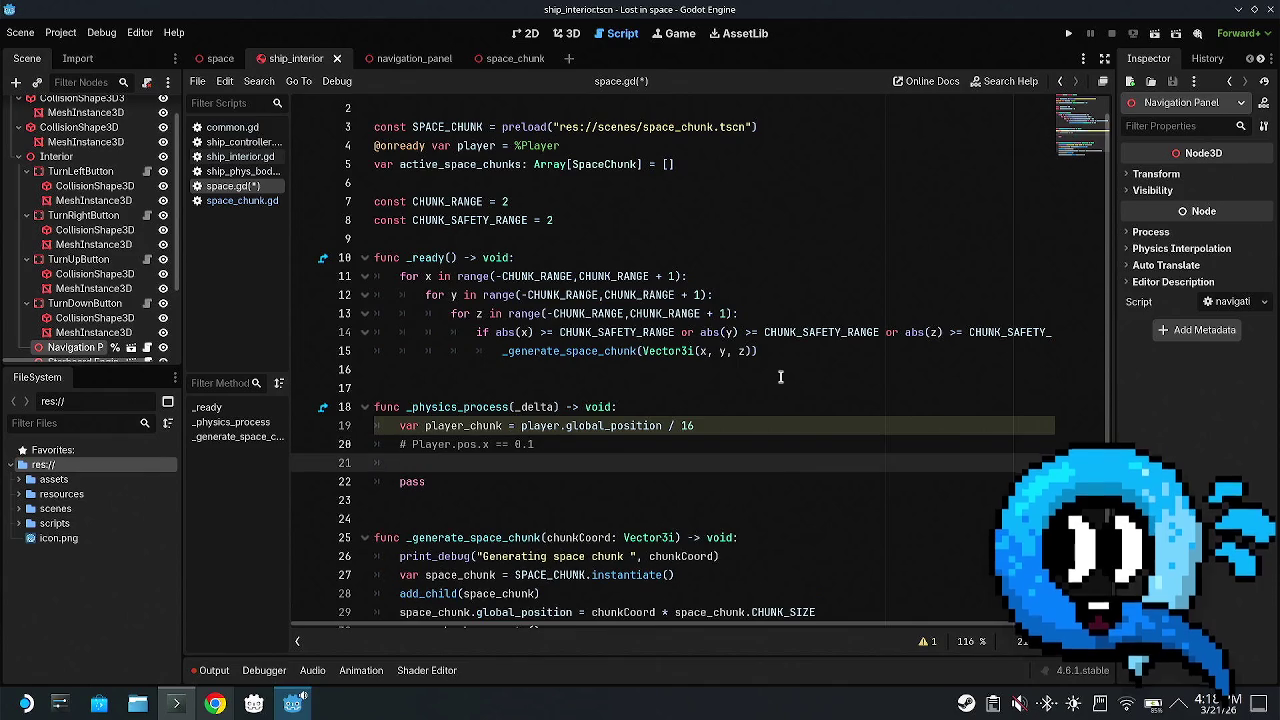
pyautogui.press('BackSpace')
pyautogui.press('Tab')
pyautogui.press('Tab')
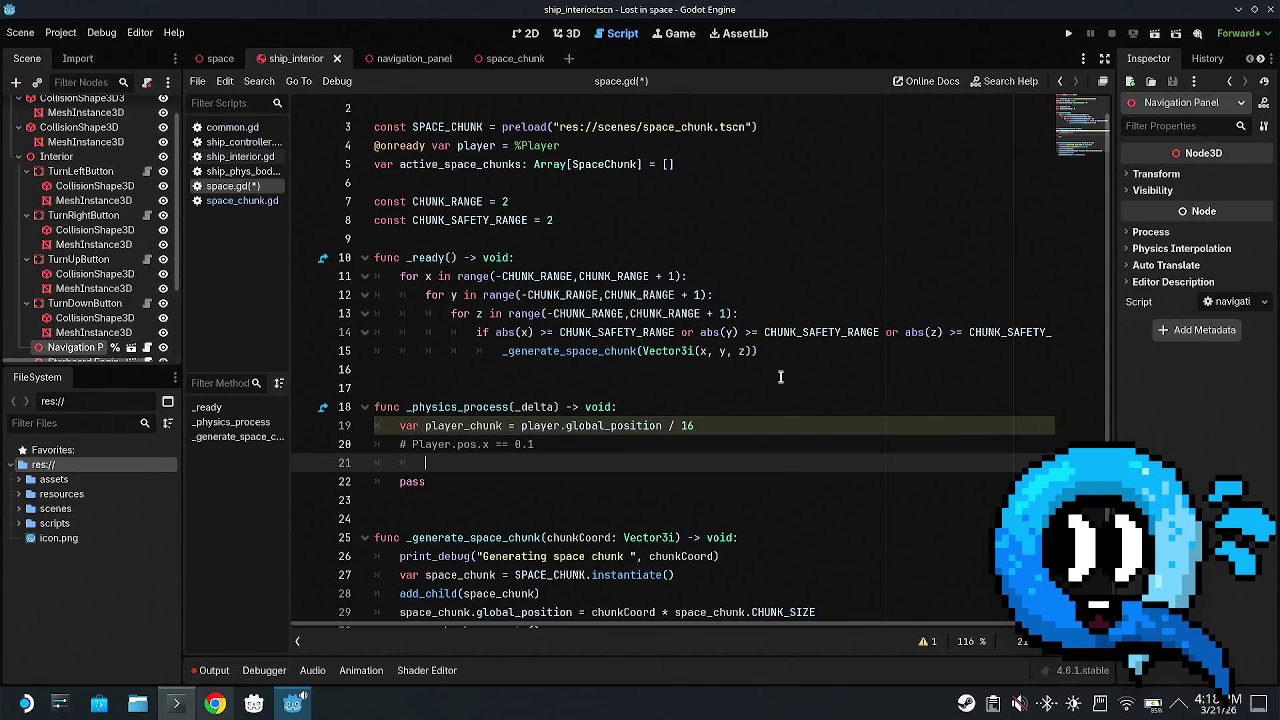
pyautogui.press('BackSpace')
pyautogui.write('# 0.1')
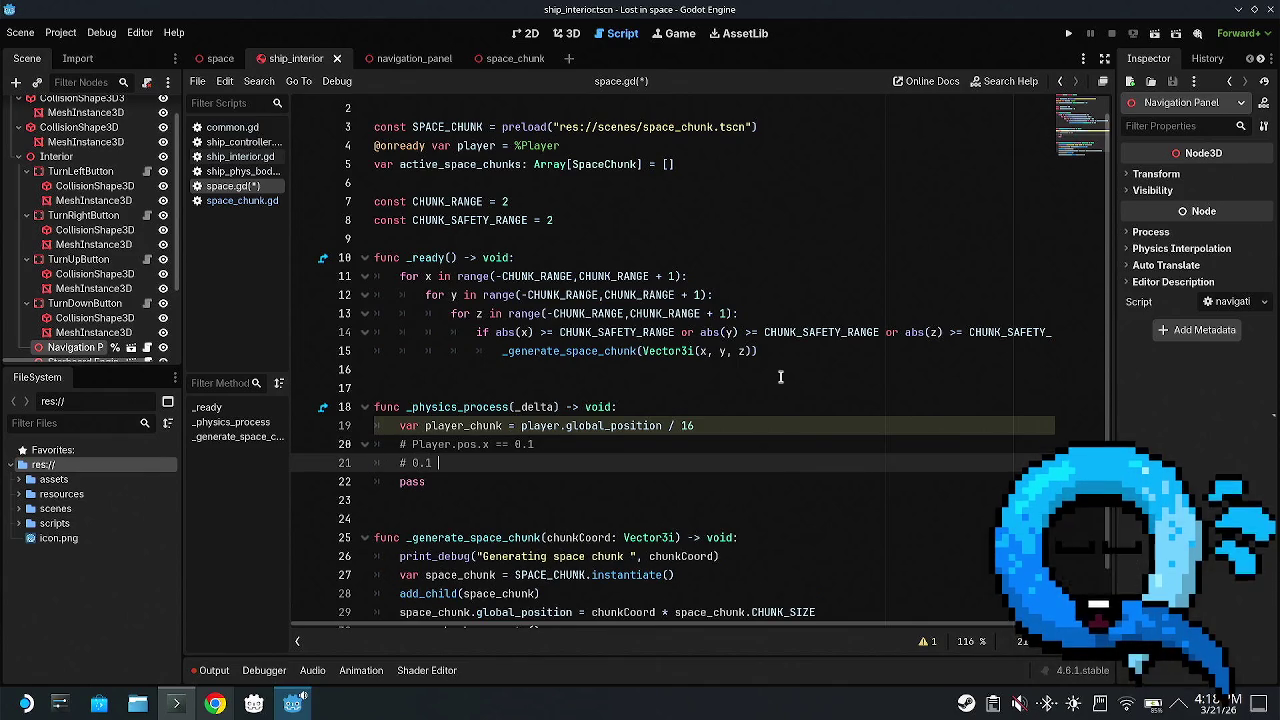
pyautogui.write('/16')
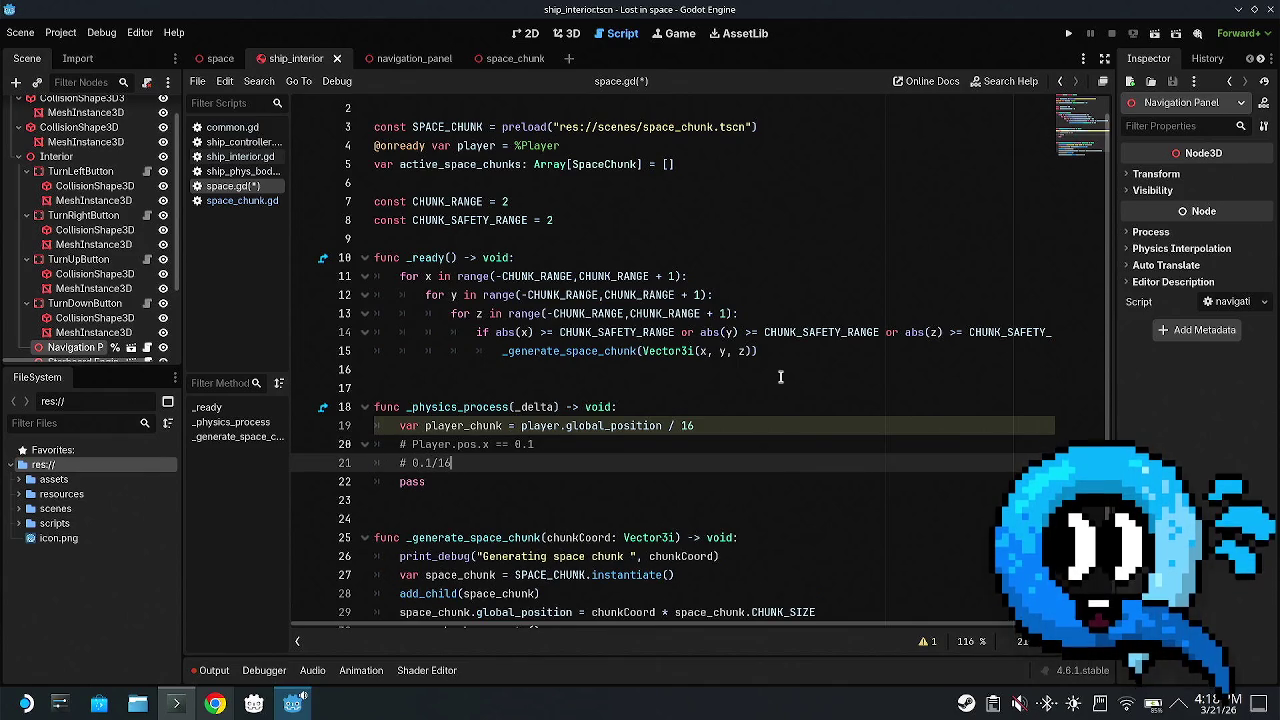
pyautogui.press('BackSpace')
pyautogui.press('BackSpace')
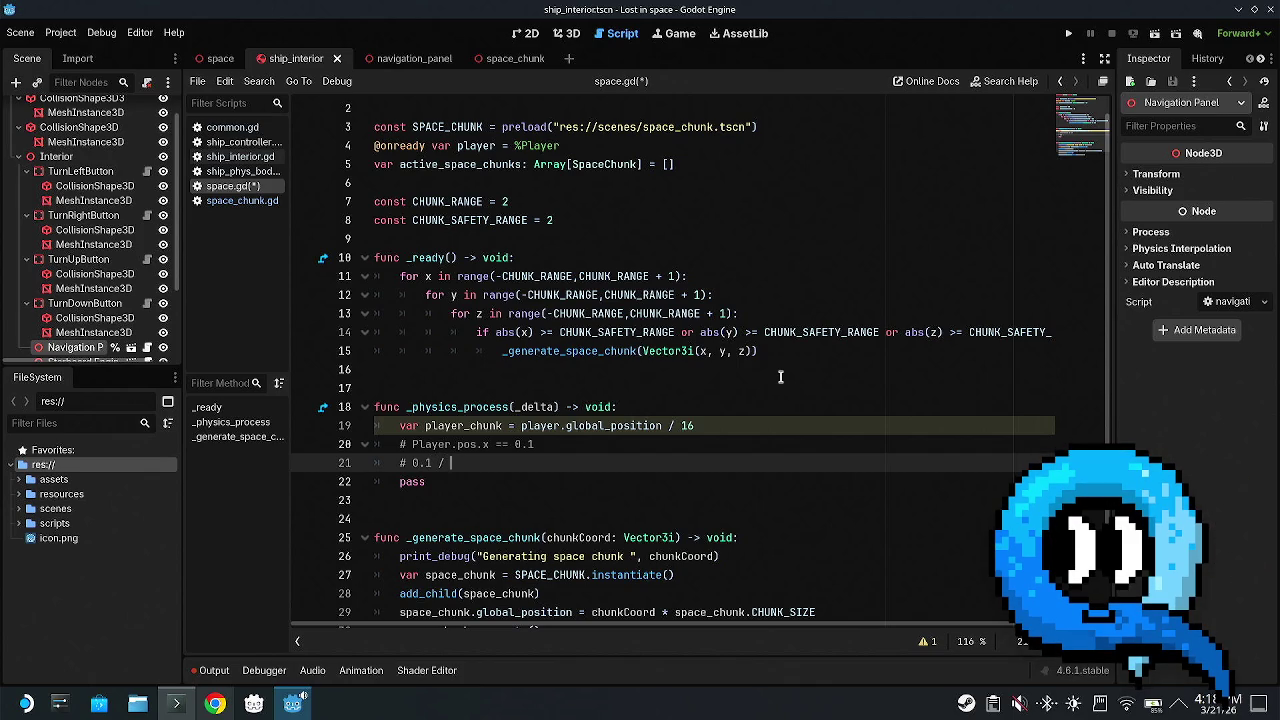
# - Open Discover, search for 'speedcrunch', and install the SpeedCrunch calculator
pyautogui.press('super')
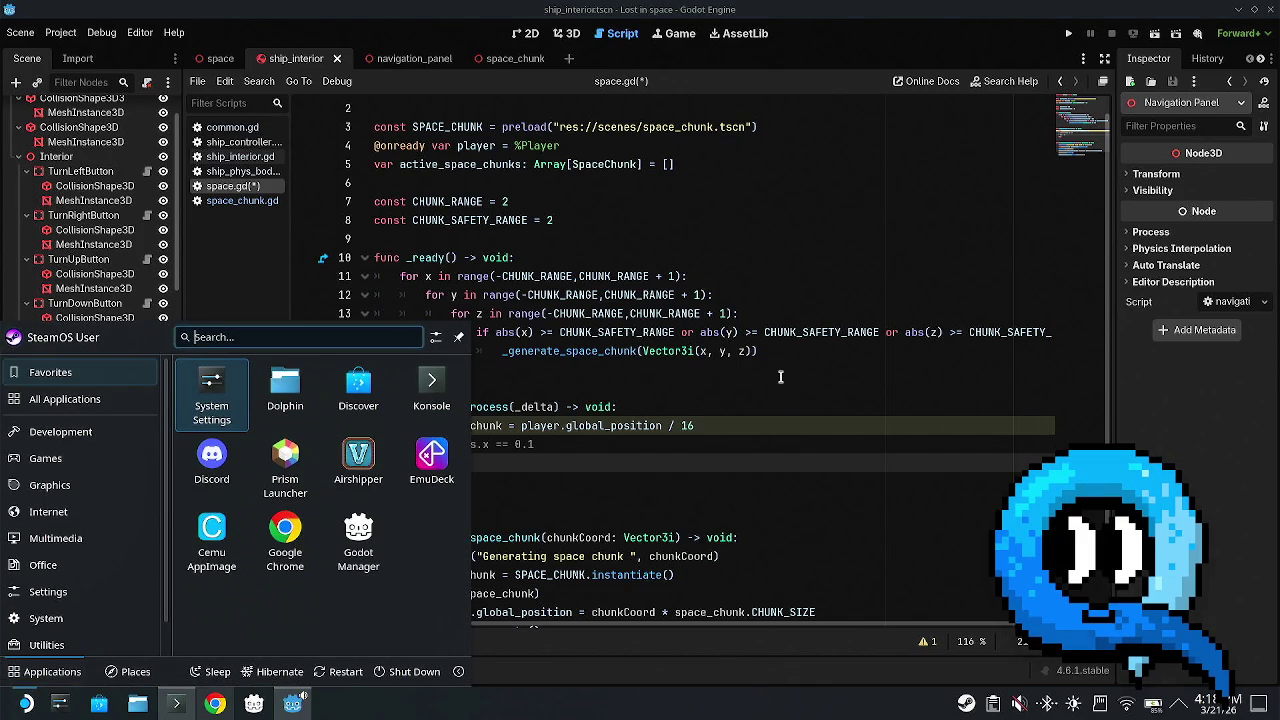
pyautogui.write('speed')
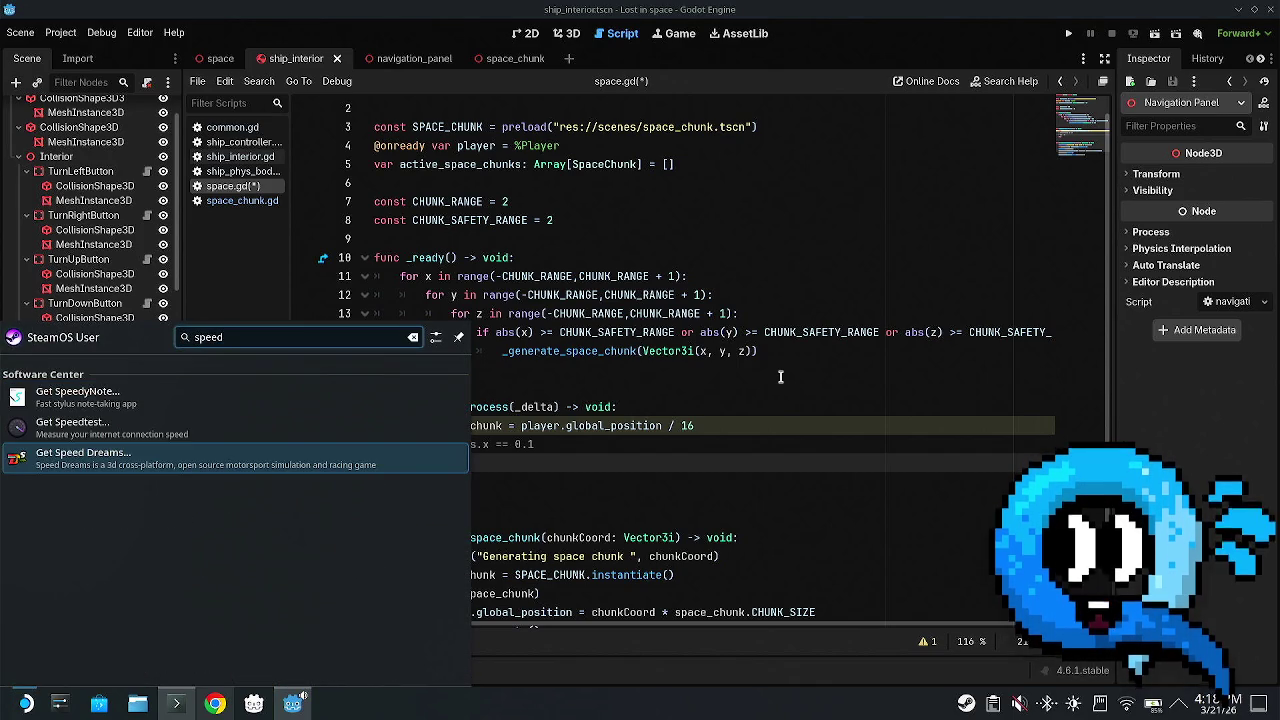
pyautogui.press('BackSpace')
pyautogui.press('BackSpace')
pyautogui.press('BackSpace')
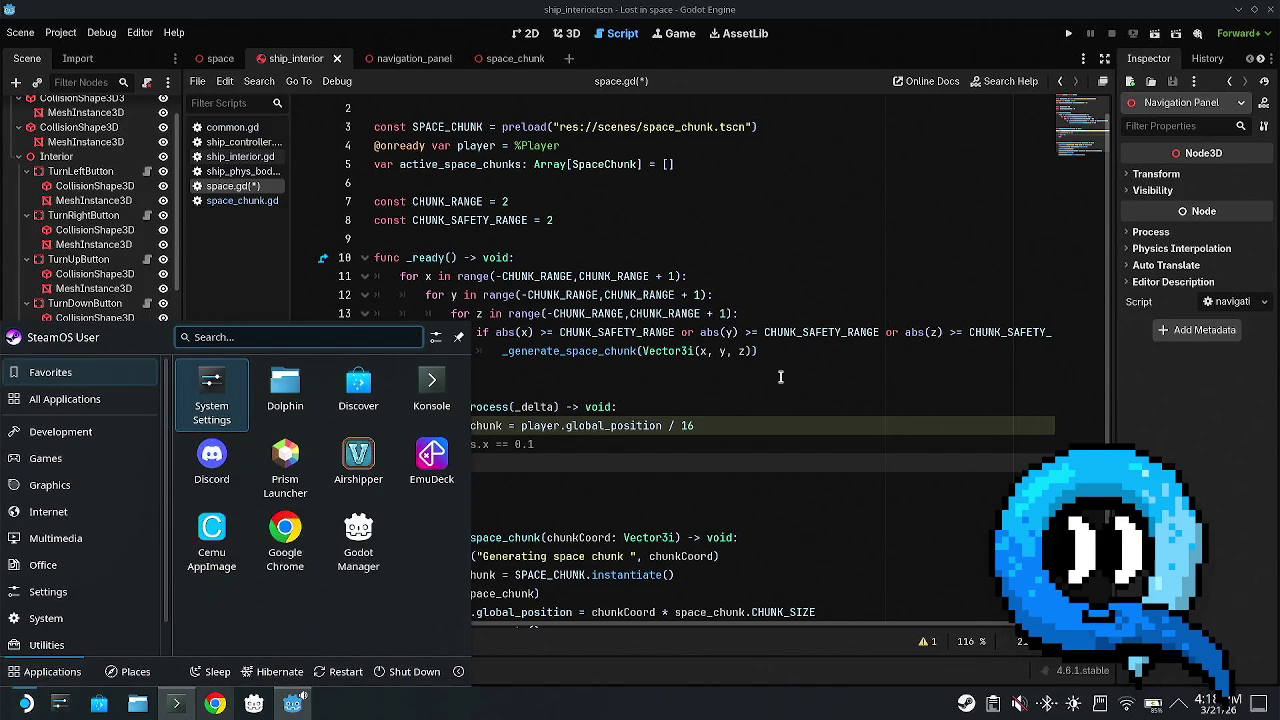
pyautogui.press('Down')
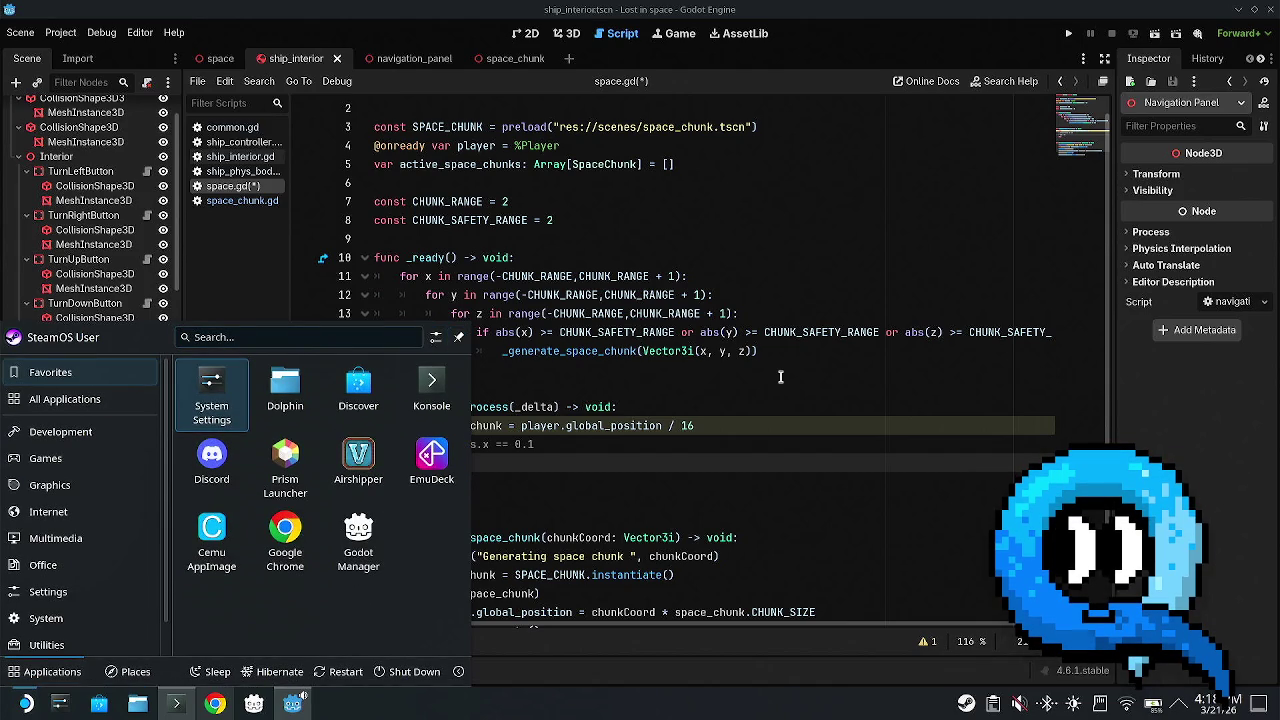
pyautogui.press('Right')
pyautogui.press('Escape')
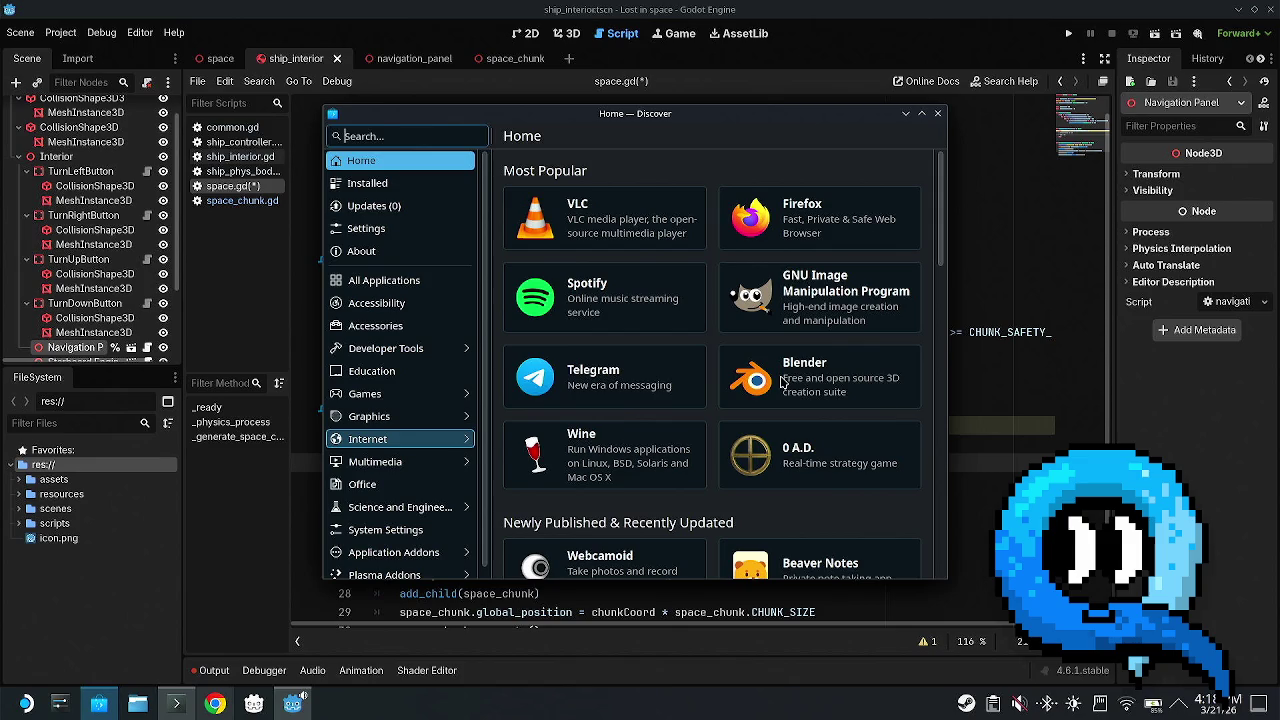
pyautogui.write('speed cr')
pyautogui.write('un')
pyautogui.write('ch')
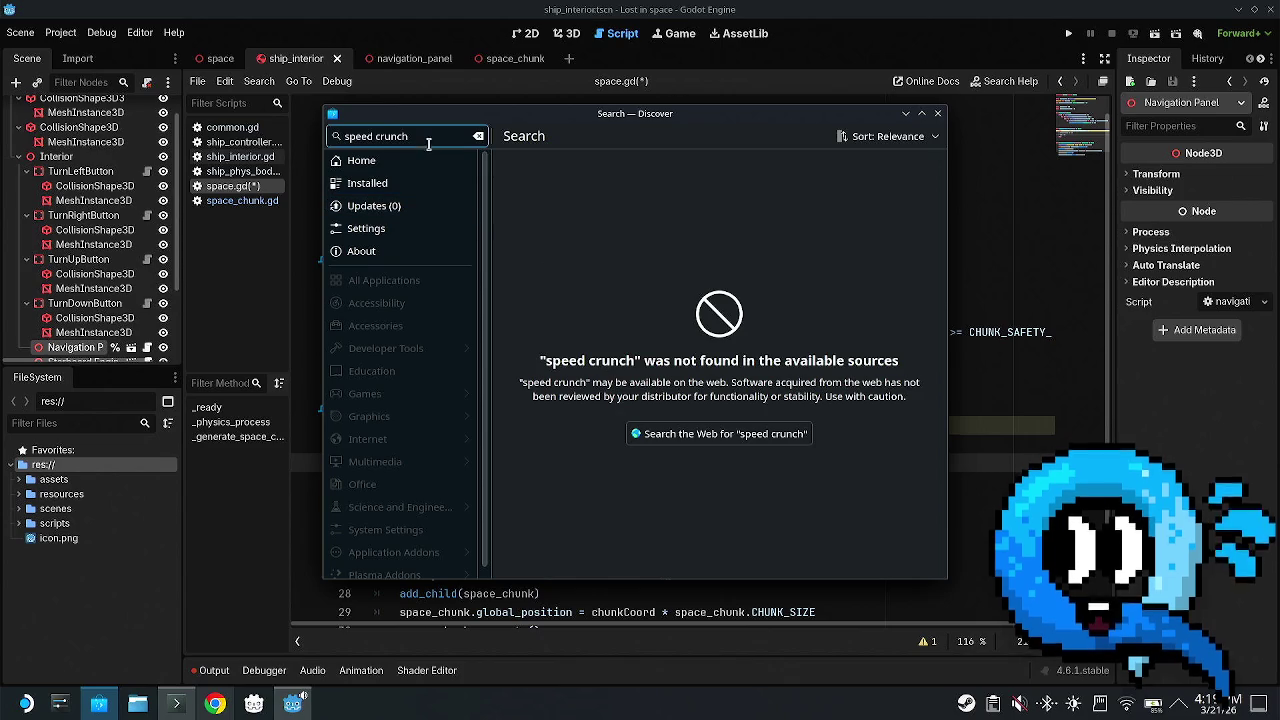
pyautogui.doubleClick(389, 136)
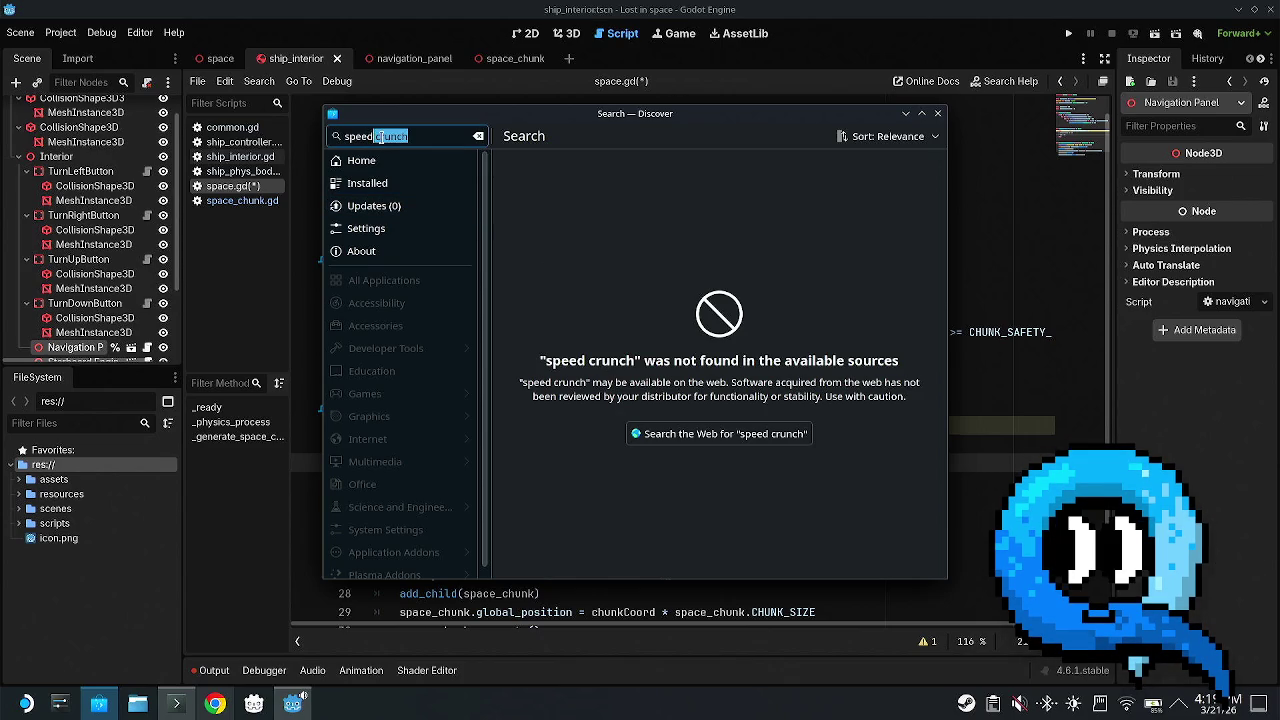
pyautogui.click(377, 136)
pyautogui.press('BackSpace')
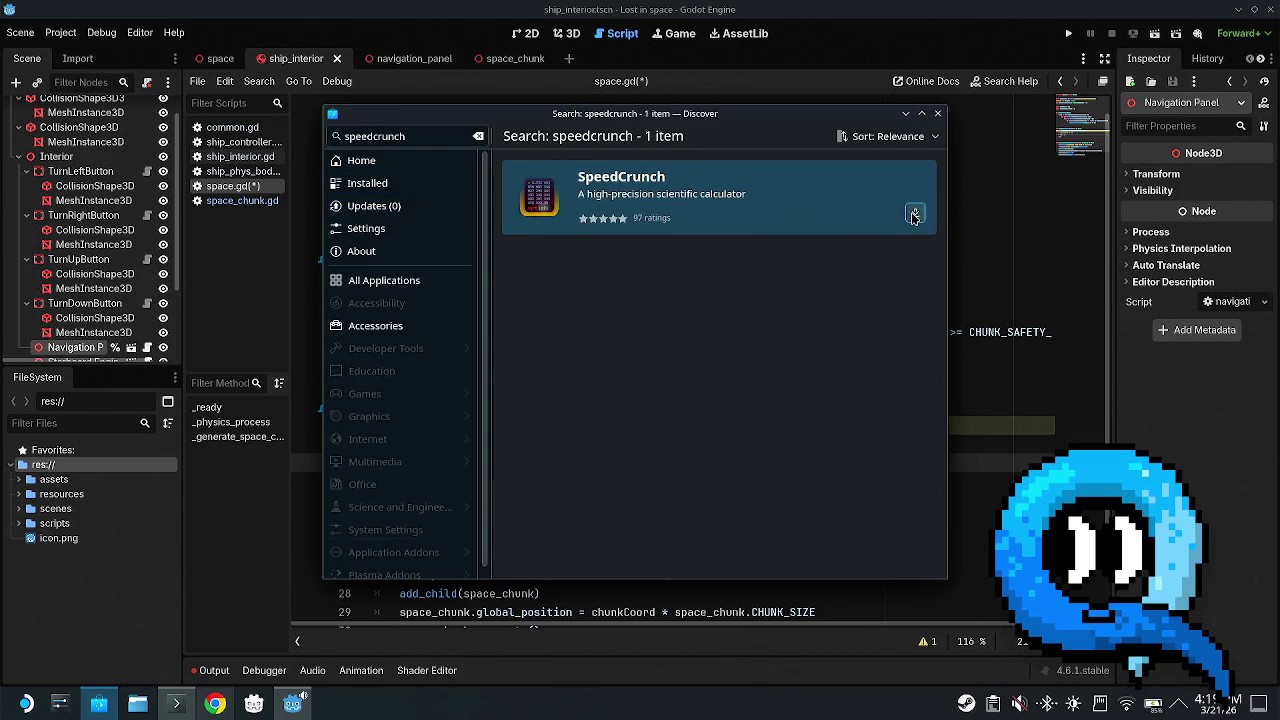
pyautogui.click(913, 217)
pyautogui.click(938, 113)
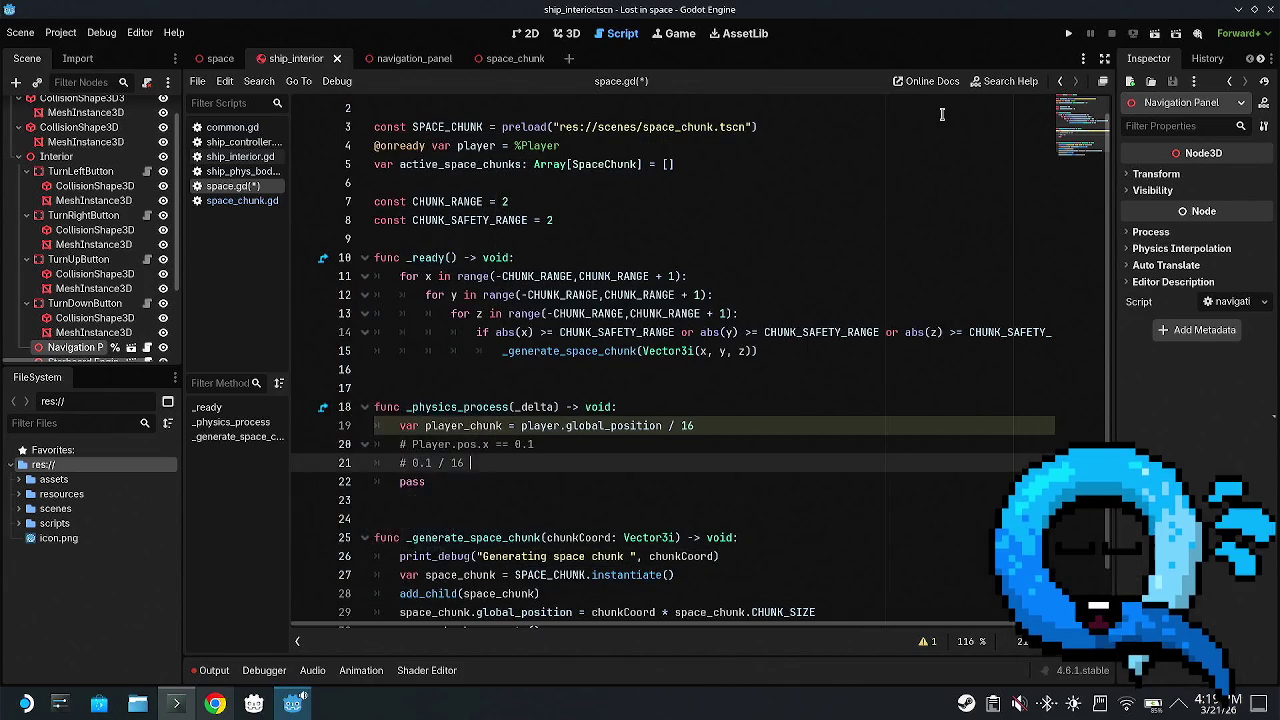
pyautogui.press('super')
pyautogui.write('speed')
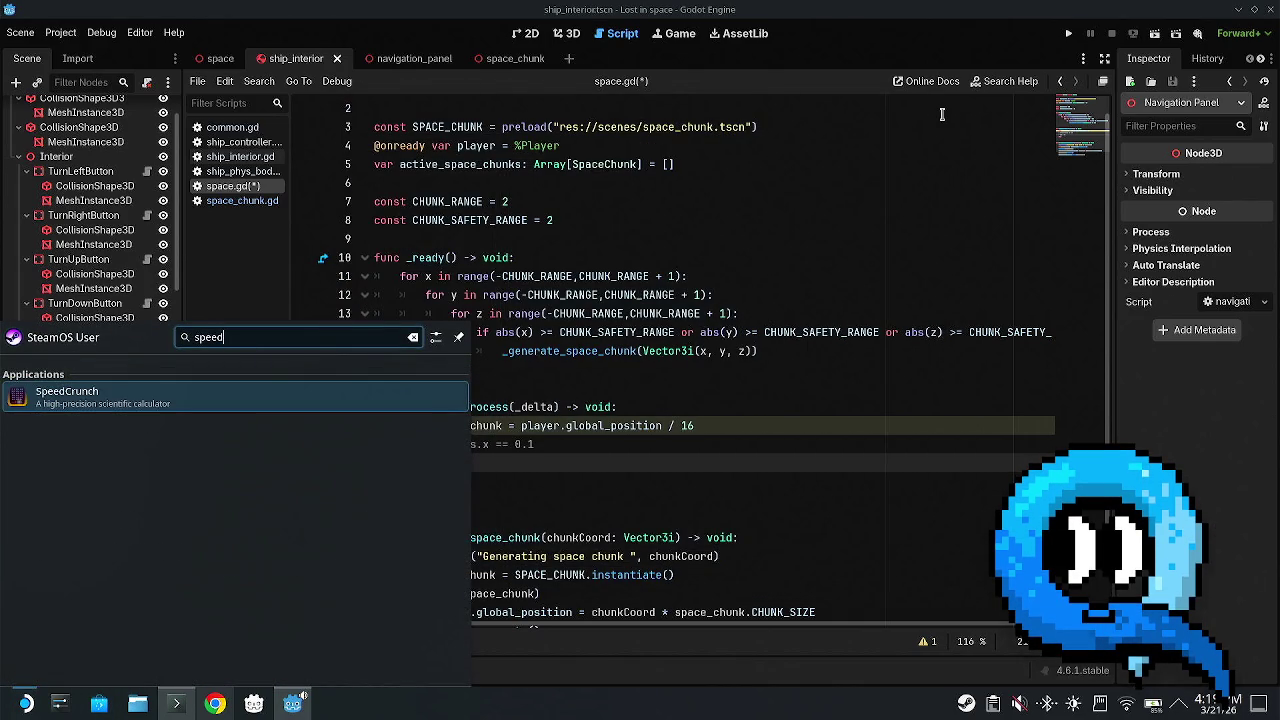
pyautogui.press('Return')
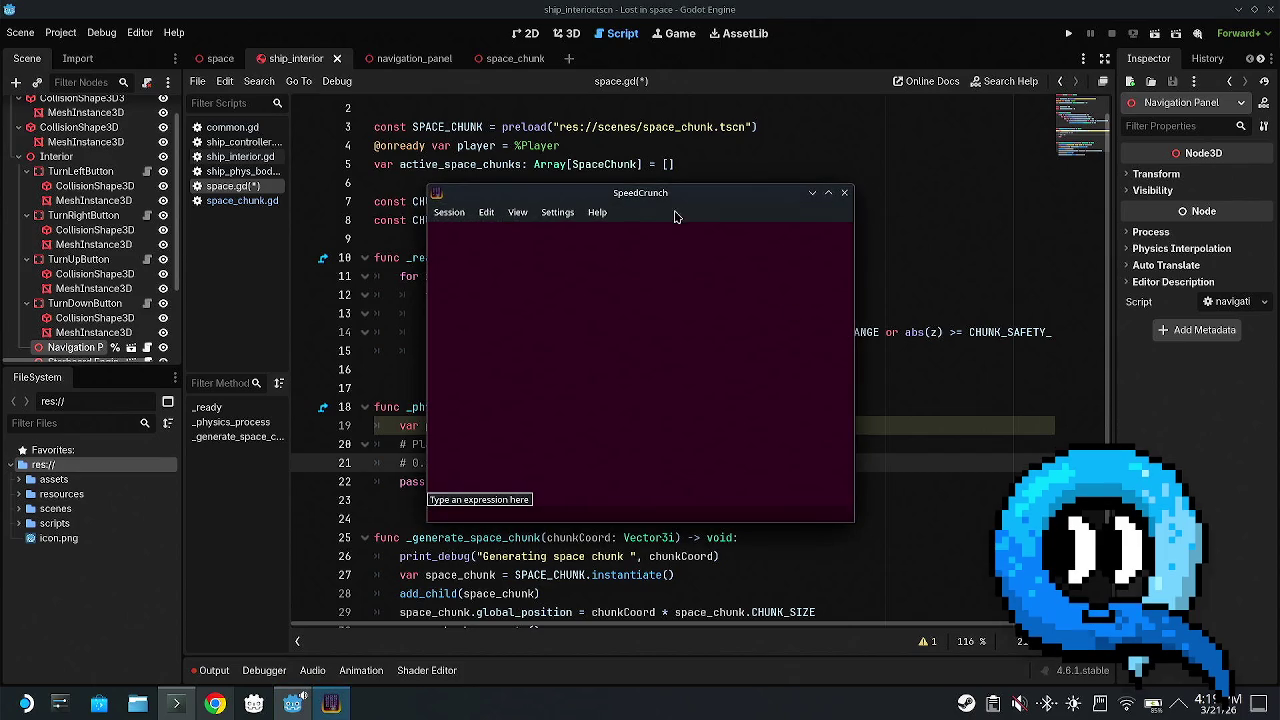
pyautogui.moveTo(675, 215)
pyautogui.mouseDown()
pyautogui.moveTo(834, 207)
pyautogui.moveTo(923, 177)
pyautogui.mouseUp()
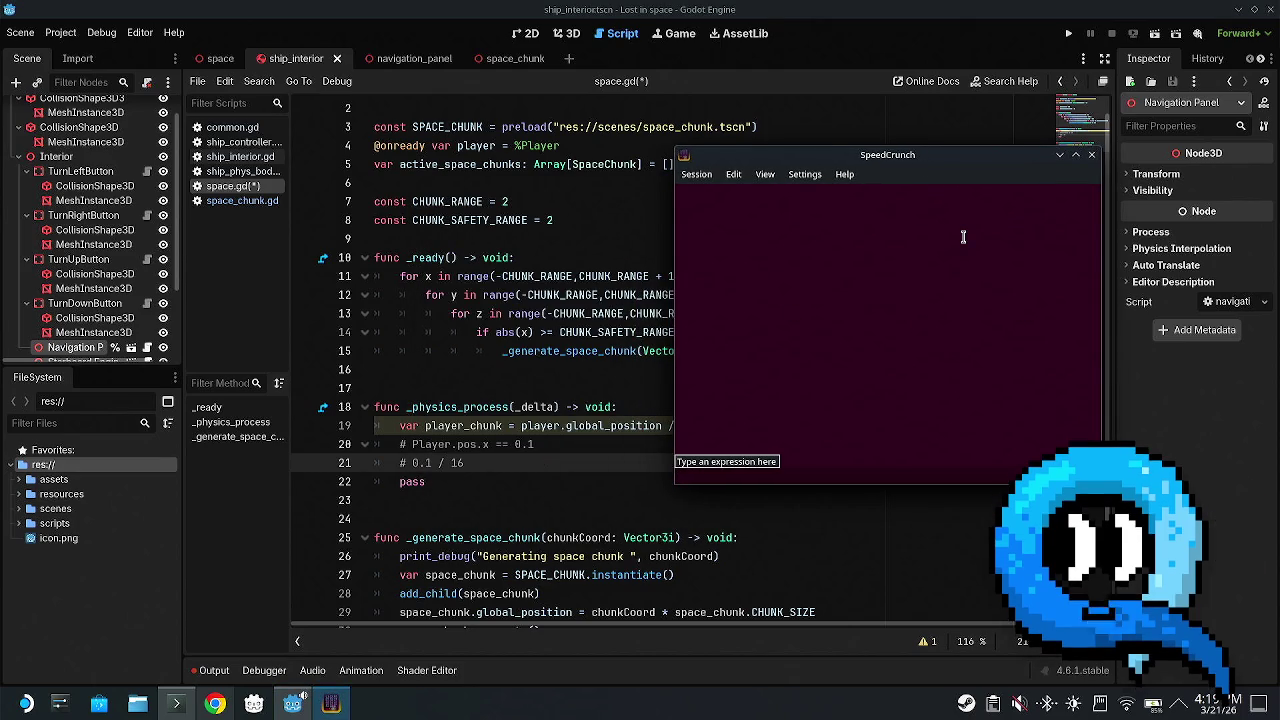
pyautogui.write('0.')
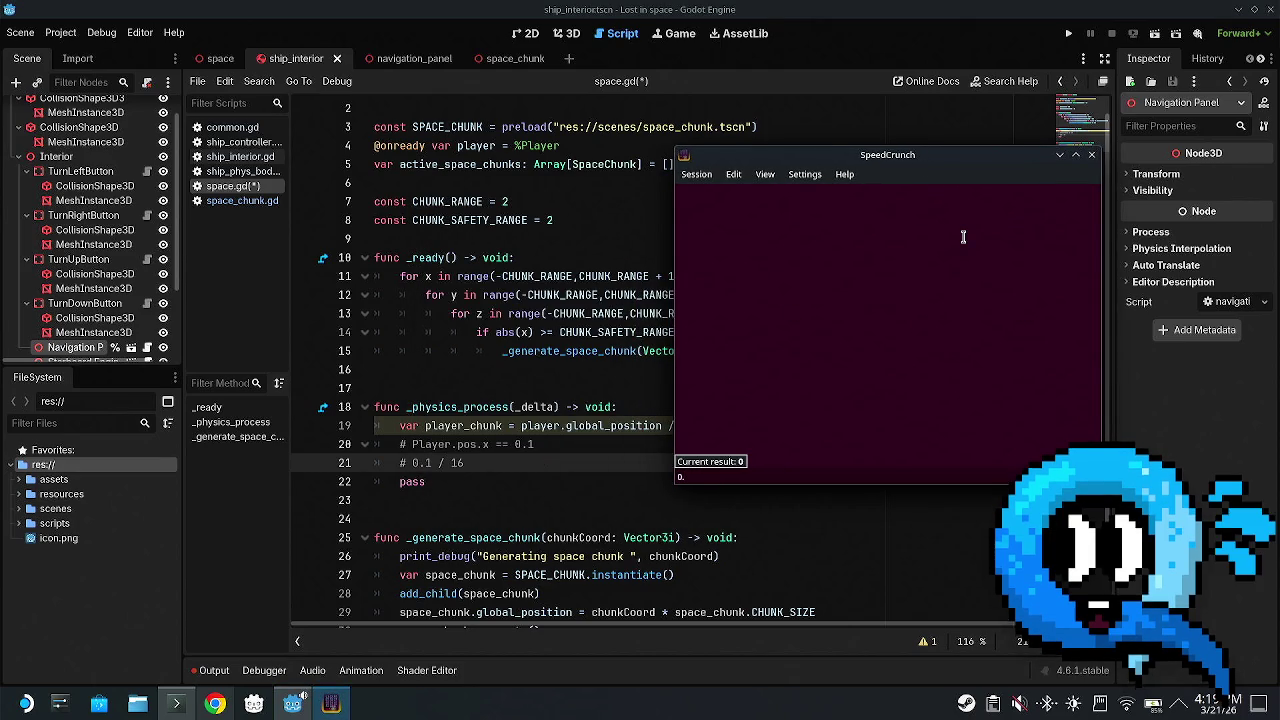
pyautogui.write('1 / 16')
pyautogui.press('Return')
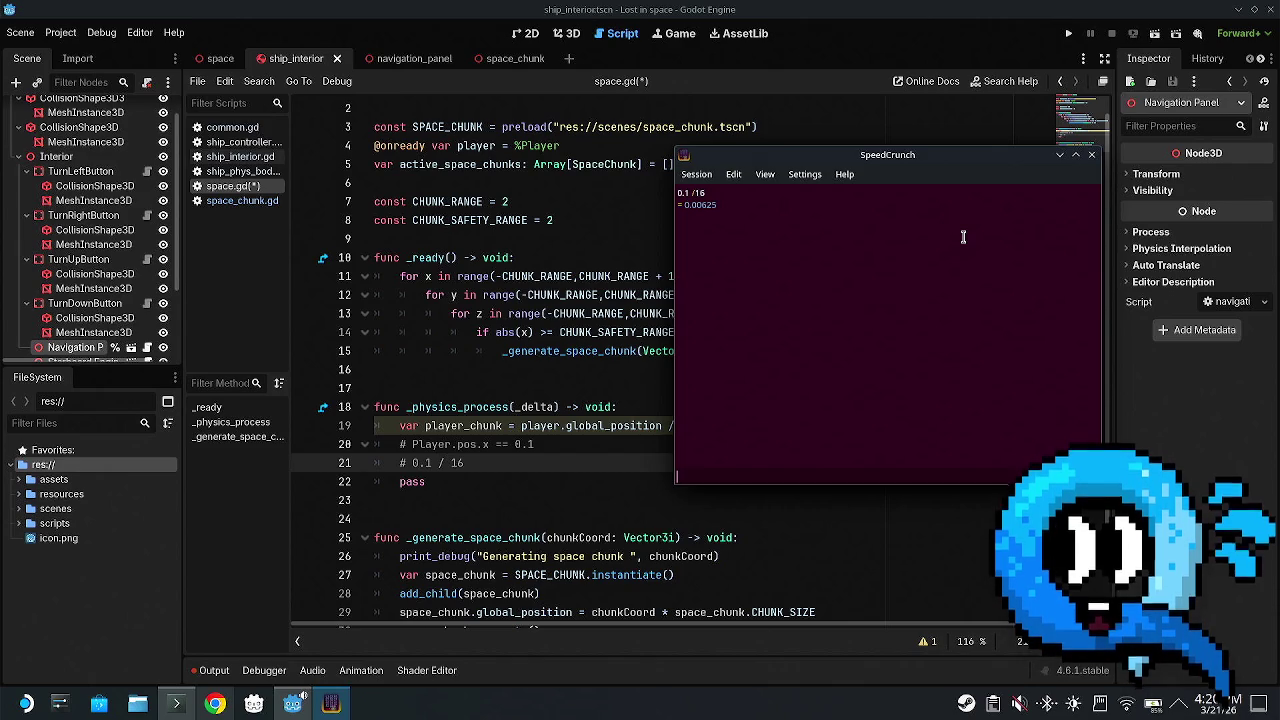
pyautogui.write('8/16')
pyautogui.press('Return')
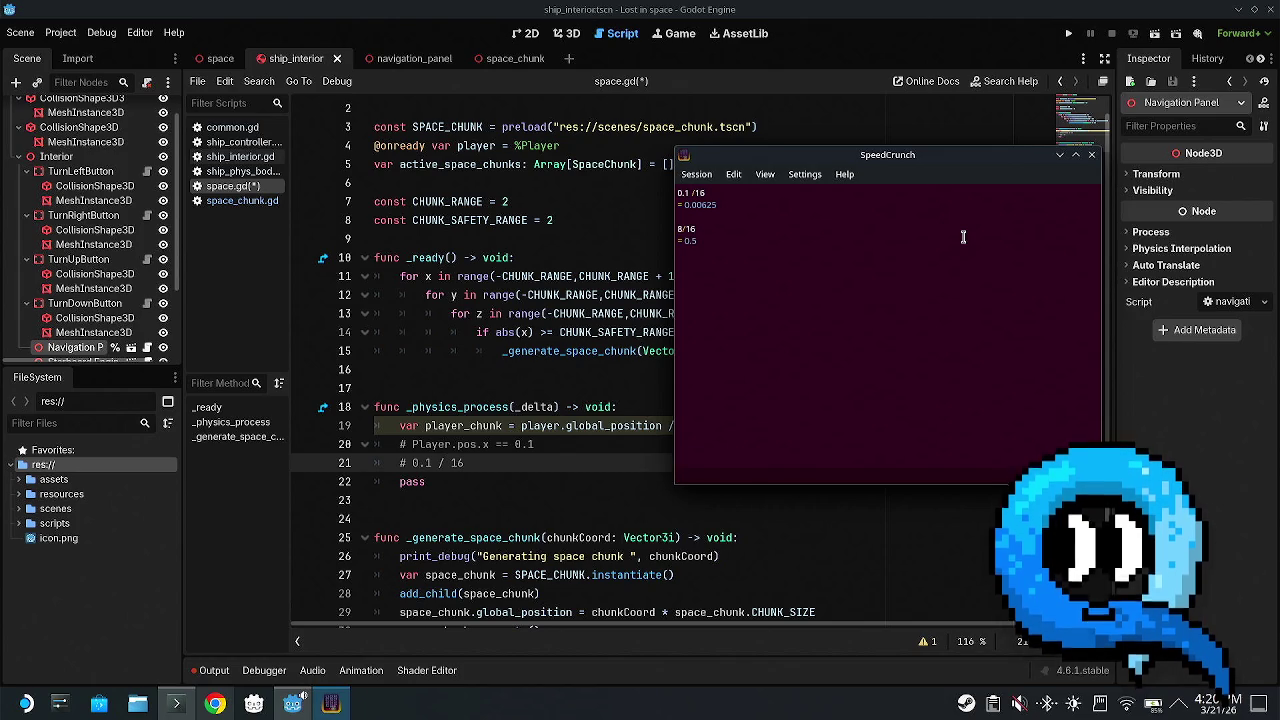
pyautogui.click(1091, 154)
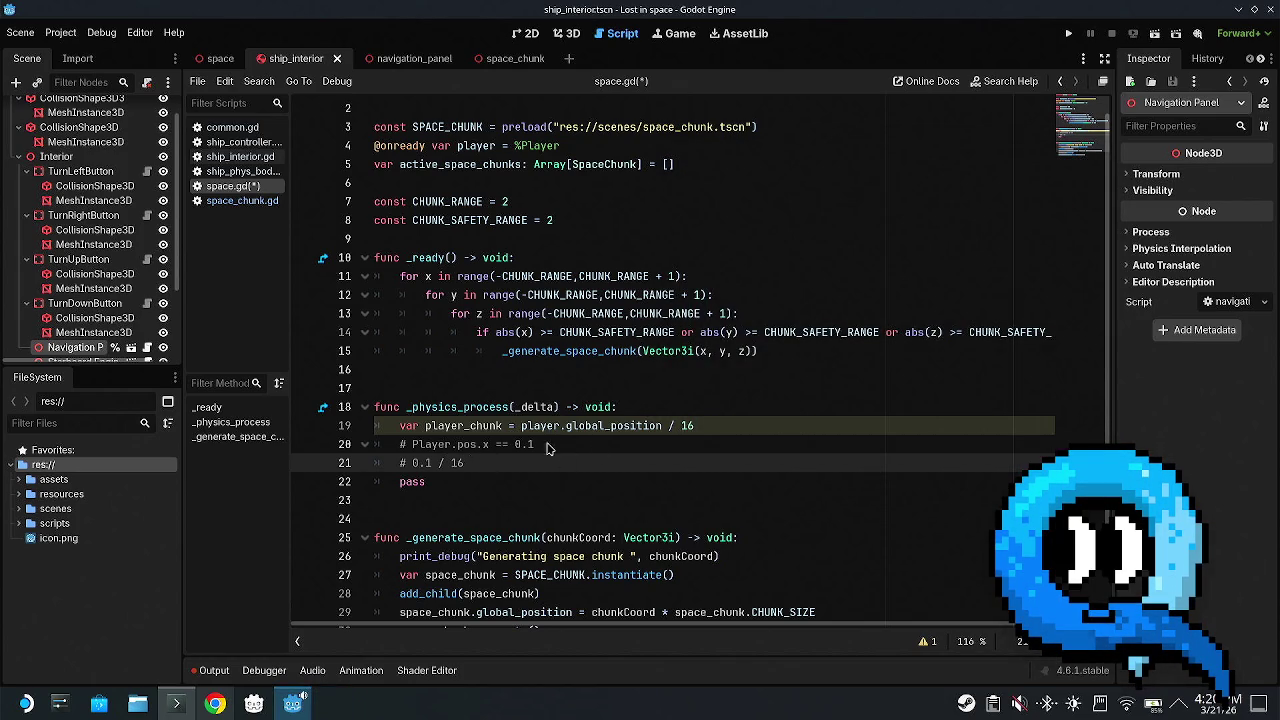
# - Search the web for 'gdscript floor' in a new browser tab
pyautogui.doubleClick(687, 425)
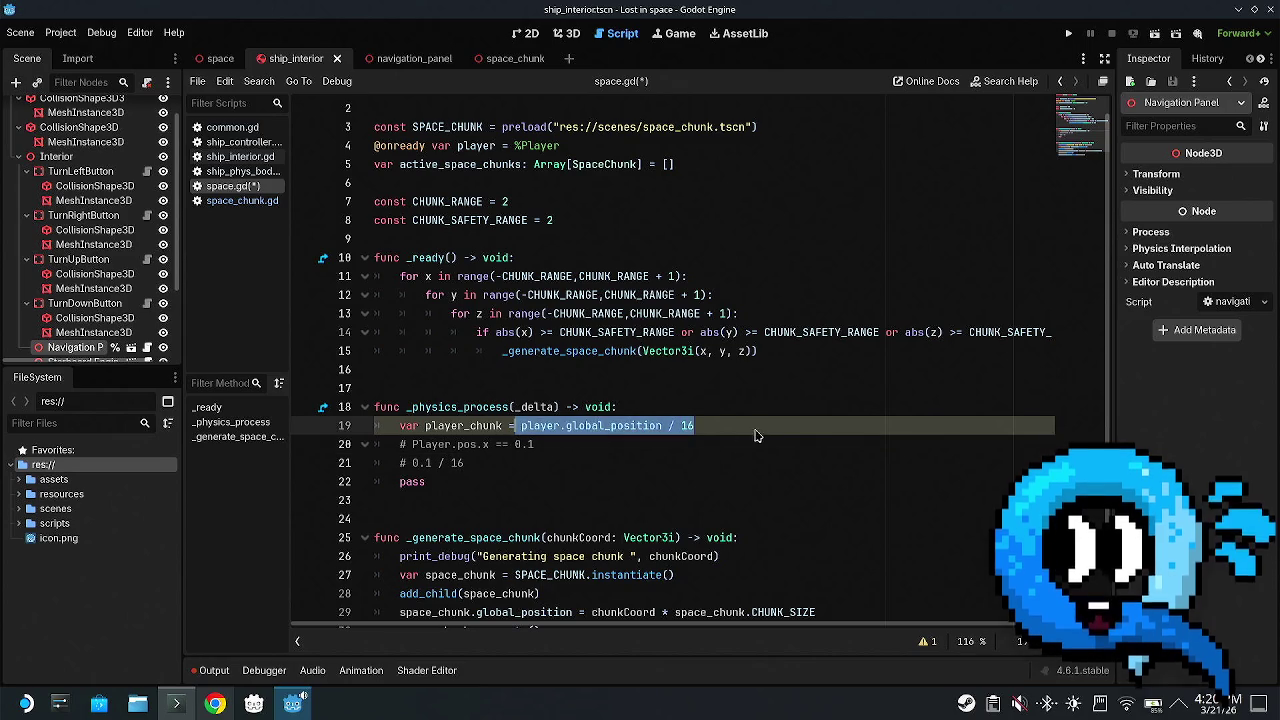
pyautogui.click(695, 425)
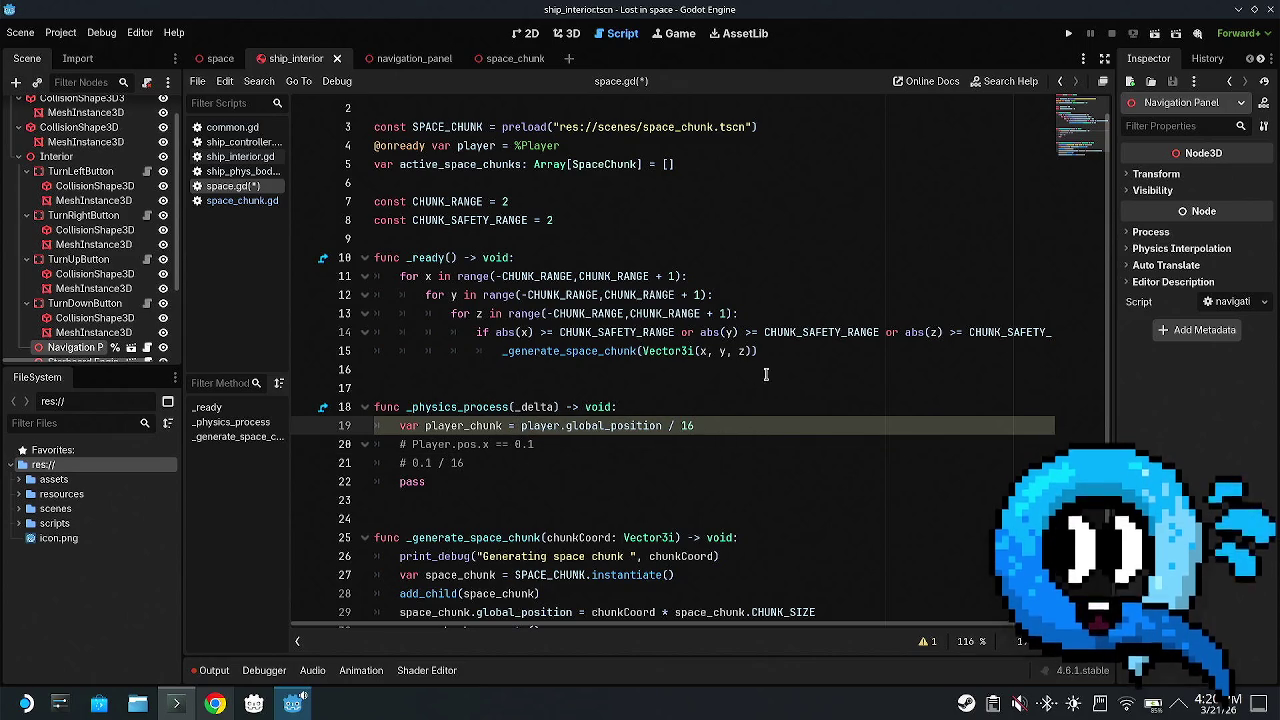
pyautogui.click(215, 703)
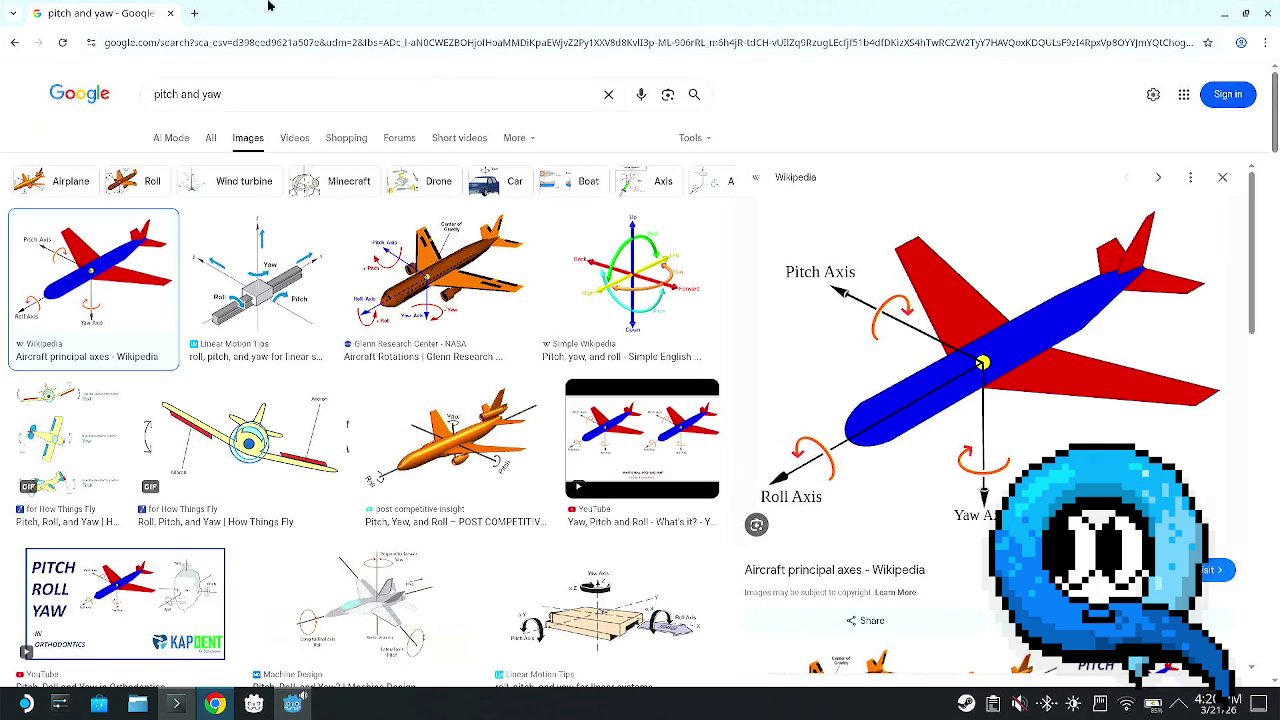
pyautogui.click(187, 14)
pyautogui.write('gdscript floor')
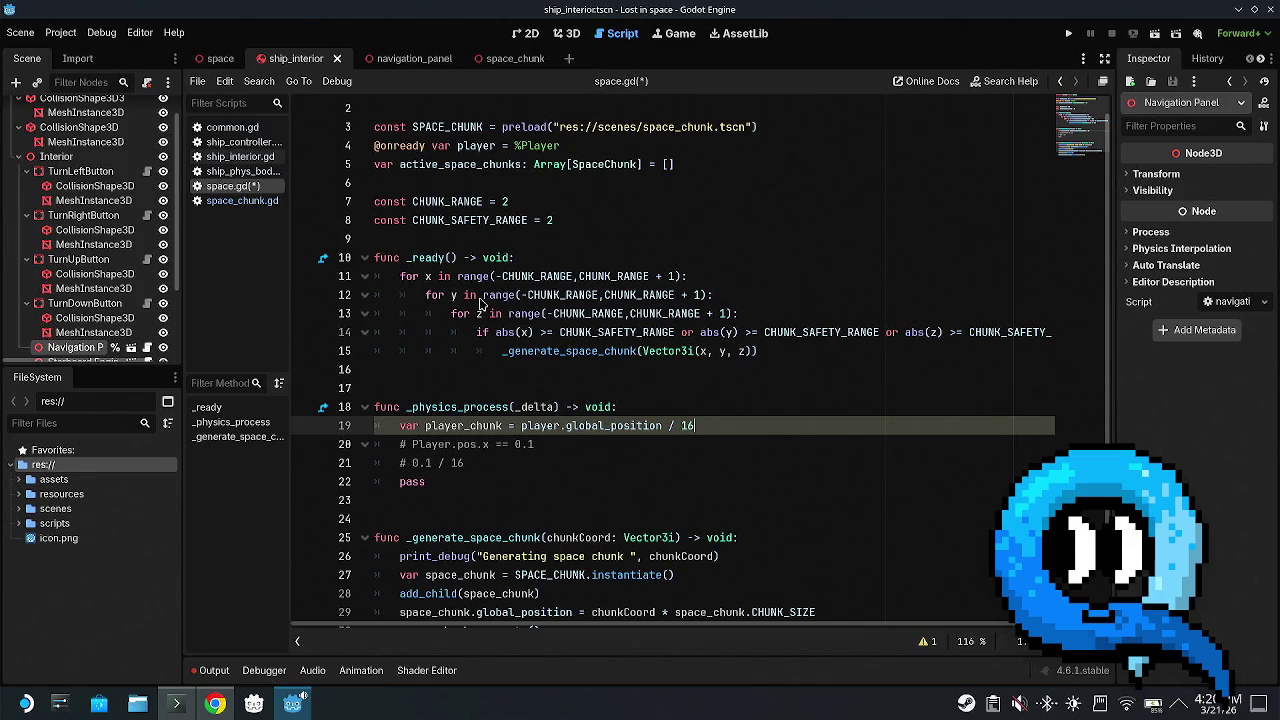
# - Wrap line 19's expression as floor(player.global_position / 16)
pyautogui.write('floor')
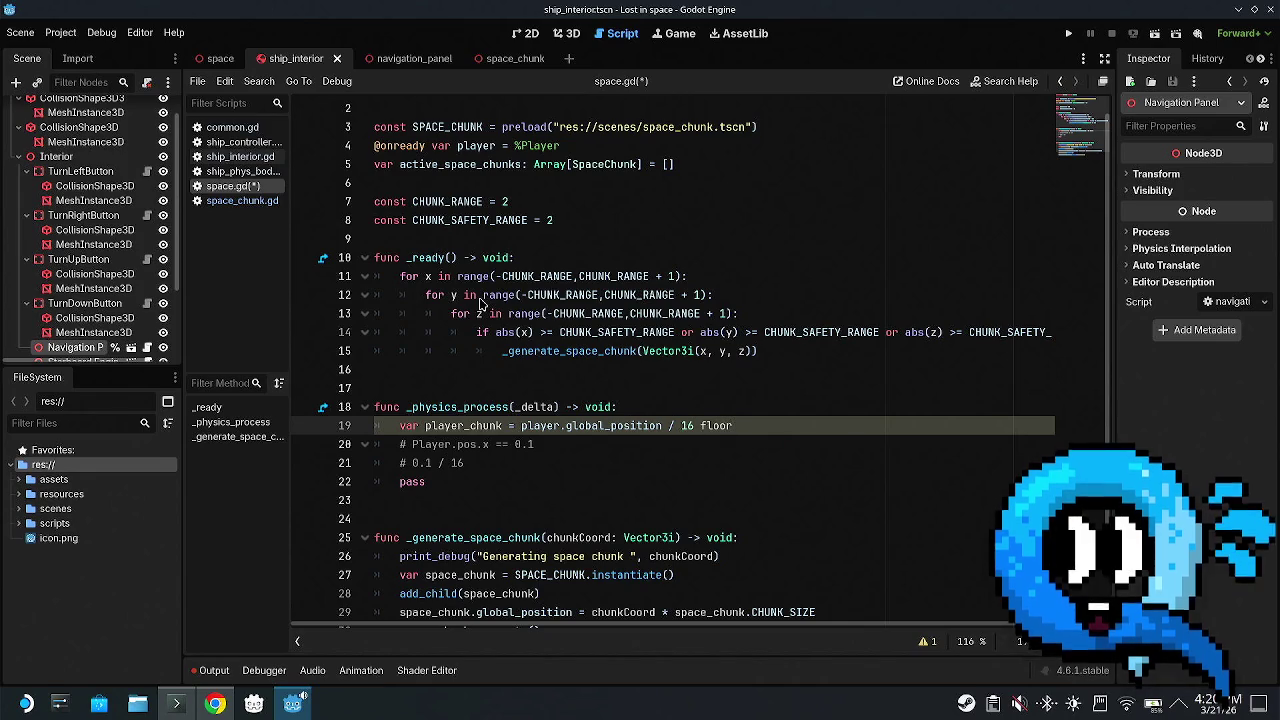
pyautogui.hotkey('ctrl', 'BackSpace')
pyautogui.write('.')
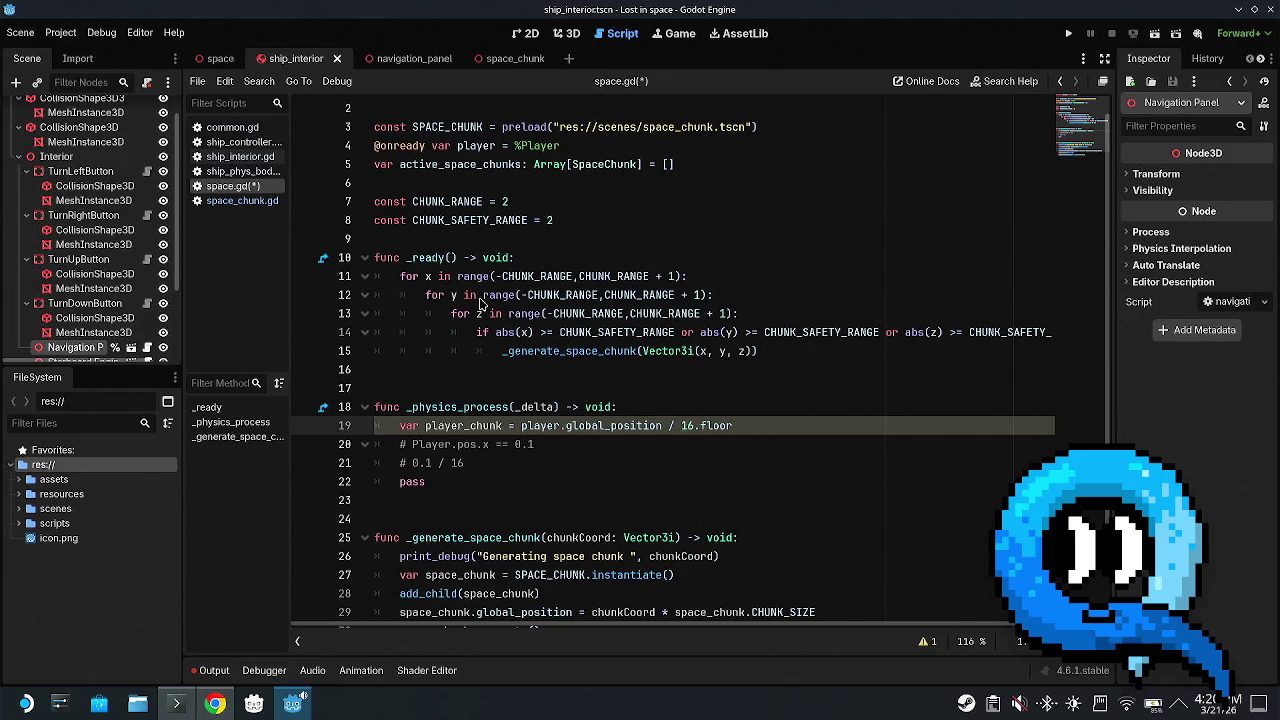
pyautogui.press('BackSpace')
pyautogui.hotkey('ctrl', 'Left')
pyautogui.hotkey('ctrl', 'Left')
pyautogui.hotkey('ctrl', 'Left')
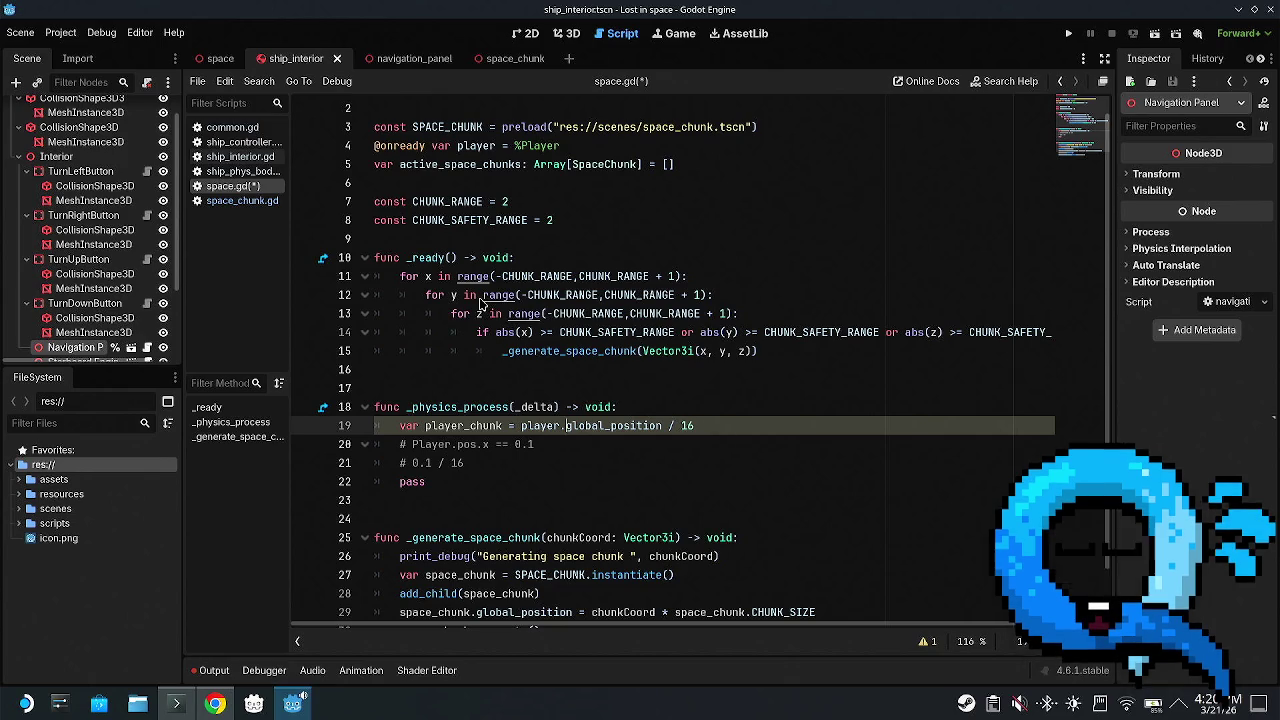
pyautogui.write('floor(')
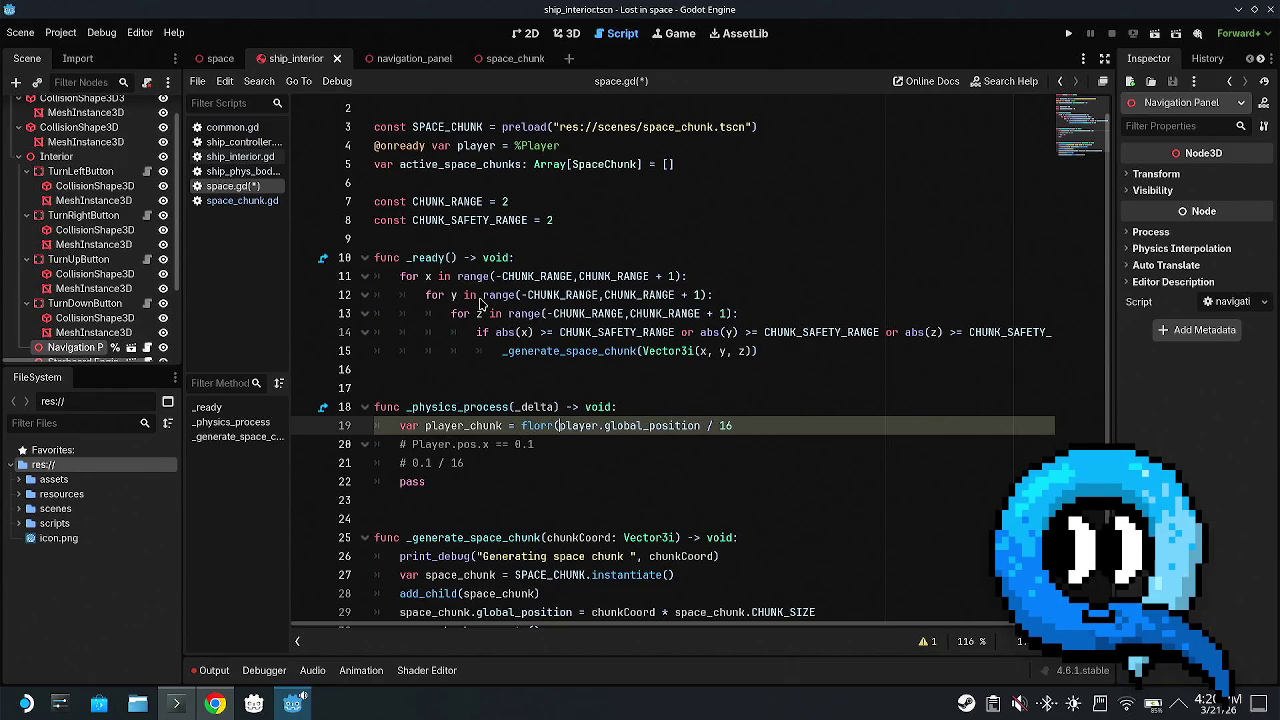
pyautogui.press('BackSpace')
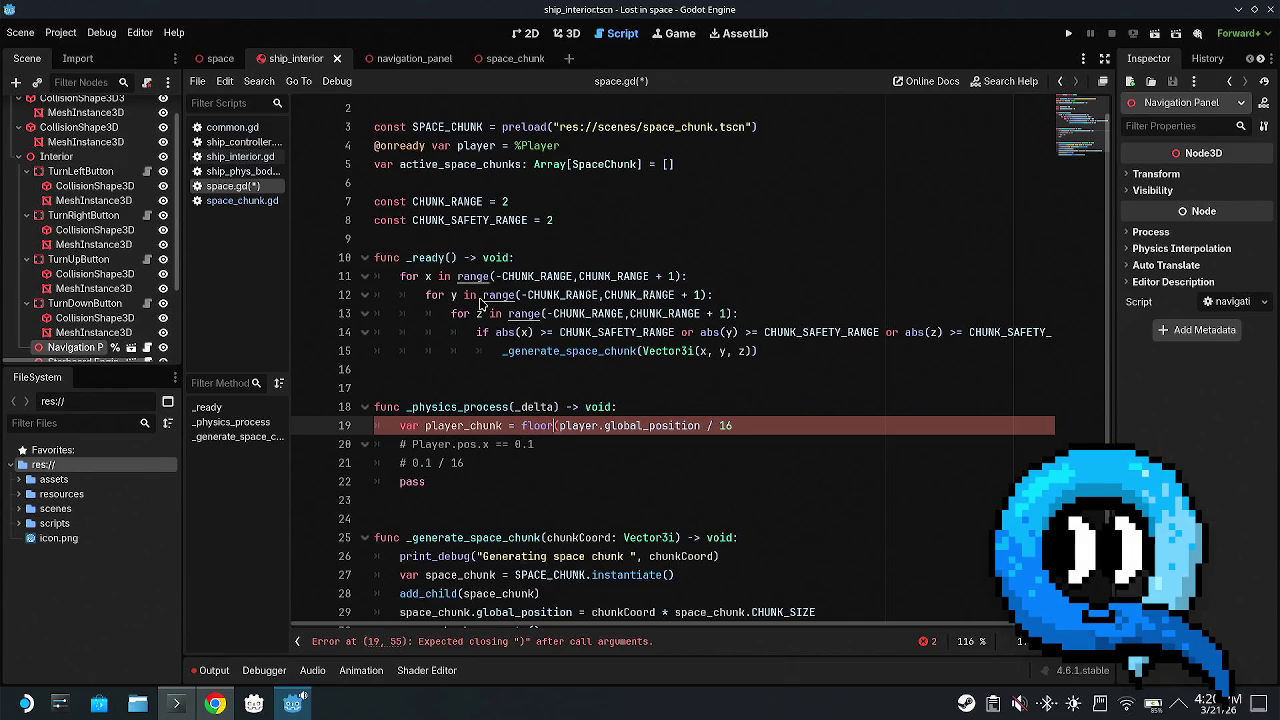
pyautogui.press('End')
pyautogui.write(')')
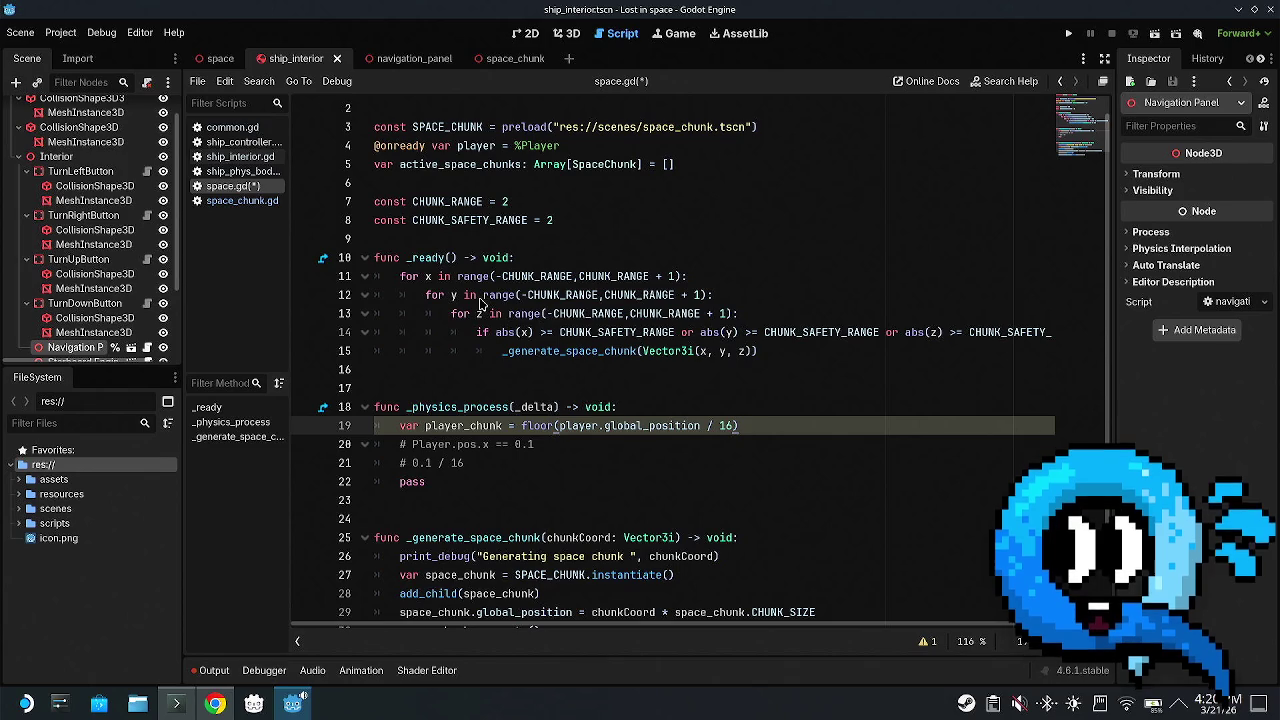
# - Delete the two comment lines, add print(player_chunk) above pass, and save space.gd
pyautogui.press('Down')
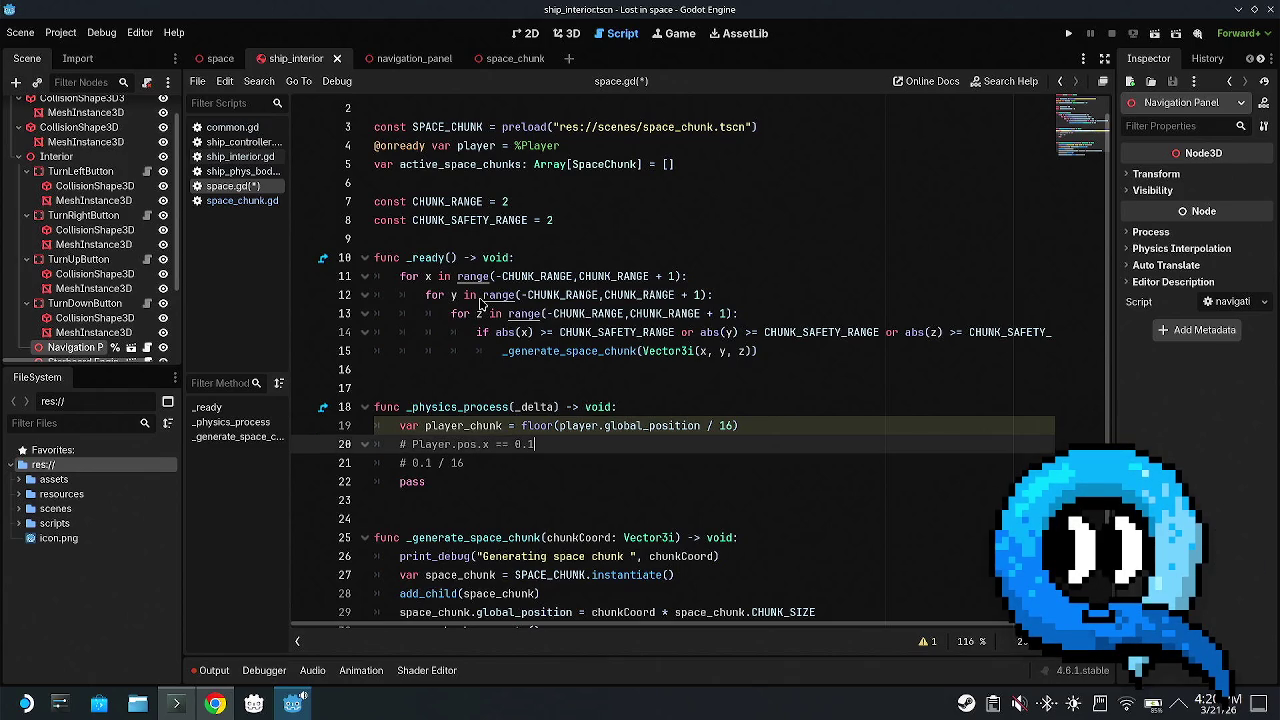
pyautogui.hotkey('ctrl', 'shift', 'k')
pyautogui.hotkey('ctrl', 'shift', 'k')
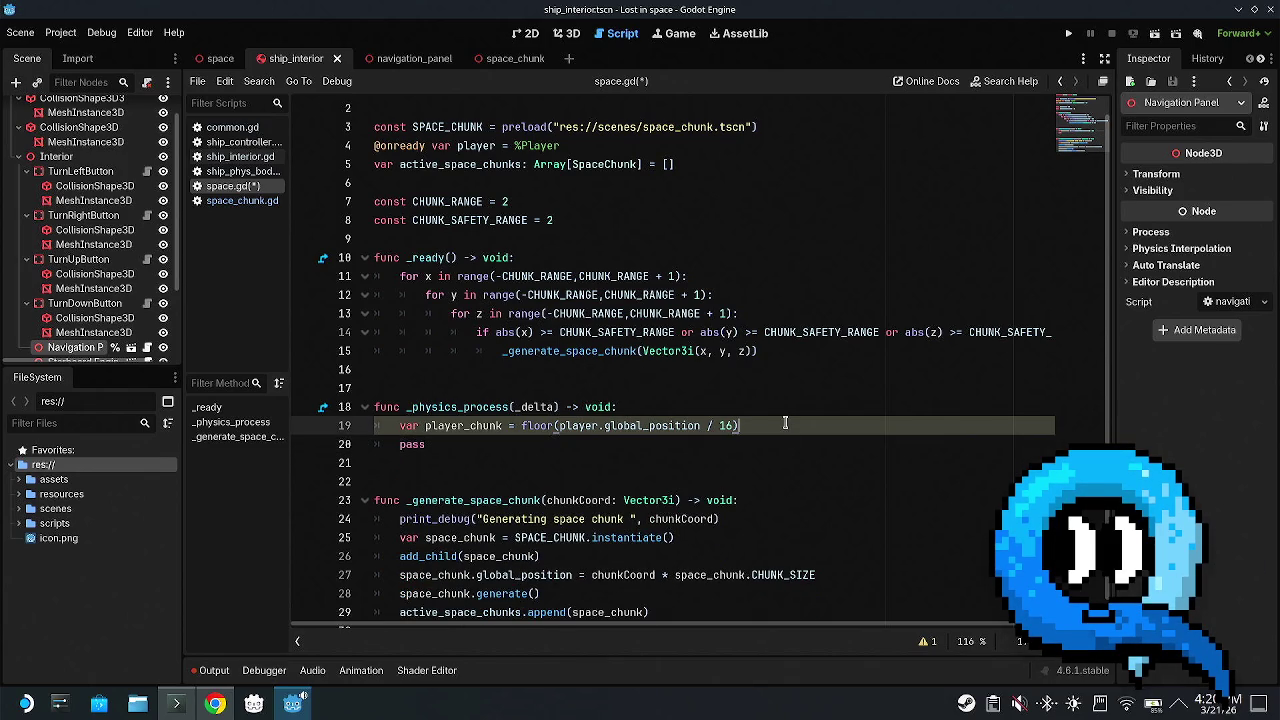
pyautogui.hotkey('ctrl', 'shift', 'Return')
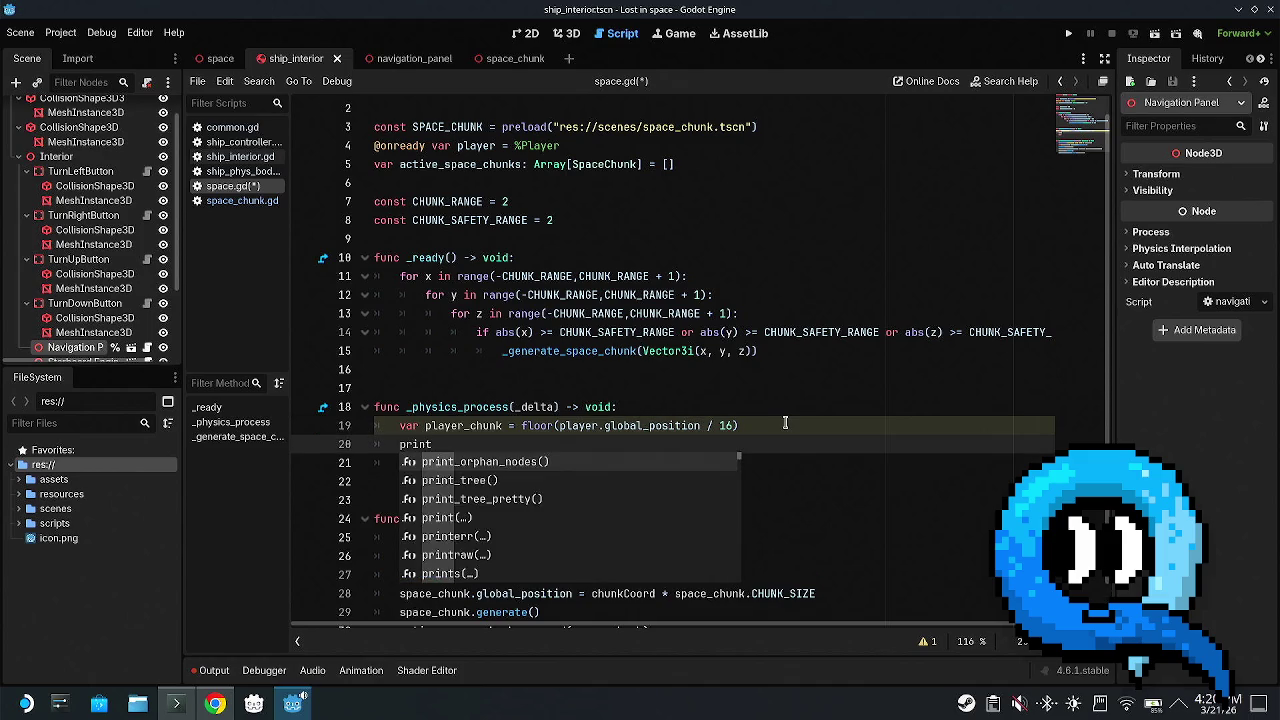
pyautogui.write('(player_chunk')
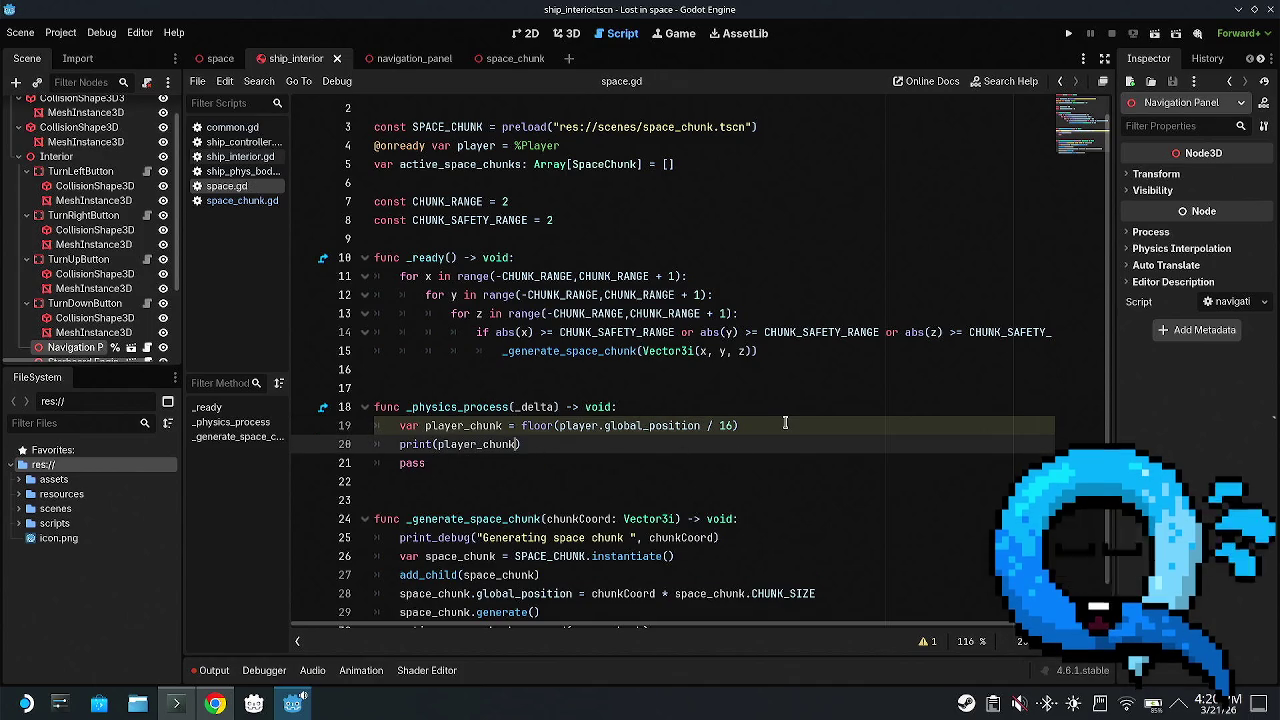
pyautogui.hotkey('ctrl', 's')
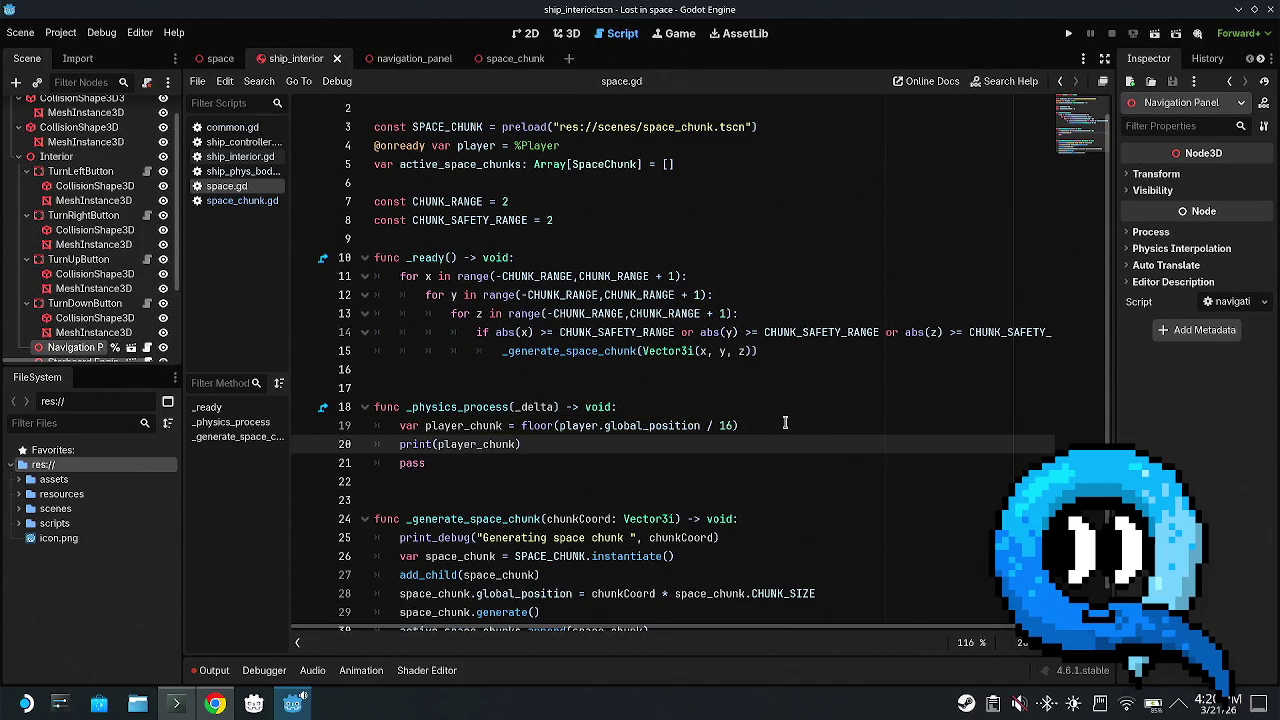
# - Run the game and walk the player around so player_chunk prints (-1.0, 8.0, -1.0), then return to the editor
pyautogui.click(1072, 33)
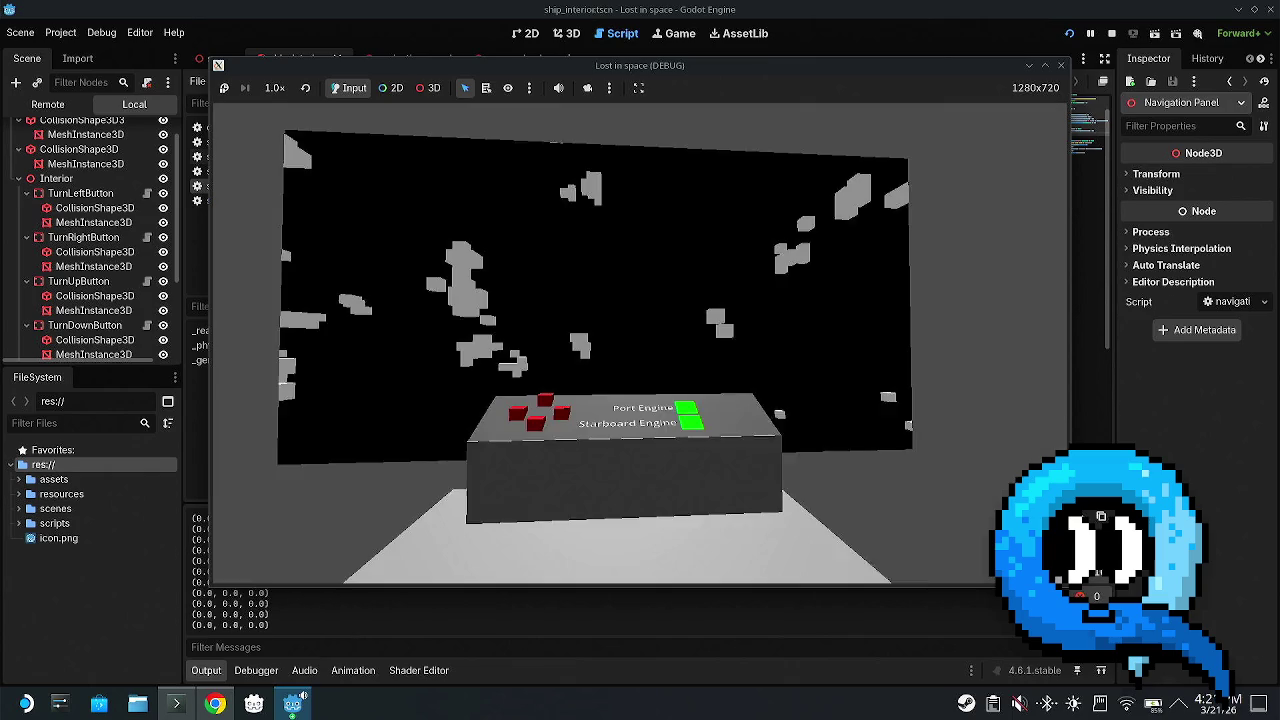
pyautogui.press('w')
pyautogui.press('a')
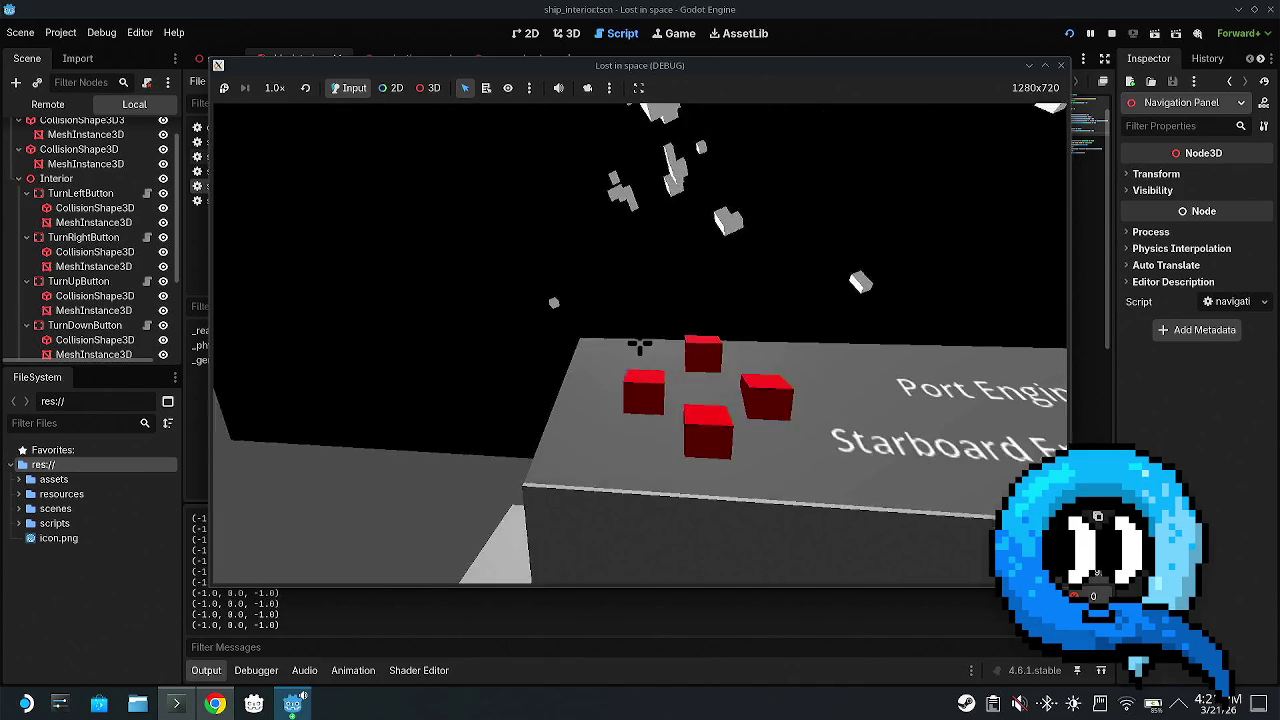
pyautogui.click(638, 345)
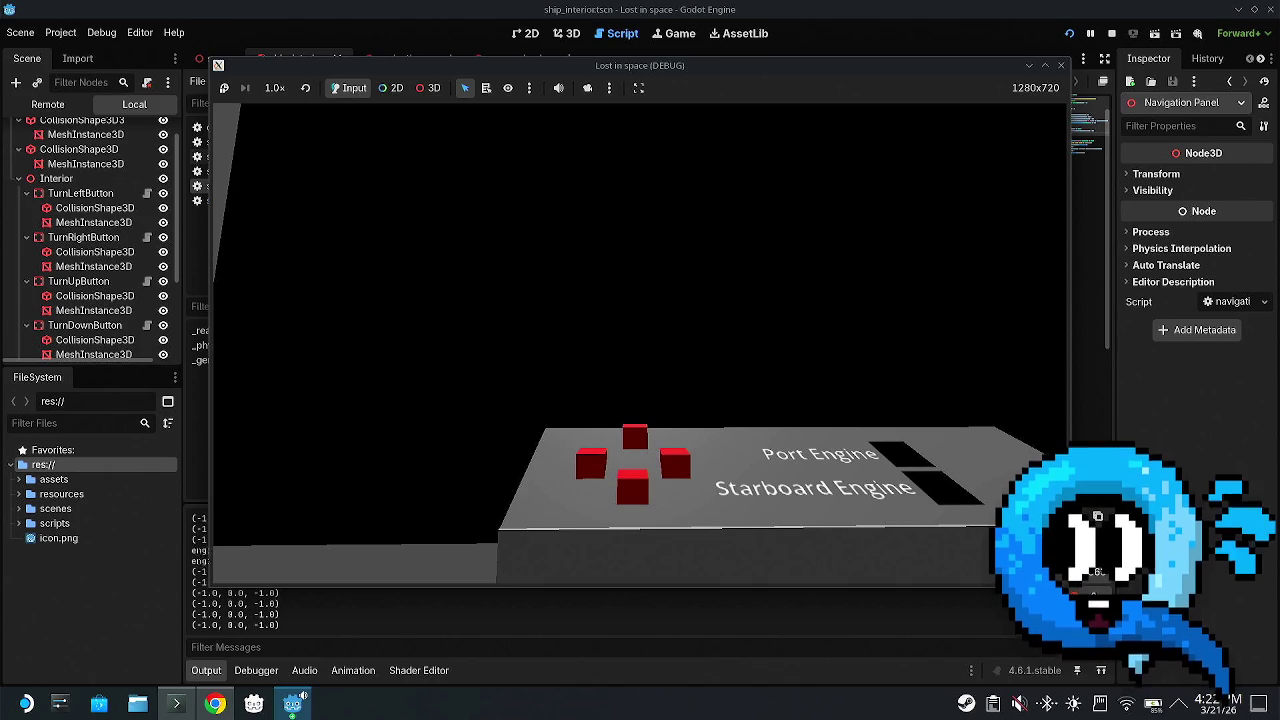
pyautogui.click(640, 348)
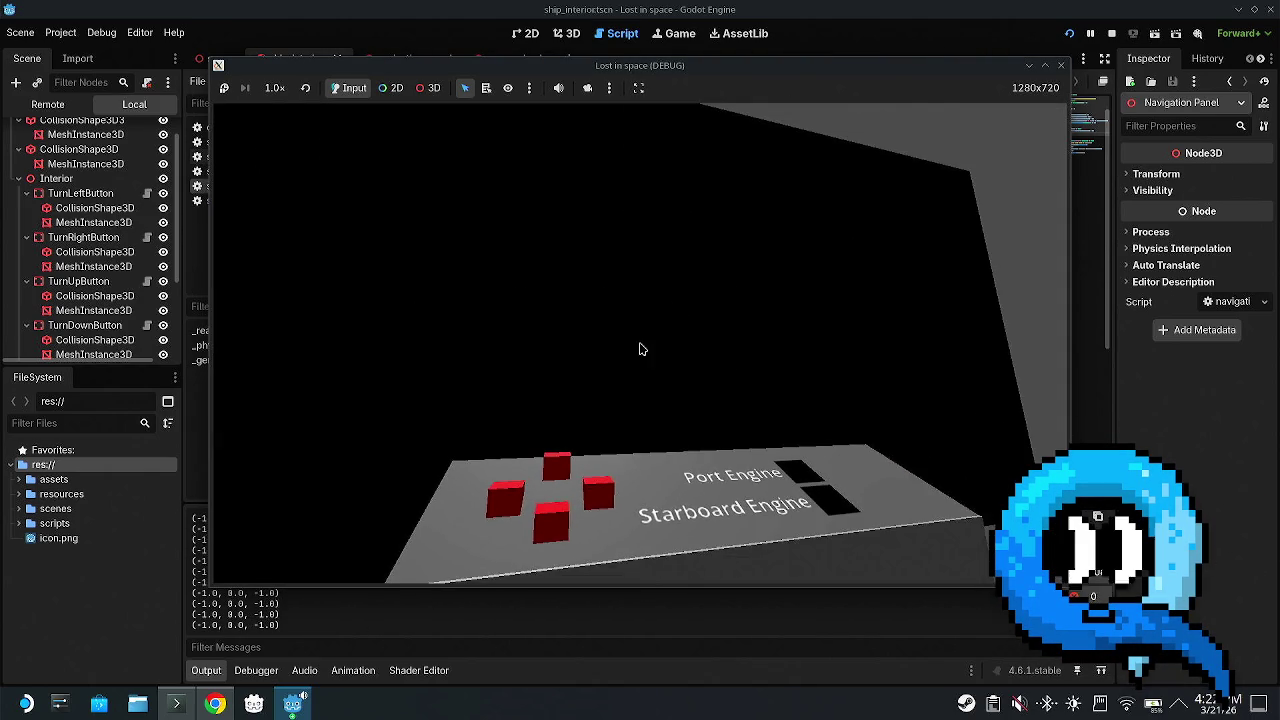
pyautogui.hotkey('alt', 'Tab')
pyautogui.hotkey('alt', 'Tab')
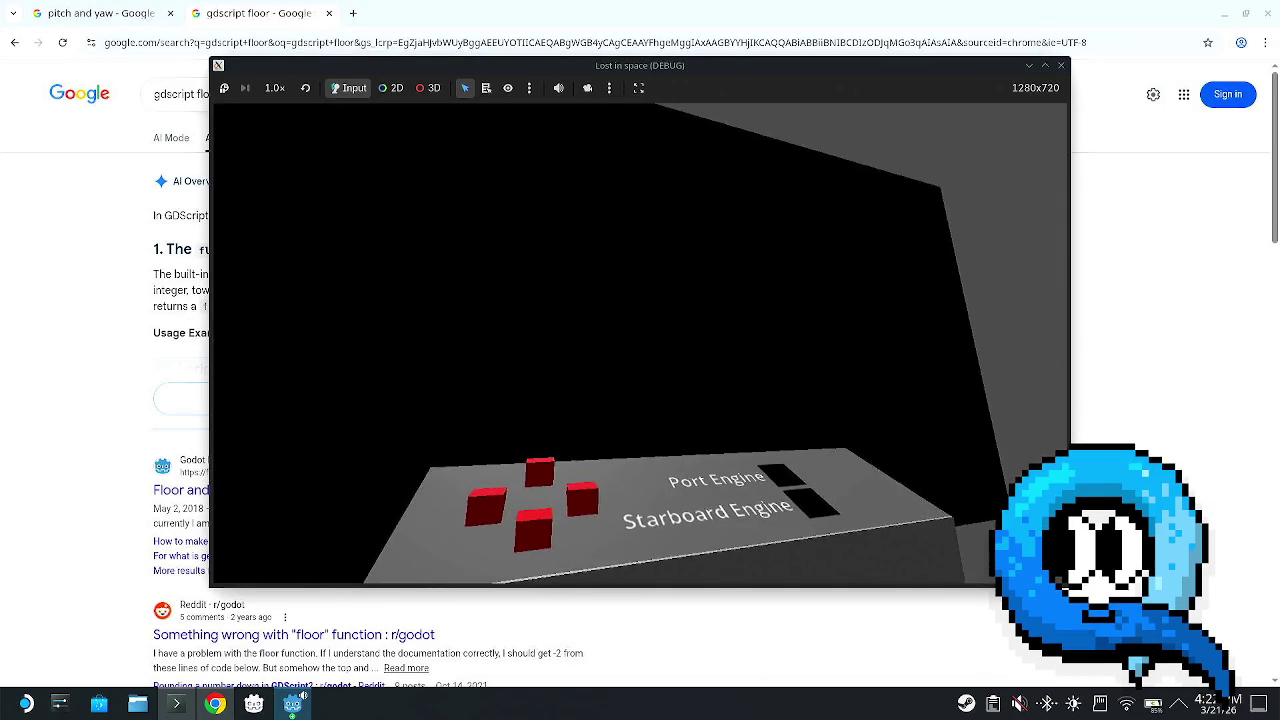
pyautogui.hotkey('alt', 'Tab')
pyautogui.hotkey('alt', 'Tab')
pyautogui.press('Tab')
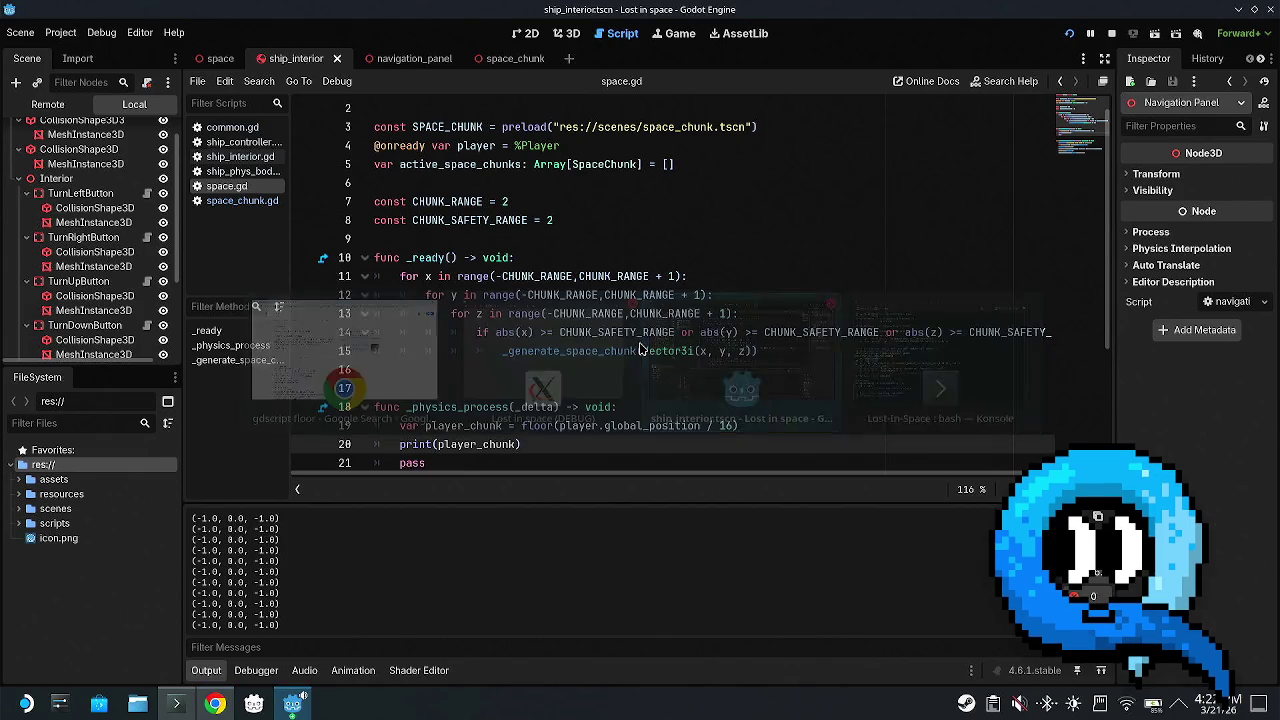
# - Show the running game's Remote scene tree and expand the live Space node
pyautogui.click(47, 104)
pyautogui.click(19, 160)
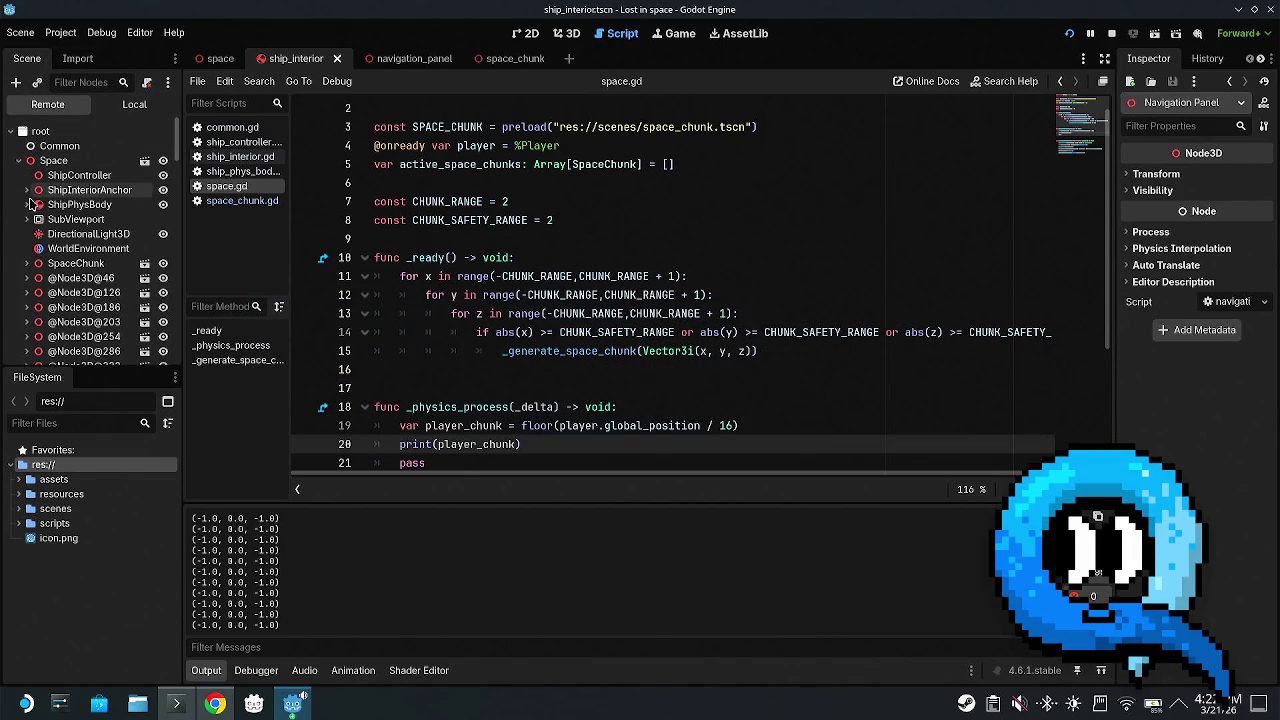
pyautogui.scroll(-3, 107, 245)
pyautogui.scroll(5, 90, 215)
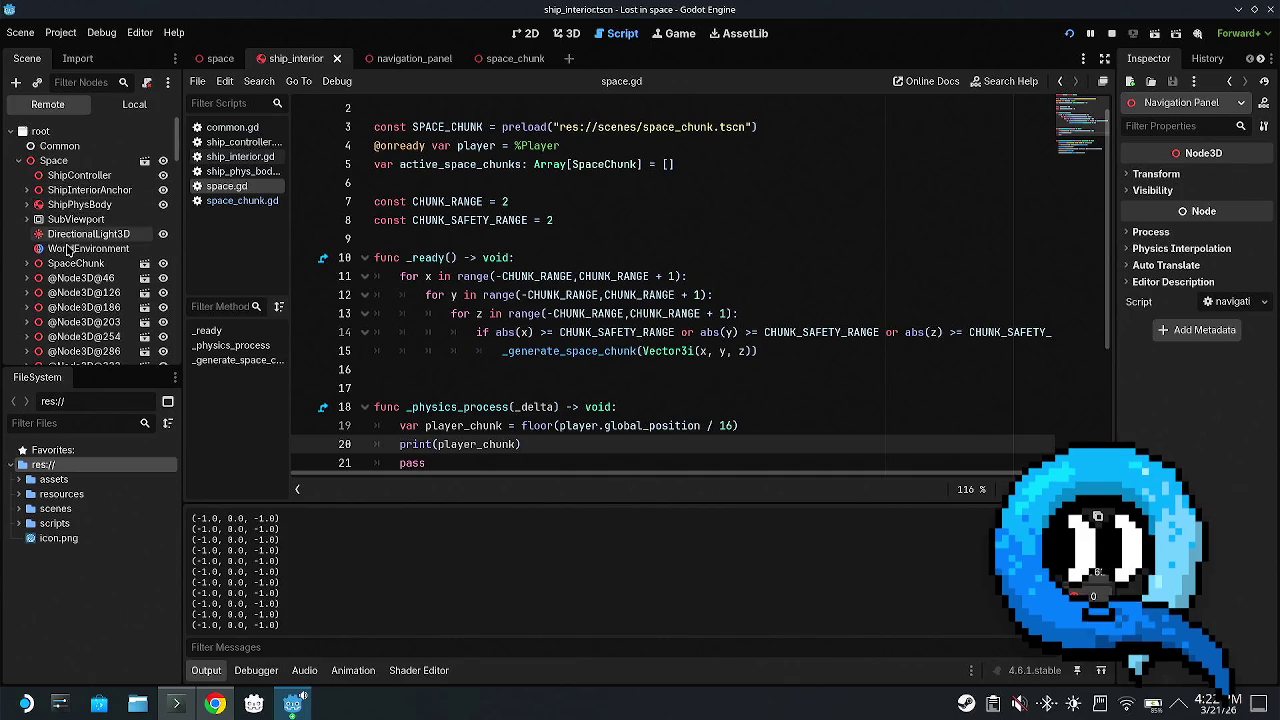
pyautogui.scroll(-10, 74, 240)
pyautogui.scroll(10, 72, 258)
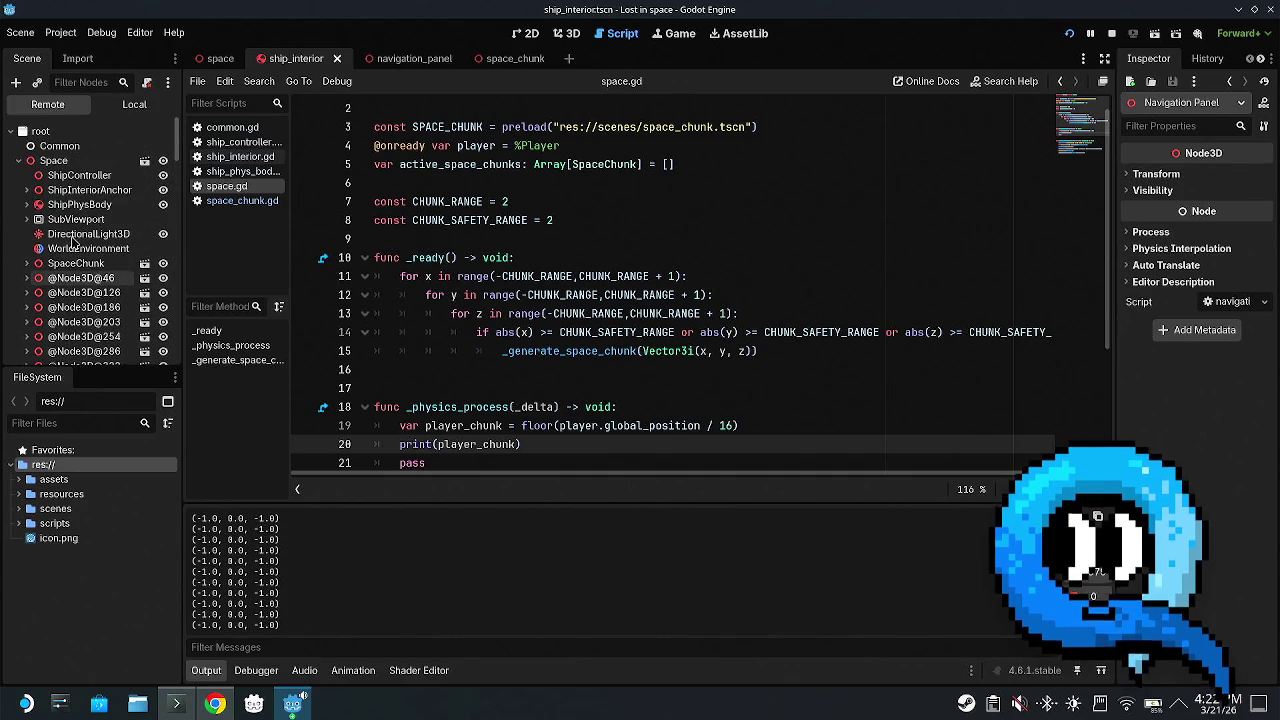
# - Expand ShipInteriorAnchor > Player and review the live Player's properties, position (-1.0, 1.66, -2.0)
pyautogui.click(27, 190)
pyautogui.click(69, 204)
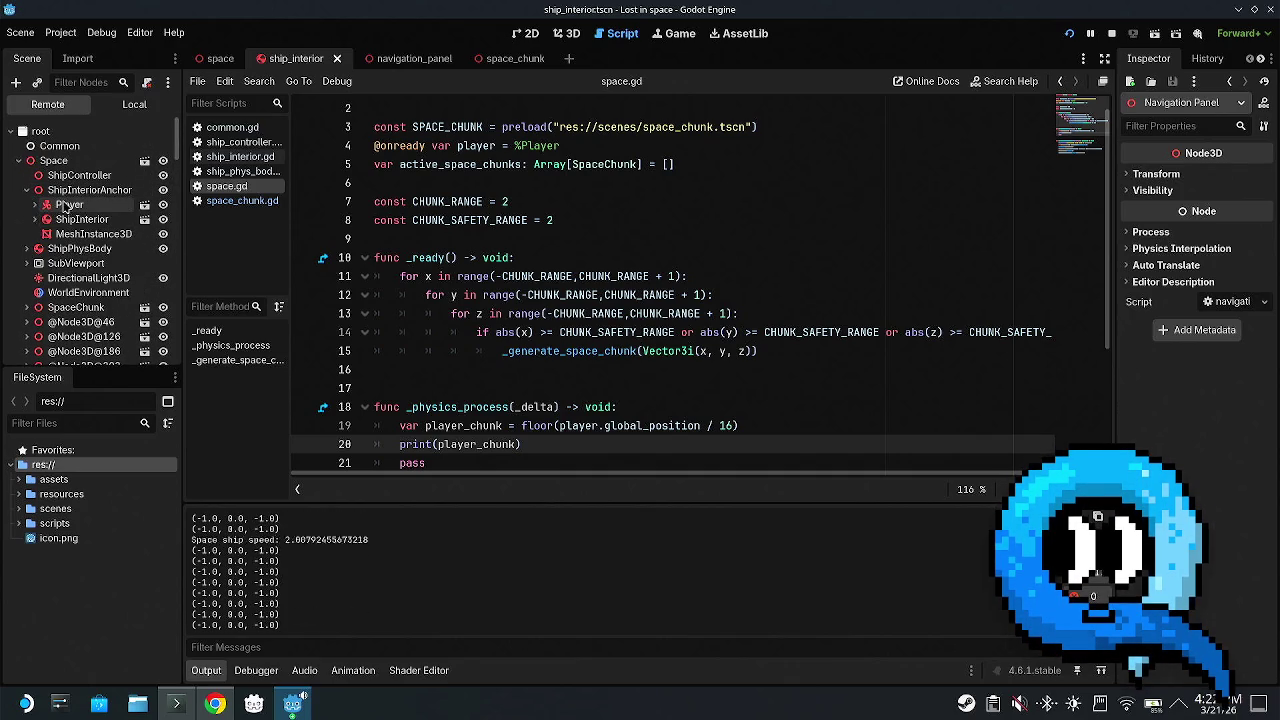
pyautogui.click(34, 204)
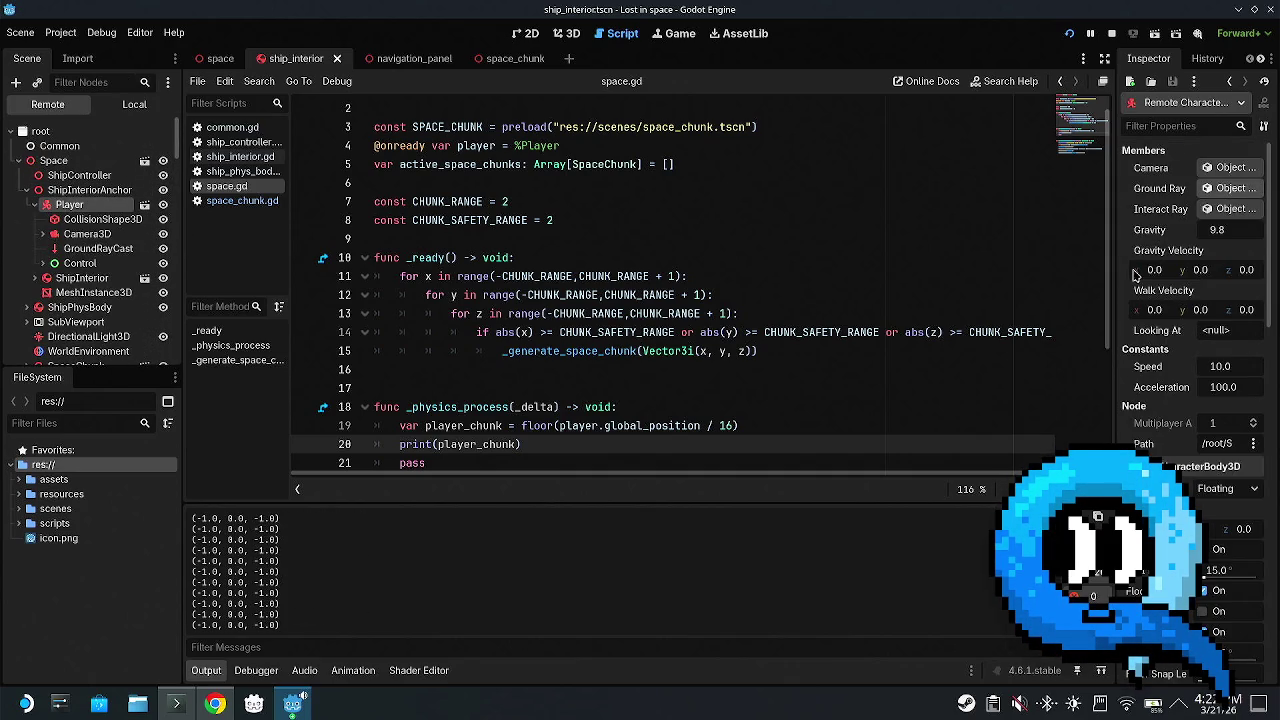
pyautogui.scroll(-5, 1138, 333)
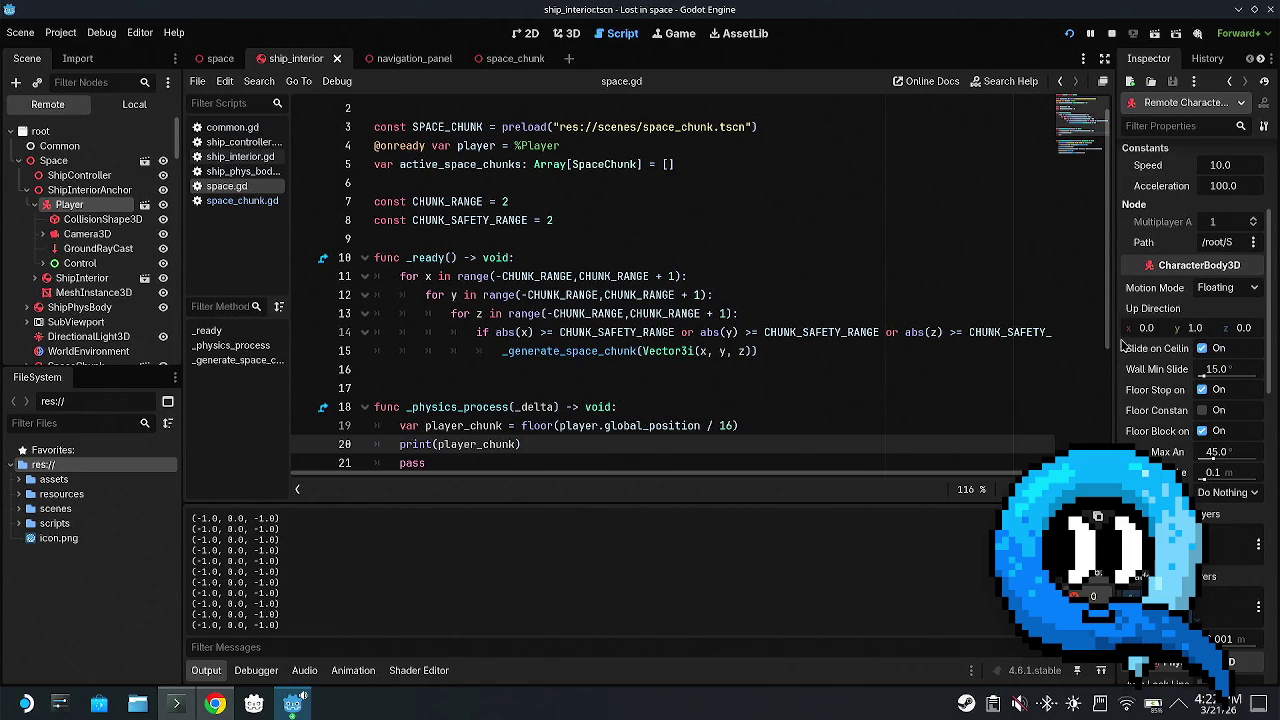
pyautogui.scroll(5, 1127, 360)
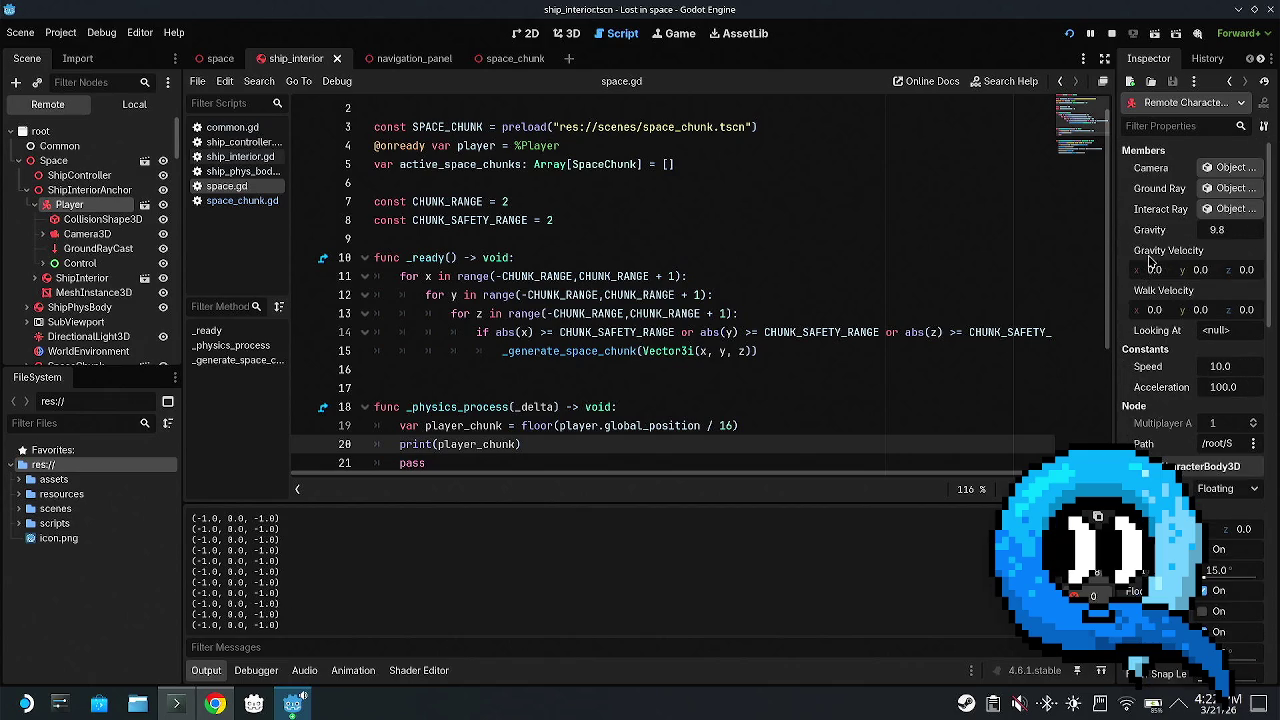
pyautogui.scroll(-10, 1124, 290)
pyautogui.scroll(-7, 1120, 293)
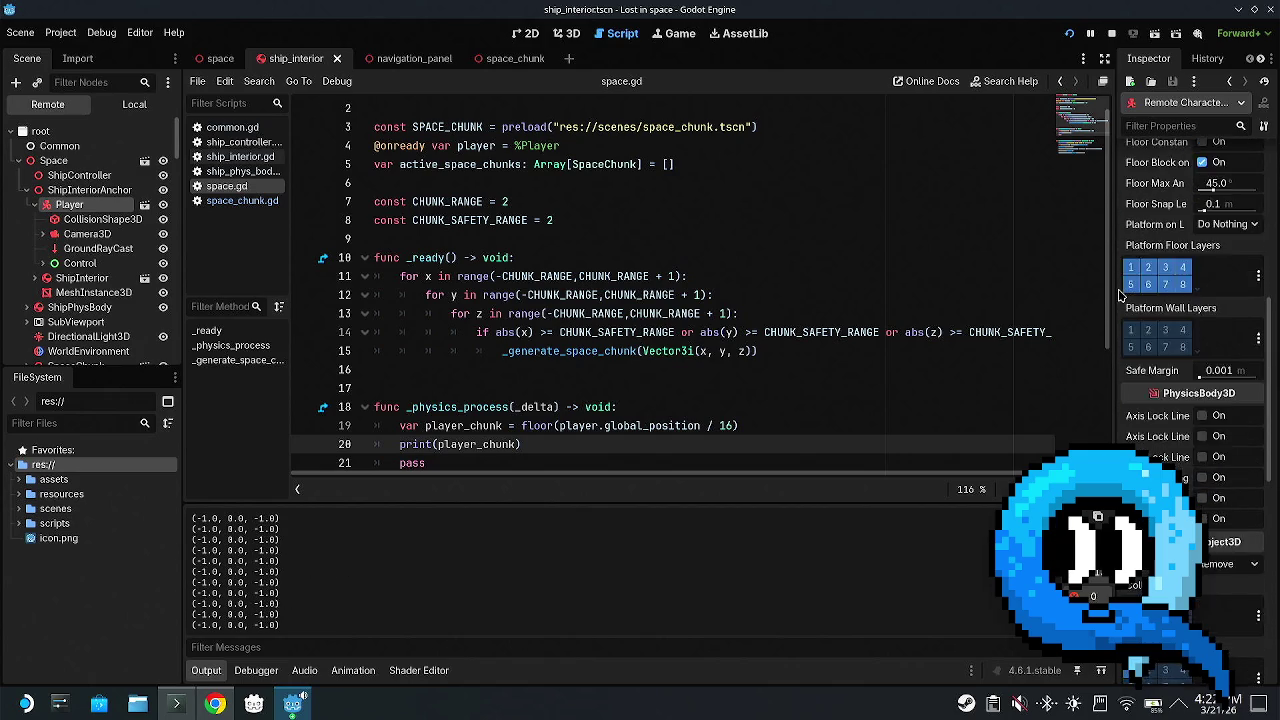
pyautogui.scroll(-5, 1120, 293)
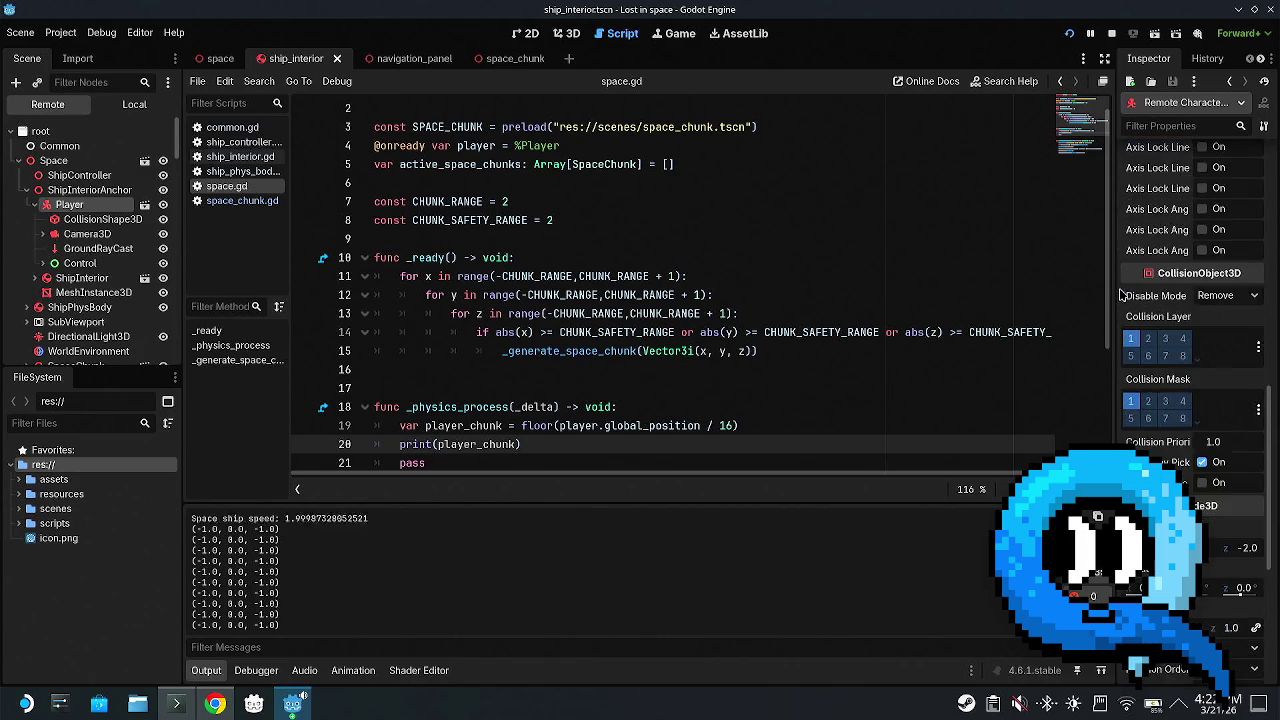
pyautogui.scroll(-3, 1120, 293)
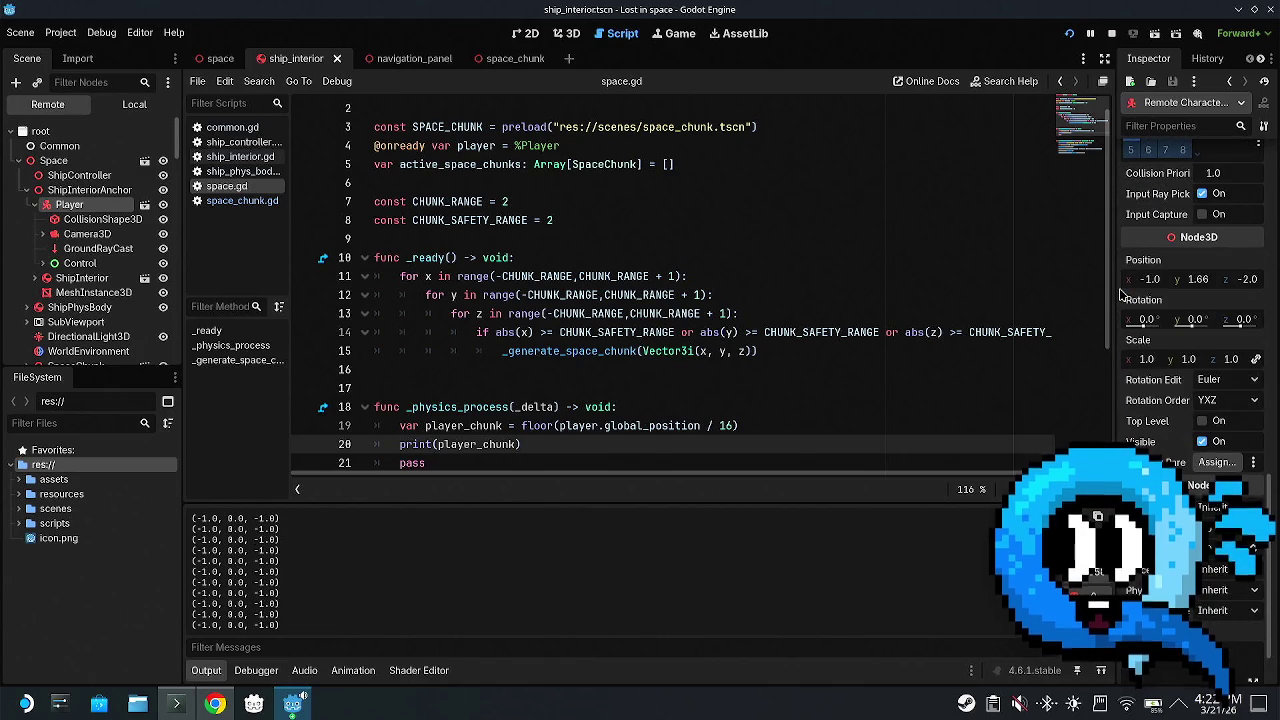
pyautogui.scroll(-2, 1119, 293)
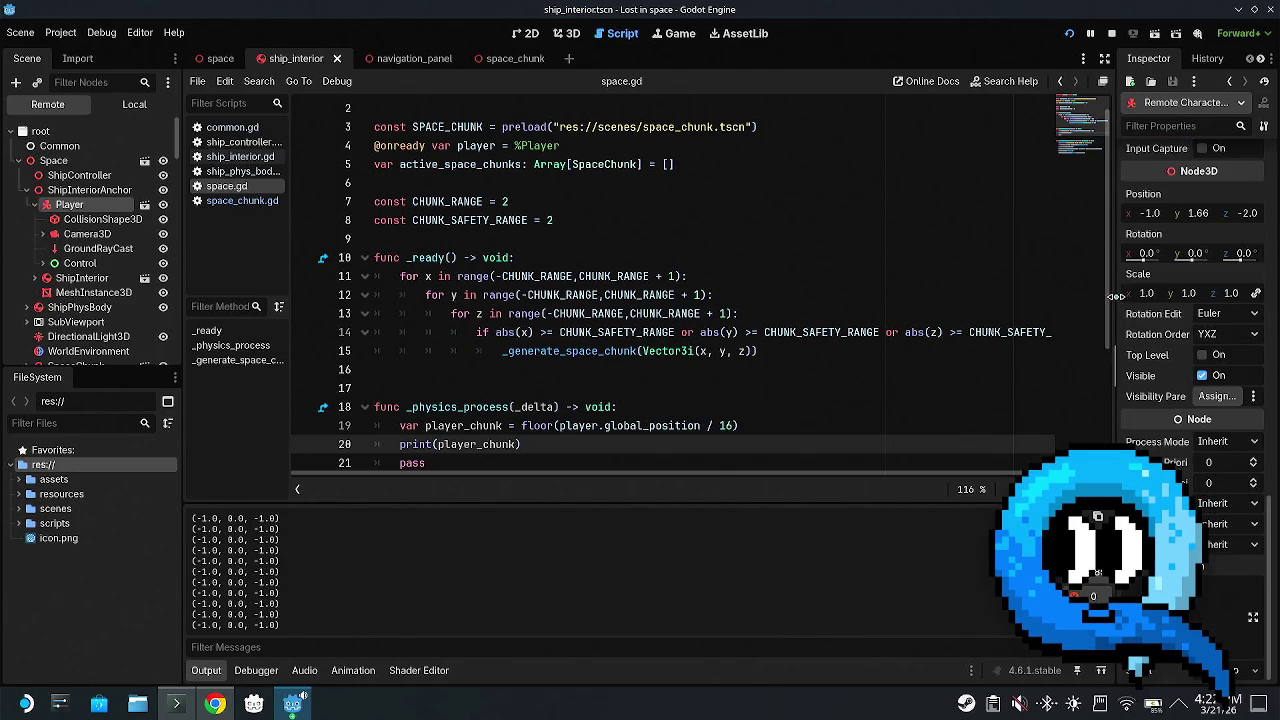
pyautogui.scroll(6, 1120, 310)
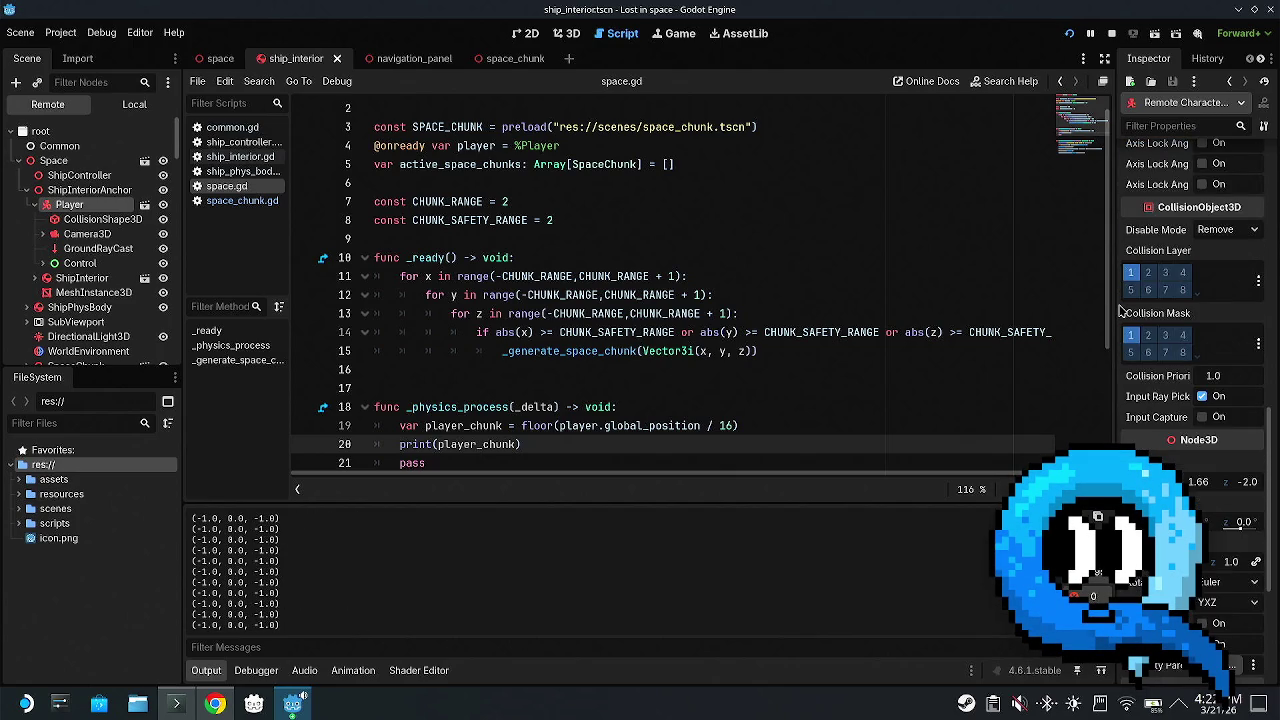
pyautogui.scroll(-2, 1120, 311)
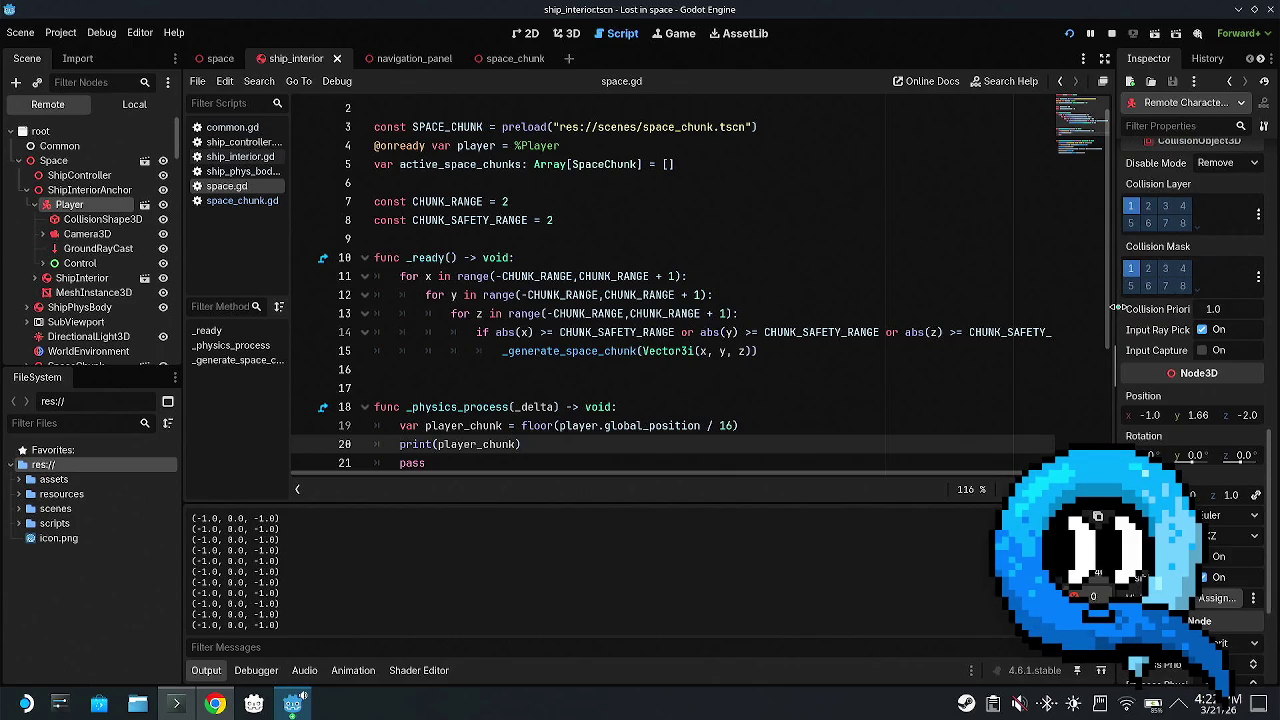
pyautogui.scroll(6, 1124, 313)
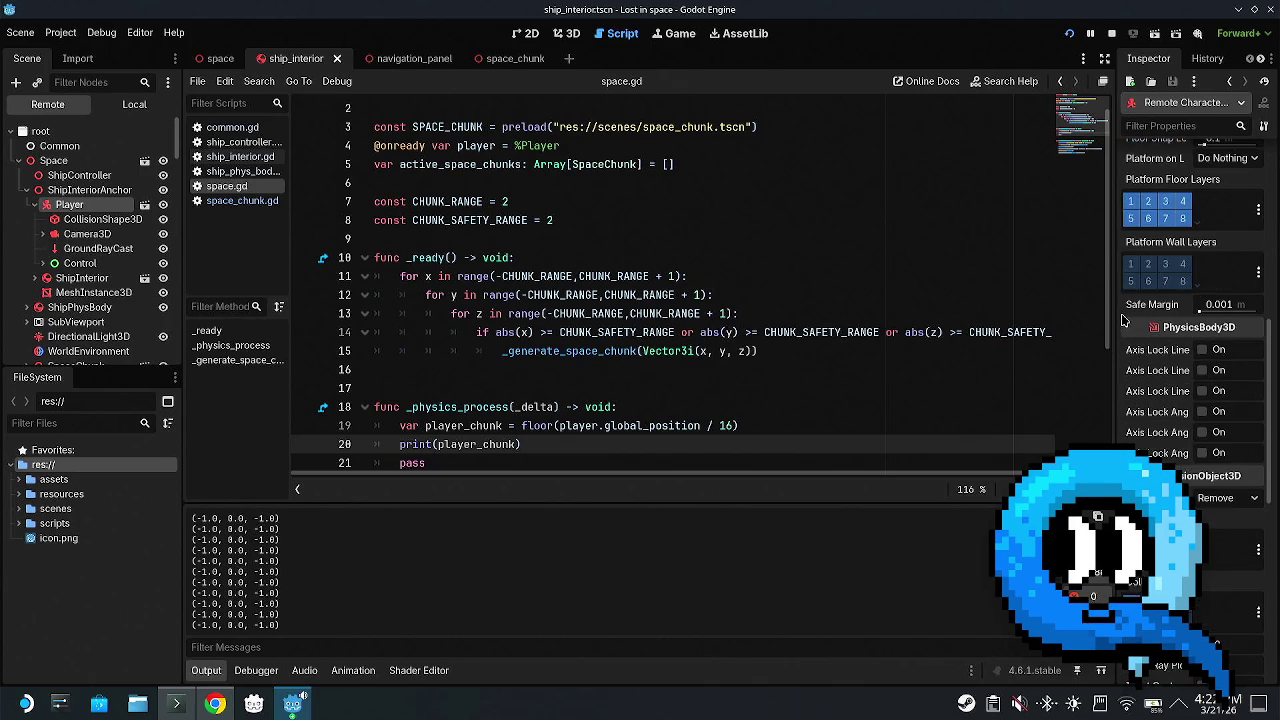
pyautogui.scroll(5, 1122, 320)
pyautogui.scroll(3, 1124, 320)
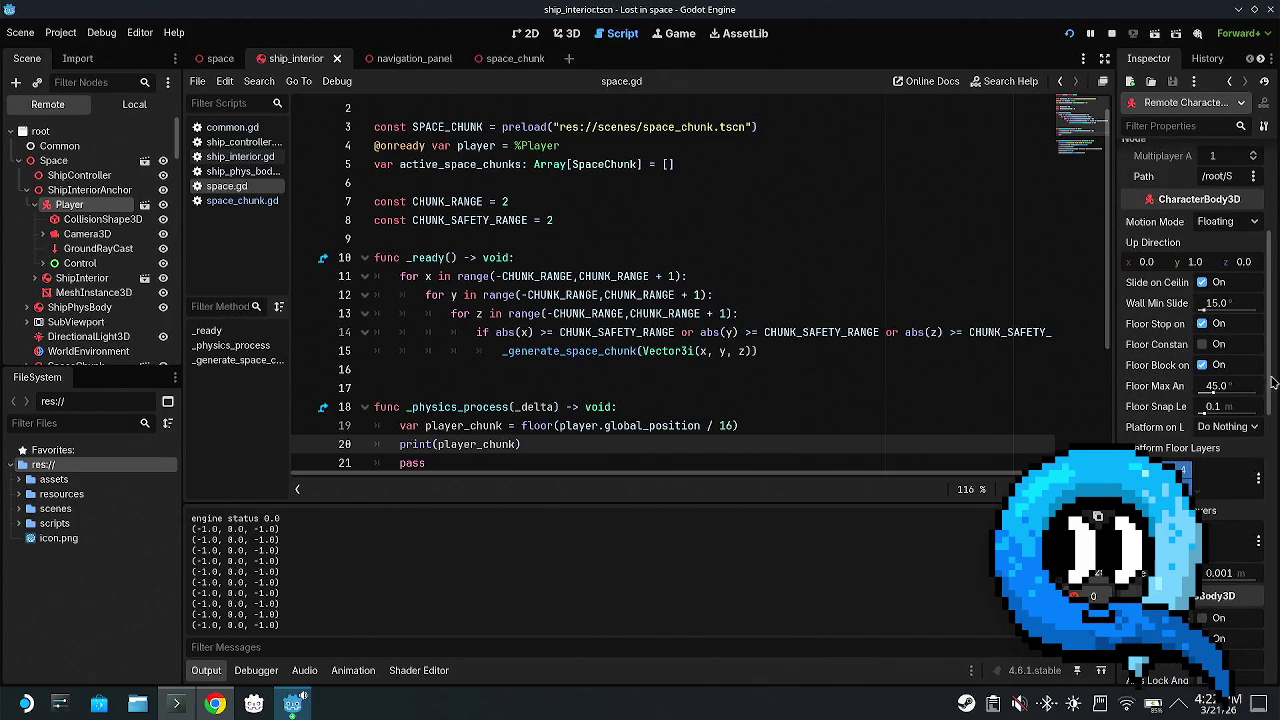
pyautogui.scroll(5, 1266, 383)
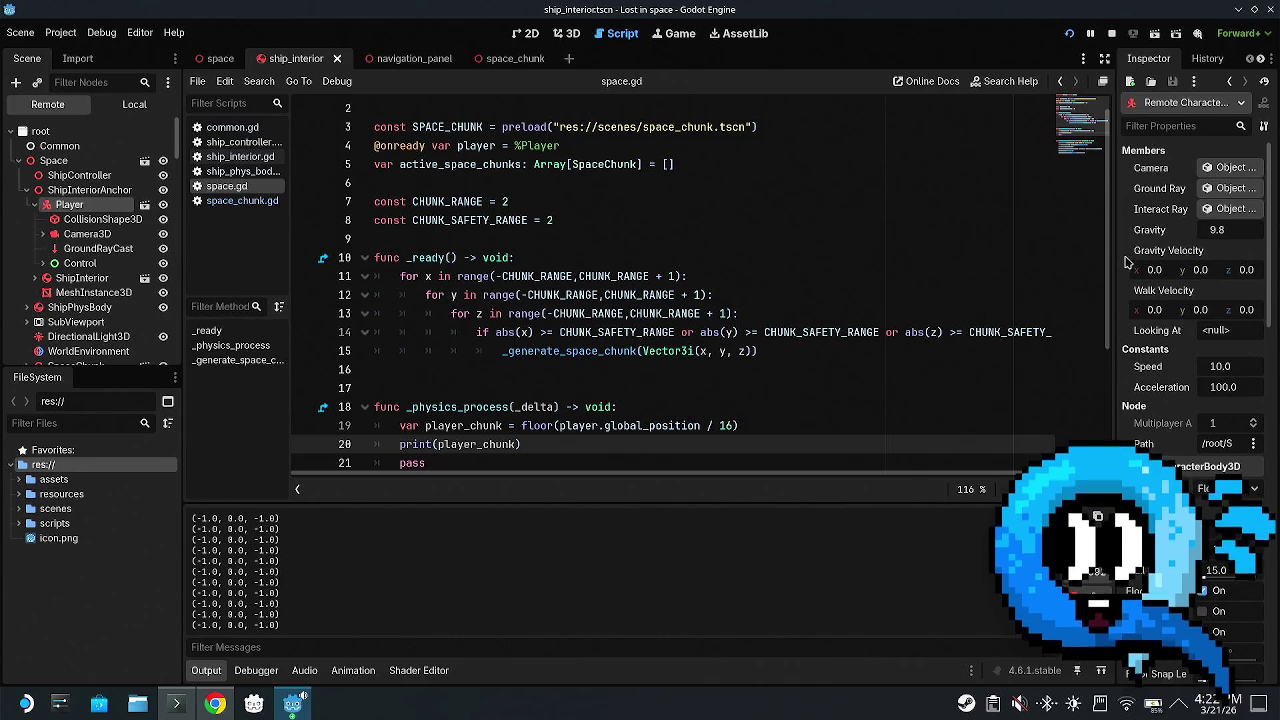
pyautogui.moveTo(1273, 243)
pyautogui.mouseDown()
pyautogui.moveTo(1249, 608)
pyautogui.moveTo(1278, 160)
pyautogui.mouseUp()
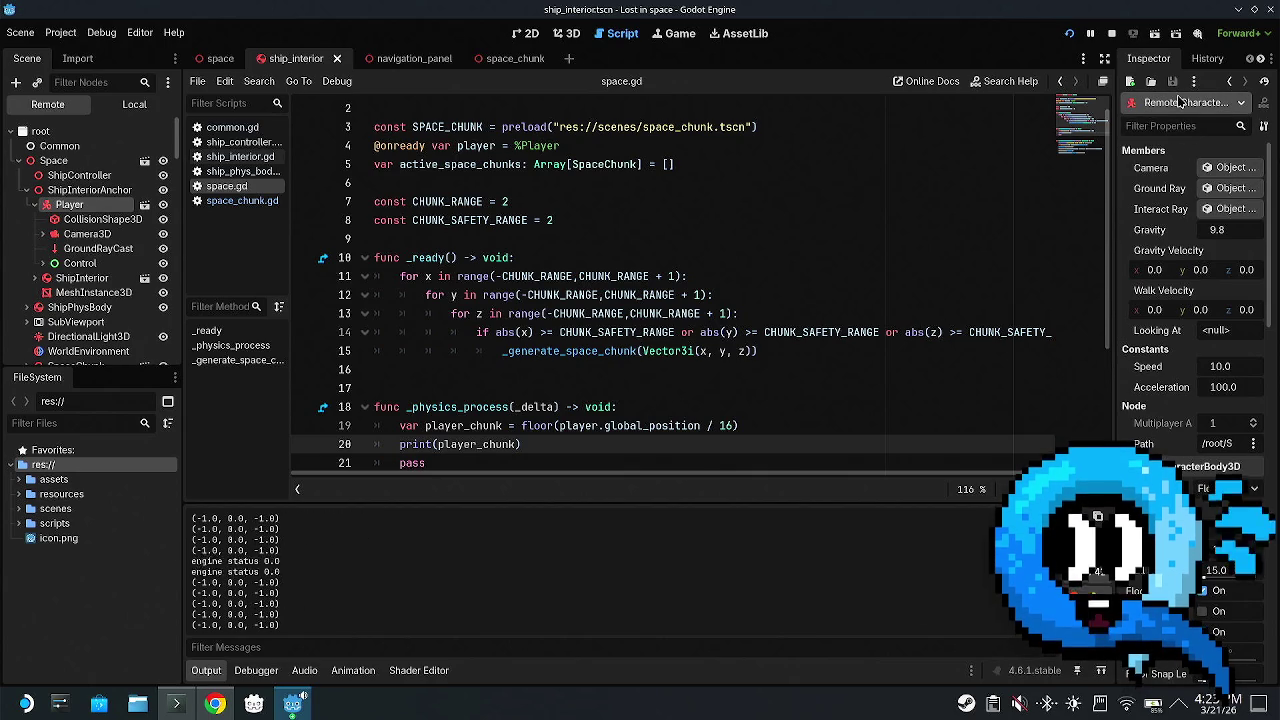
# - Open the Player's first_person_controller.gd script and reselect the live Player node
pyautogui.click(1168, 138)
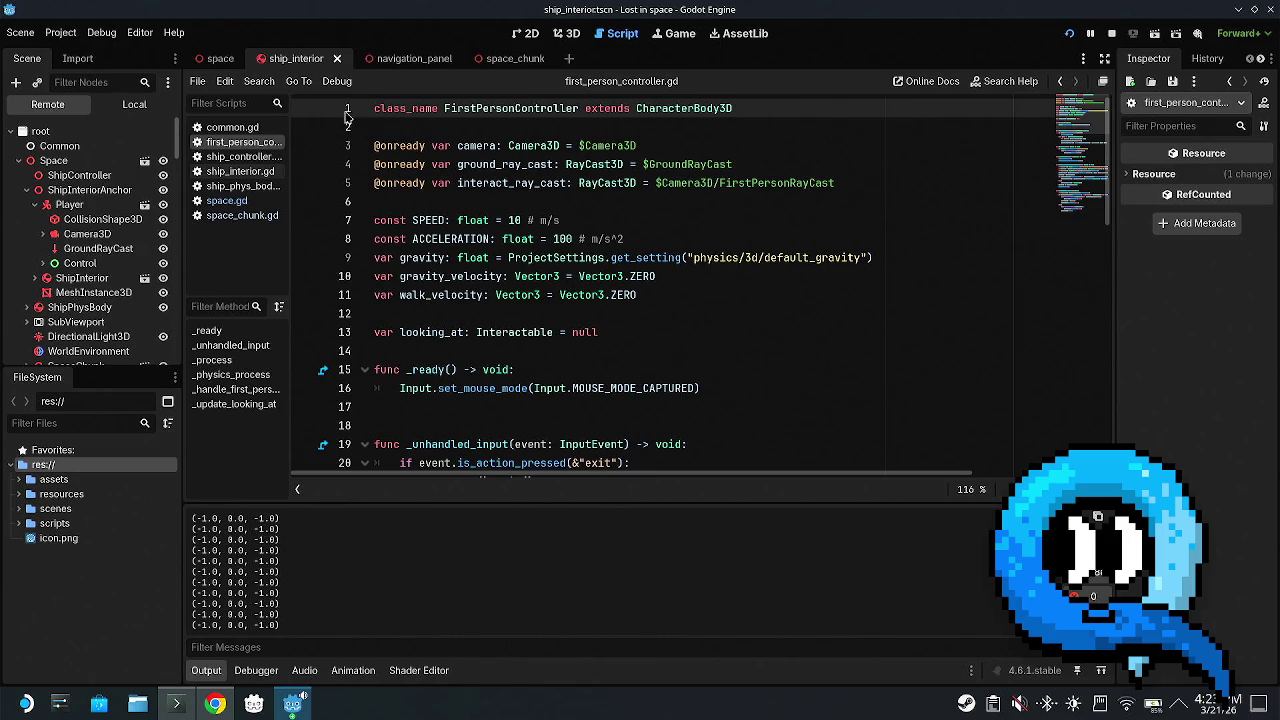
pyautogui.click(72, 206)
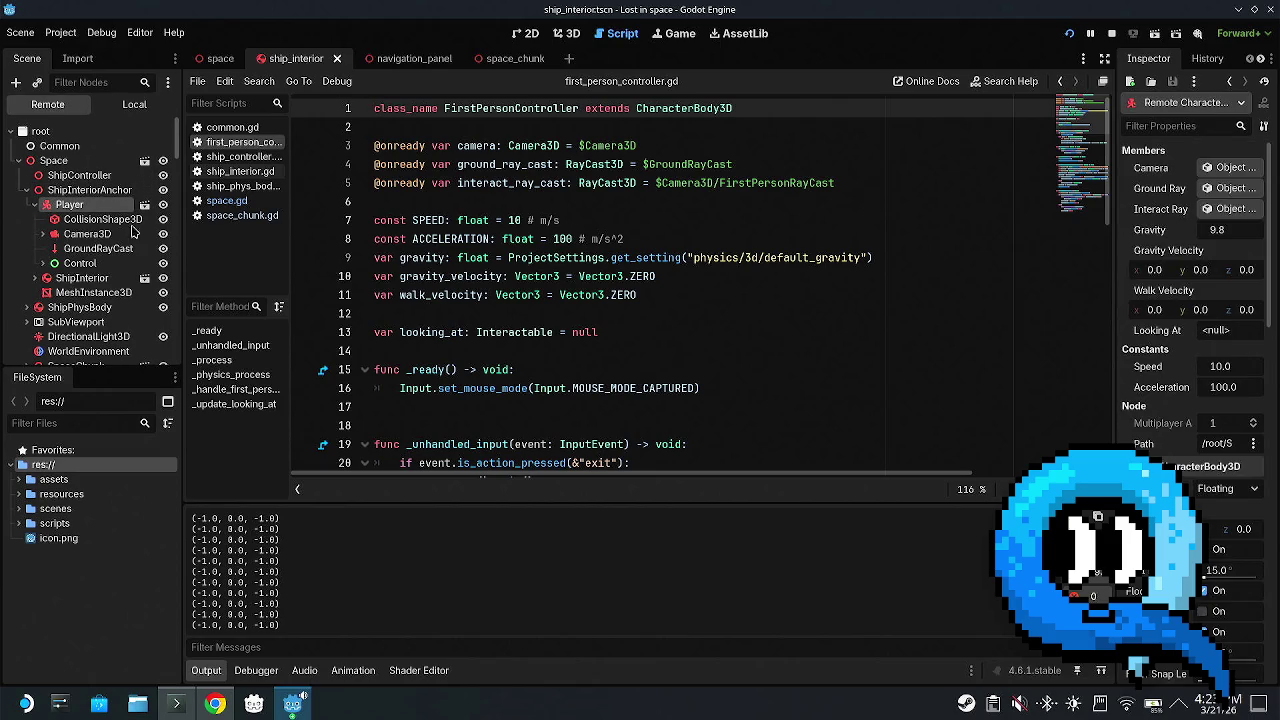
pyautogui.scroll(-10, 1160, 446)
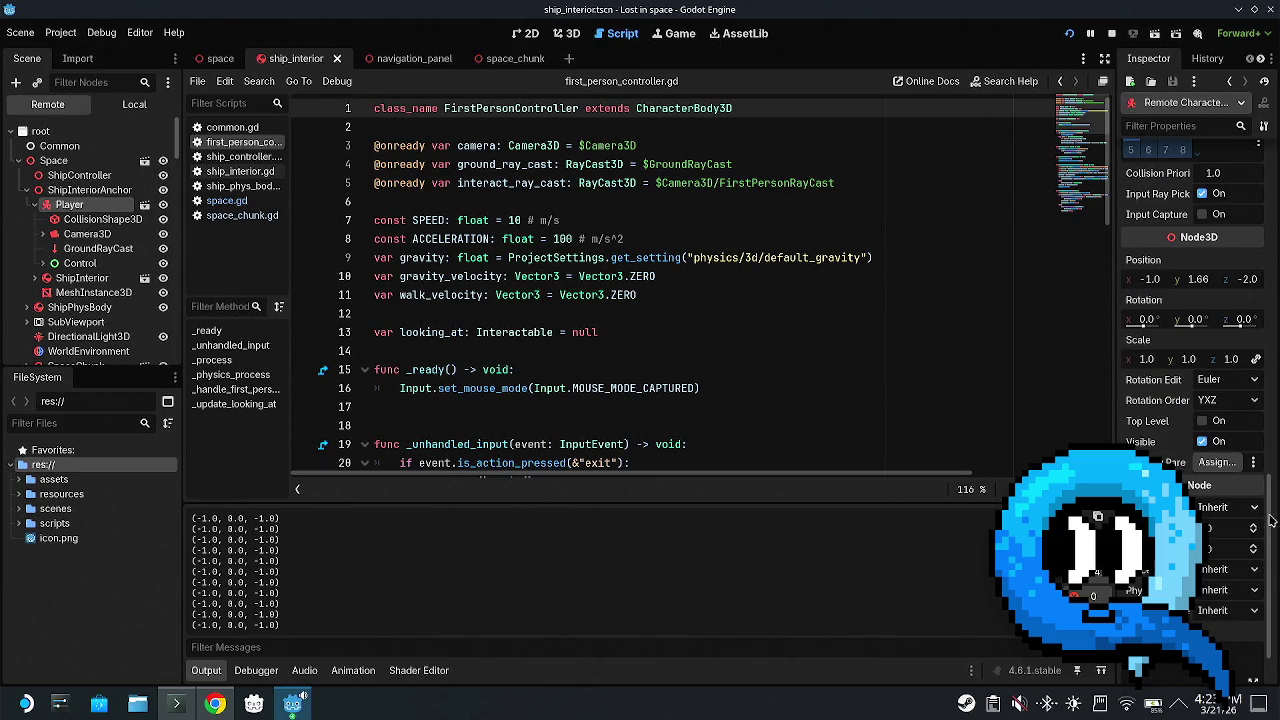
pyautogui.moveTo(1272, 520); pyautogui.dragTo(1275, 503)
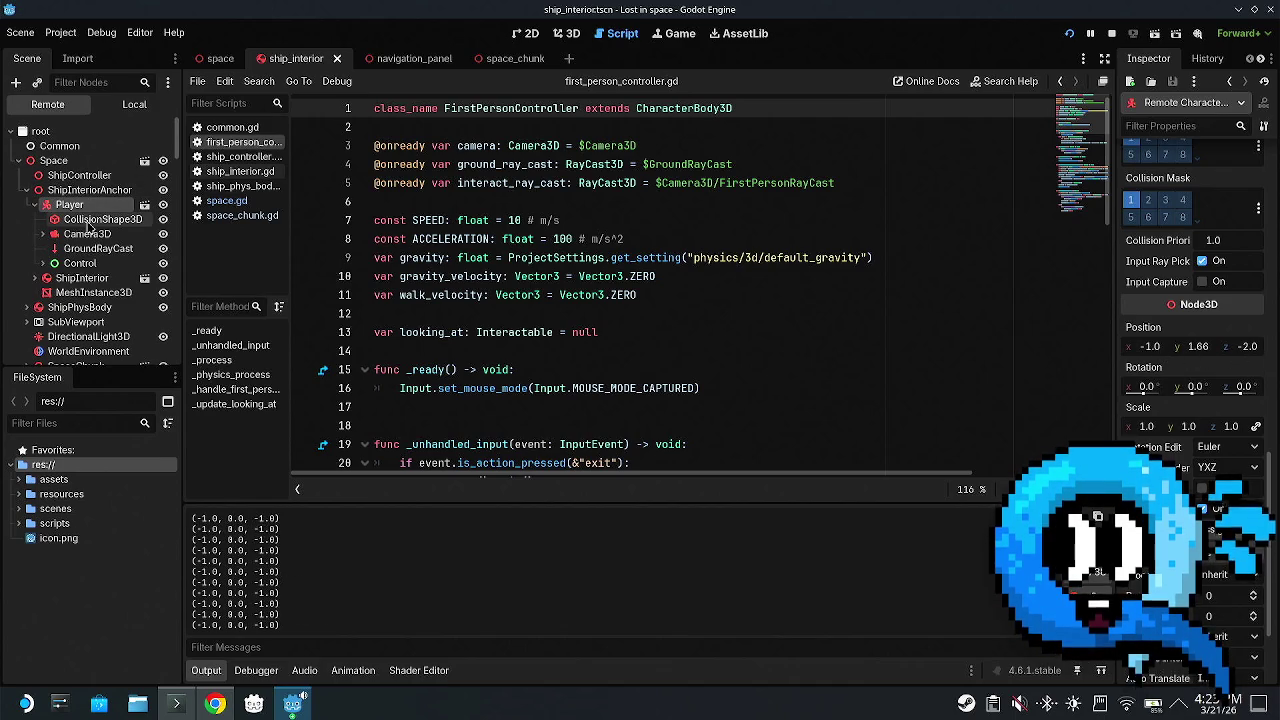
# - Glance at CollisionShape3D, then review the Player's transform with position -1.0, 1.66, -2.0
pyautogui.click(100, 219)
pyautogui.click(70, 204)
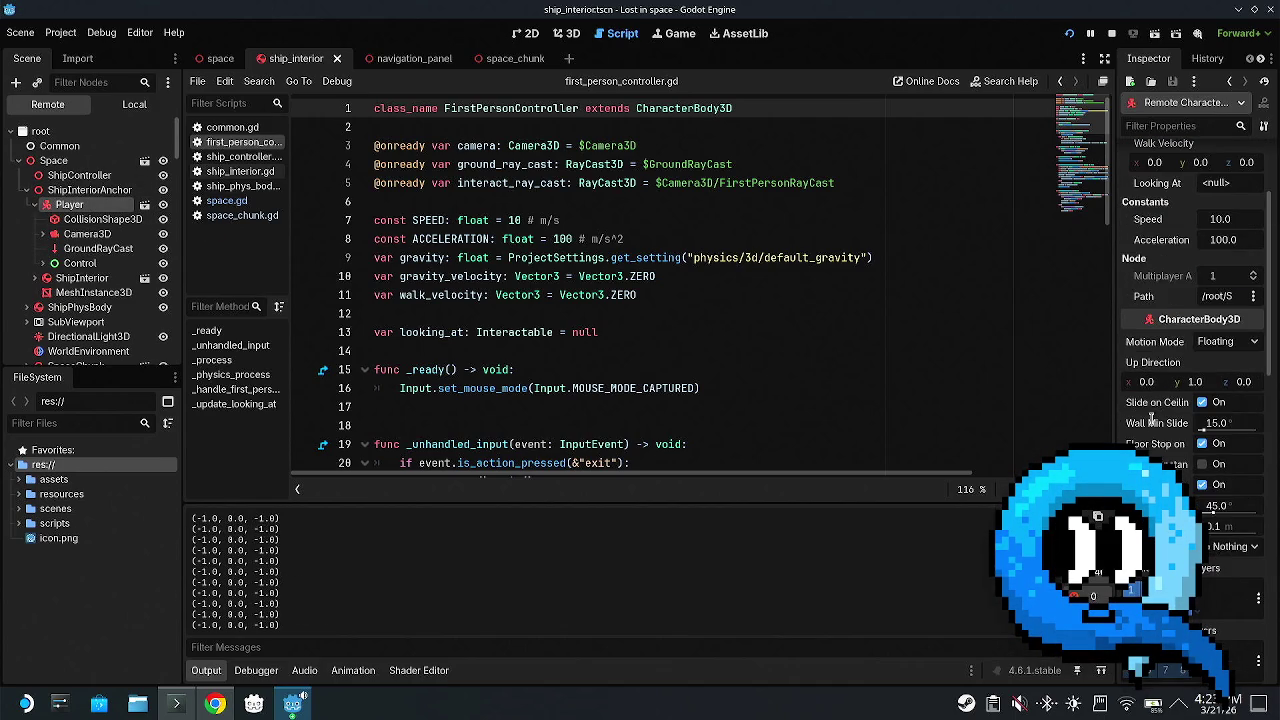
pyautogui.scroll(-5, 1152, 419)
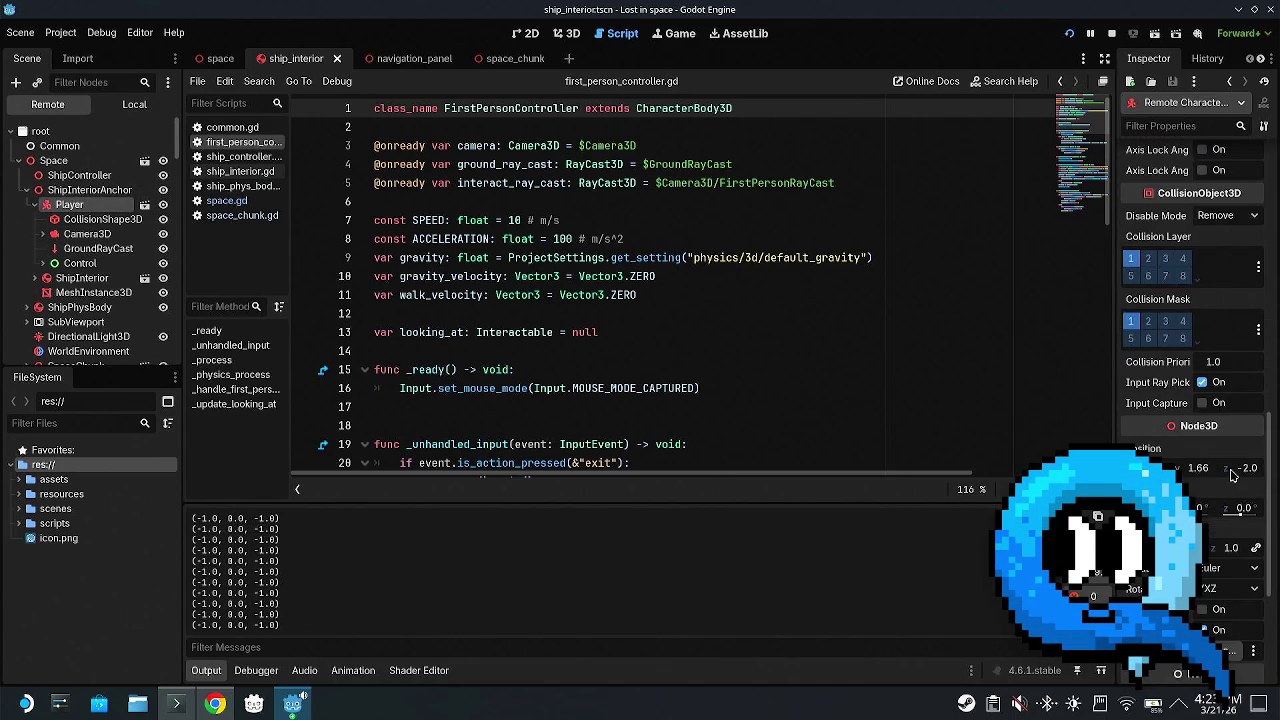
pyautogui.scroll(-3, 1193, 494)
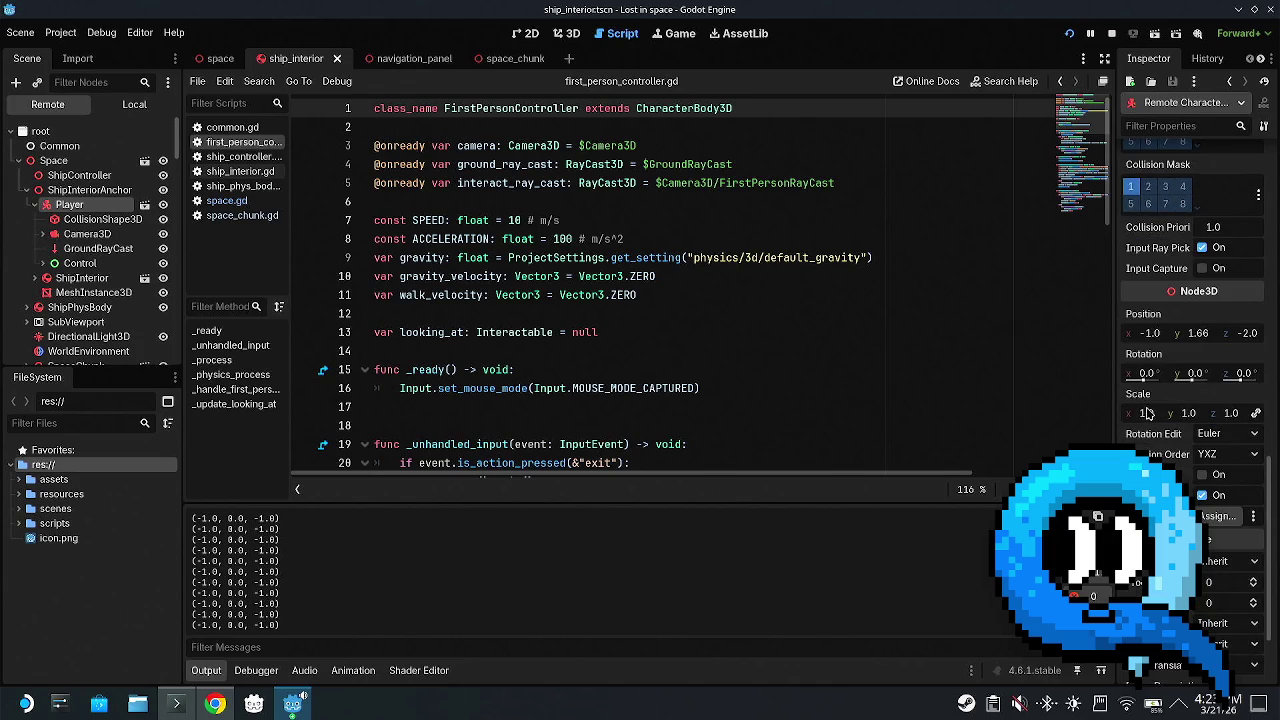
pyautogui.click(72, 189)
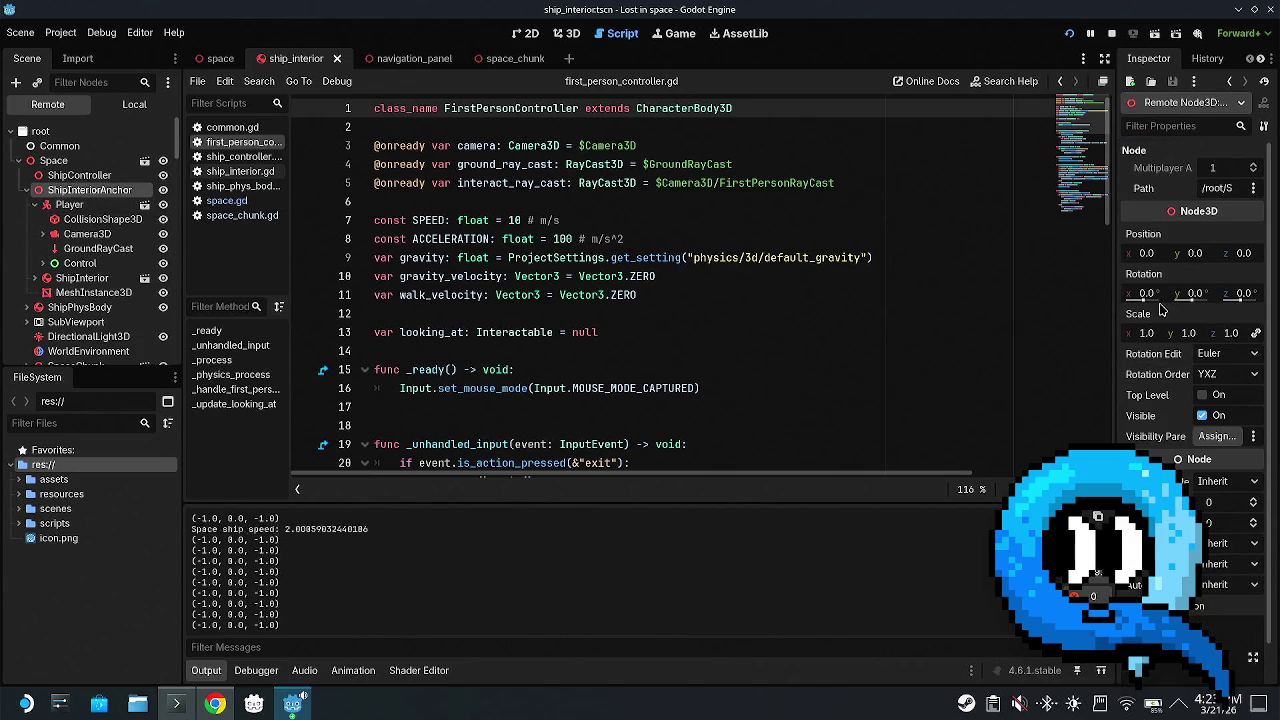
pyautogui.scroll(-1, 65, 275)
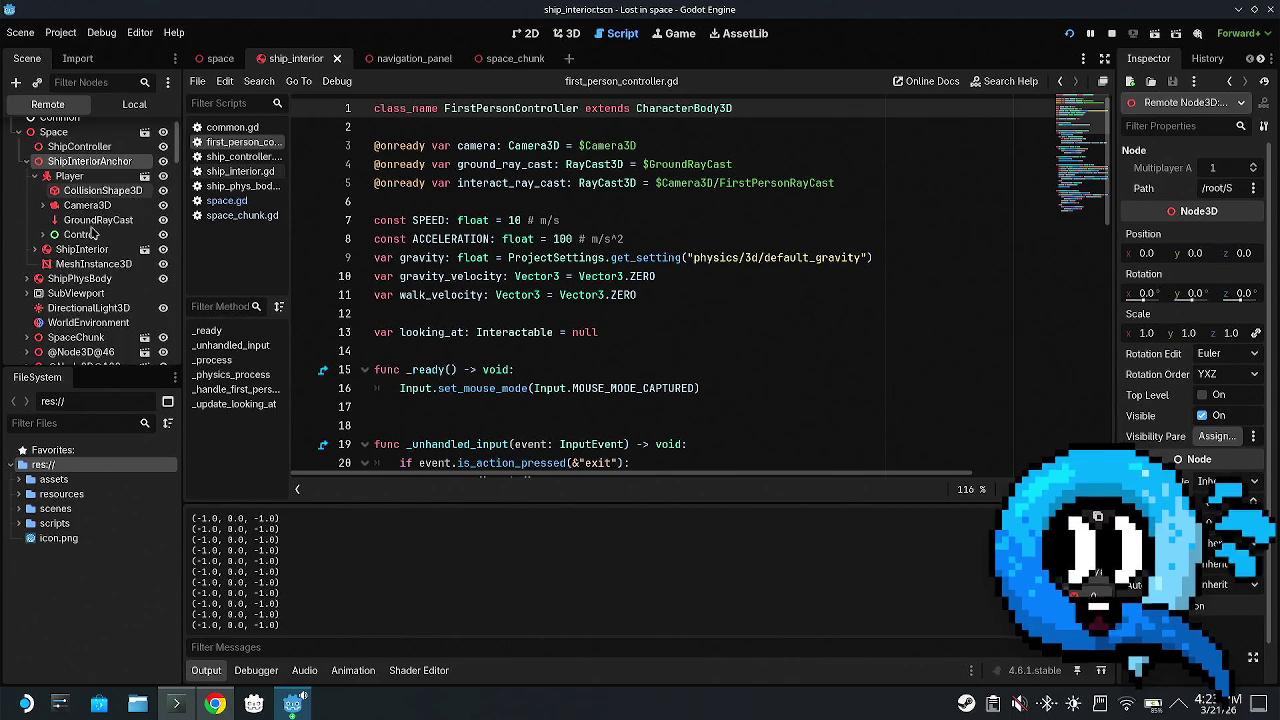
pyautogui.click(66, 278)
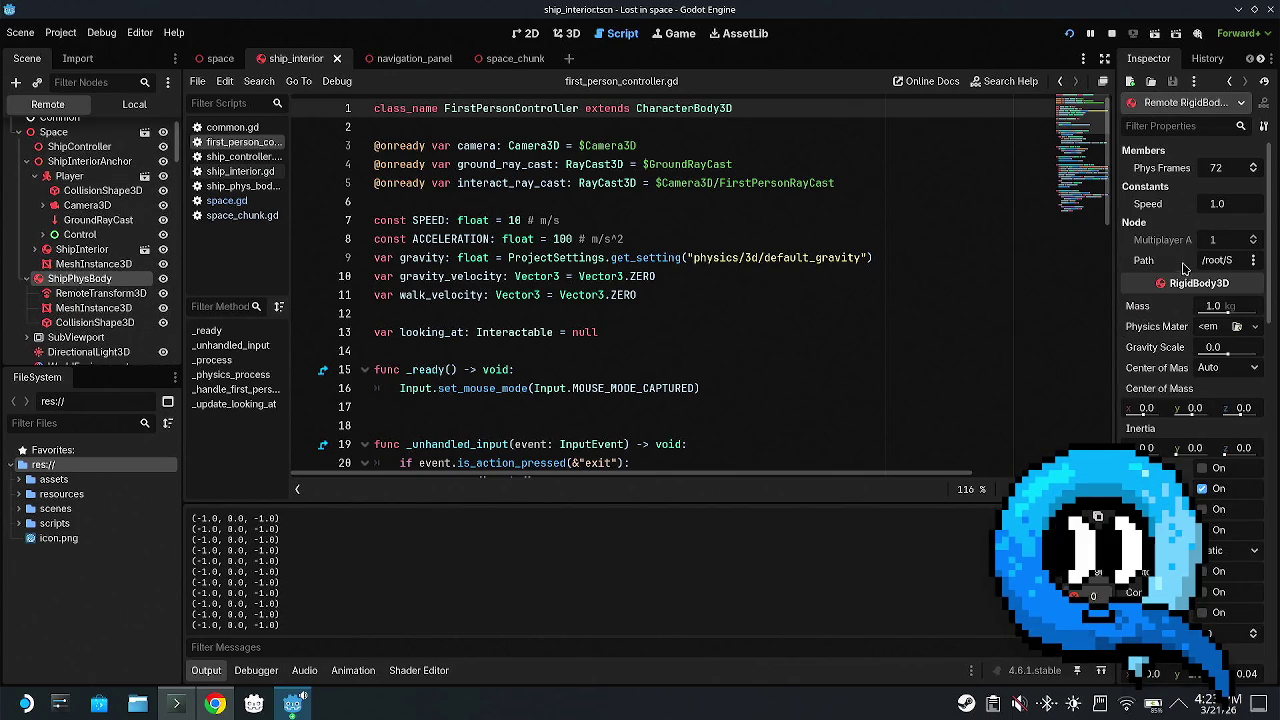
pyautogui.scroll(-8, 1166, 356)
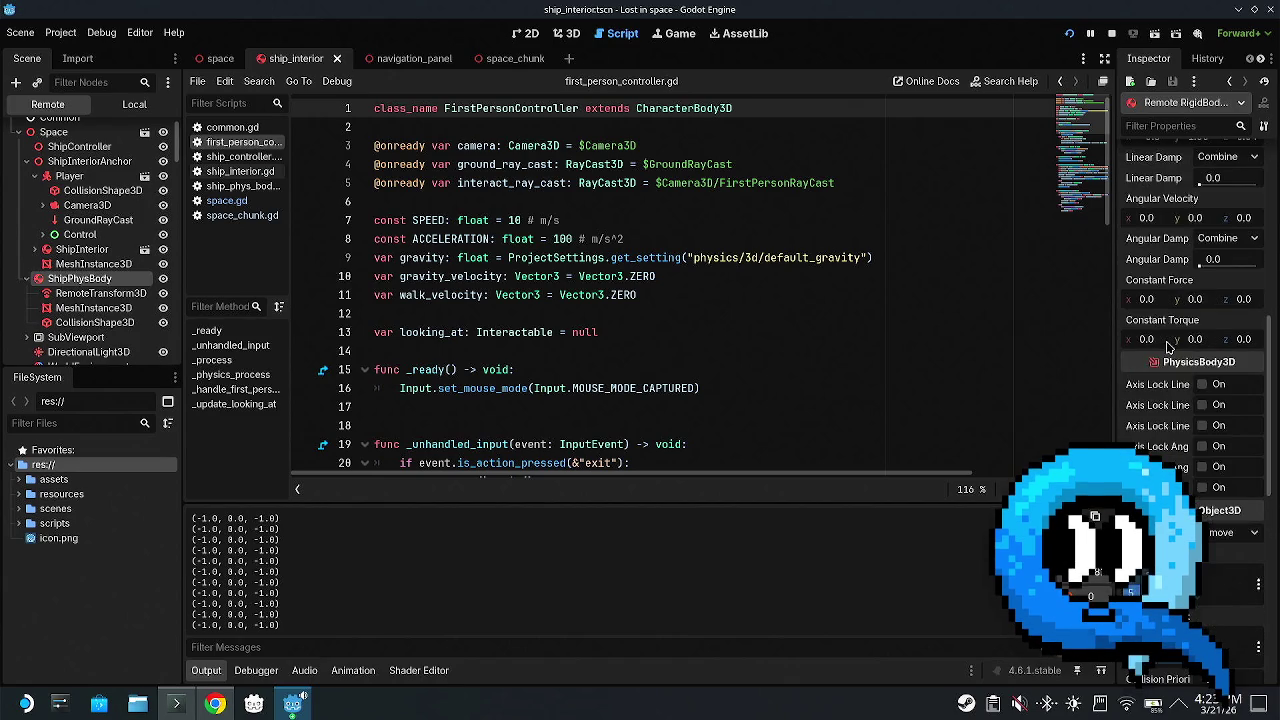
pyautogui.scroll(-5, 1165, 400)
pyautogui.scroll(-3, 1170, 462)
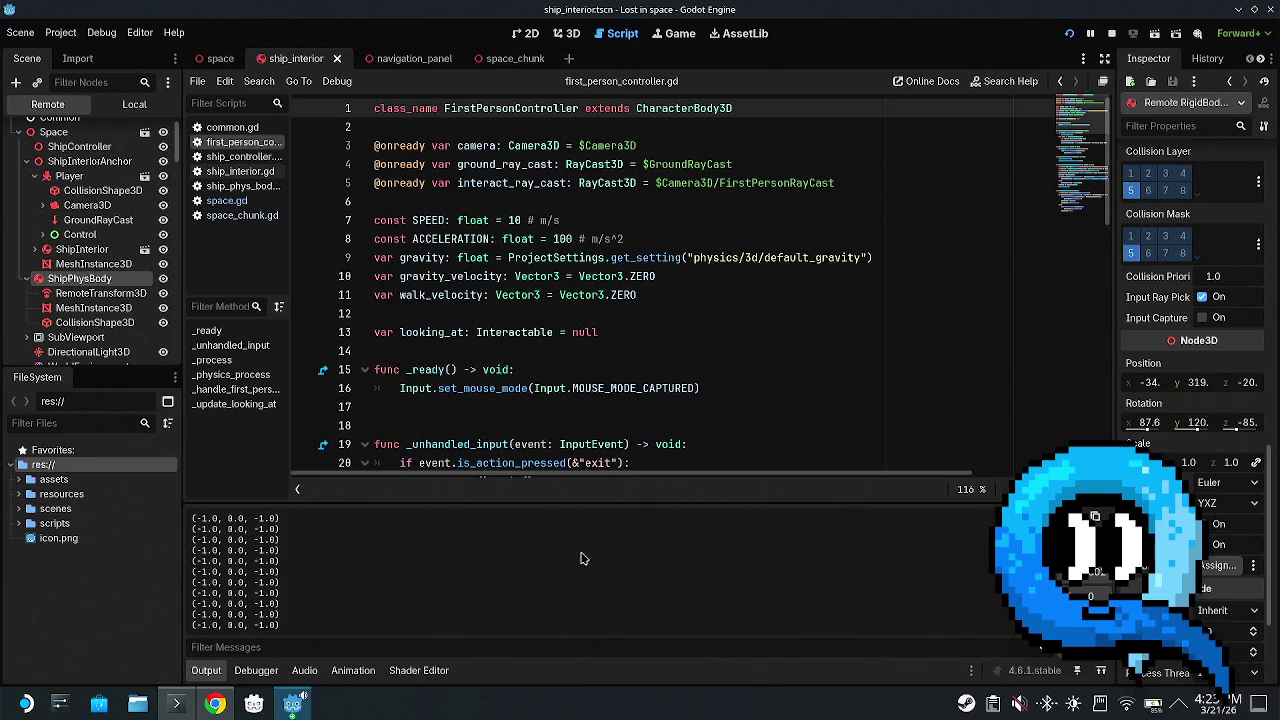
pyautogui.scroll(1, 377, 596)
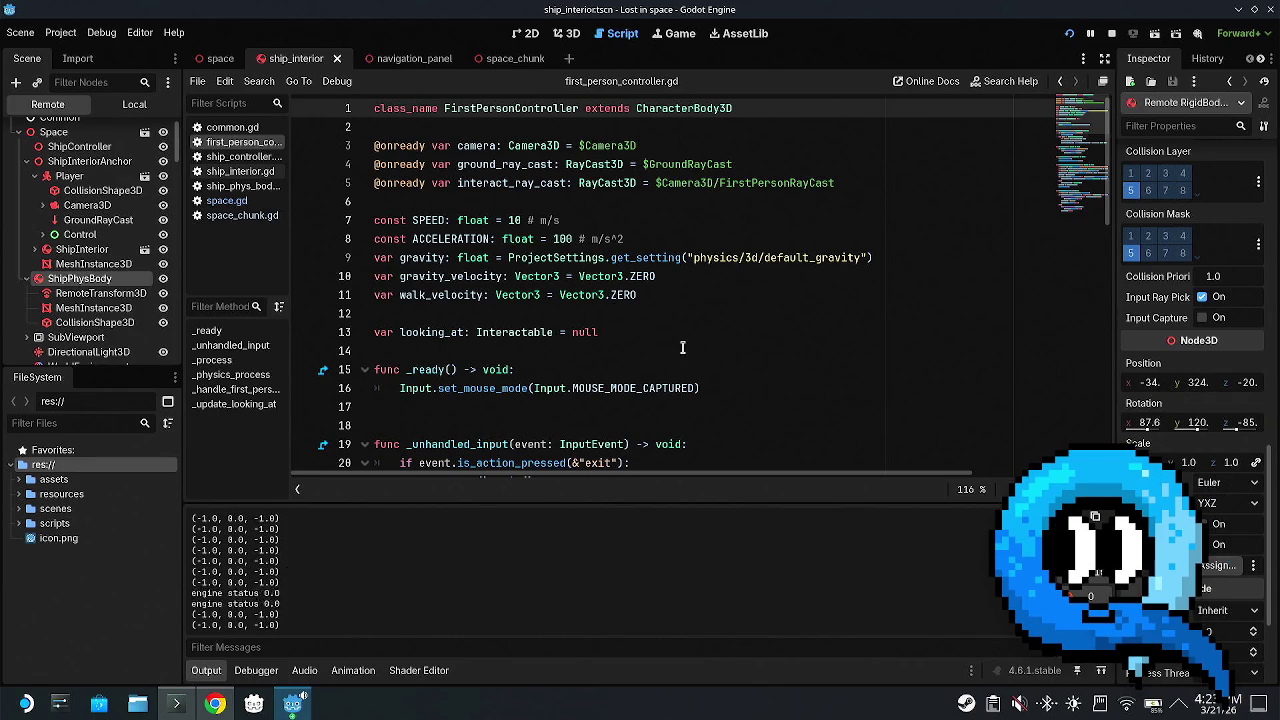
pyautogui.scroll(-5, 682, 347)
pyautogui.scroll(5, 700, 300)
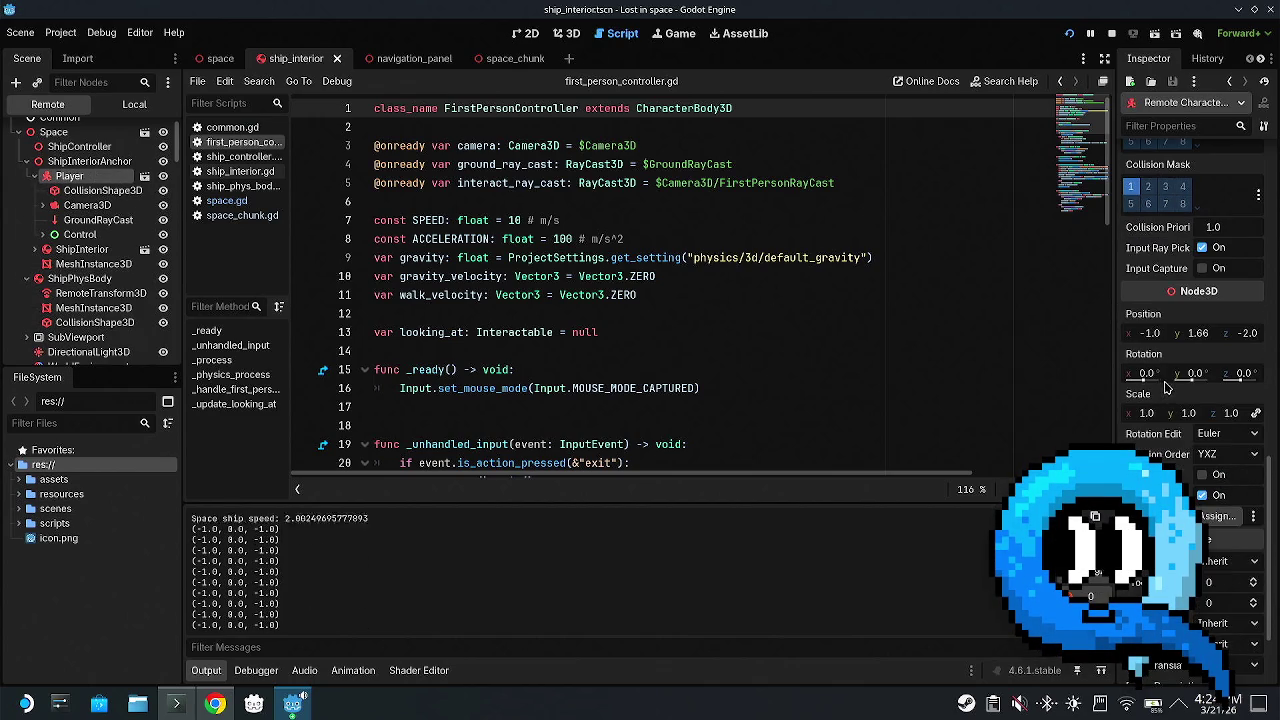
pyautogui.scroll(2, 1163, 345)
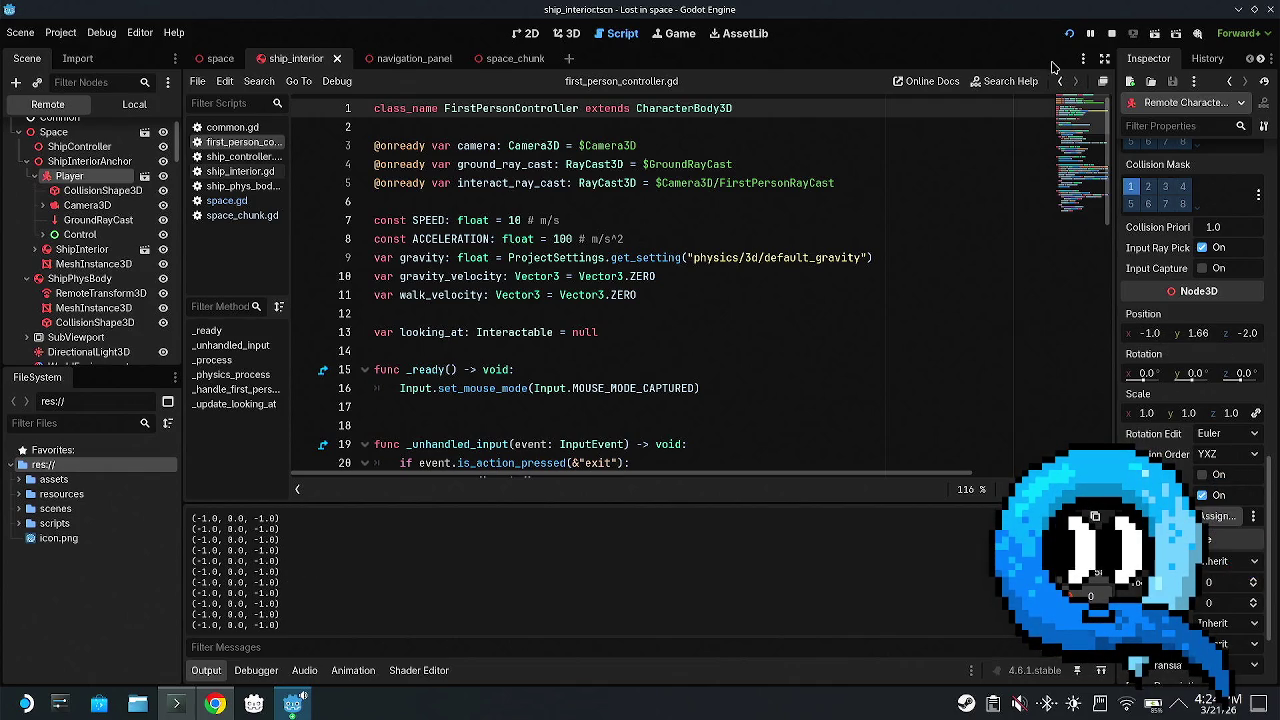
# - Close the 'gdscript floor' Chrome tab and quit the running game, returning to Godot
pyautogui.hotkey('alt', 'Tab')
pyautogui.hotkey('alt', 'Tab')
pyautogui.hotkey('alt', 'Tab')
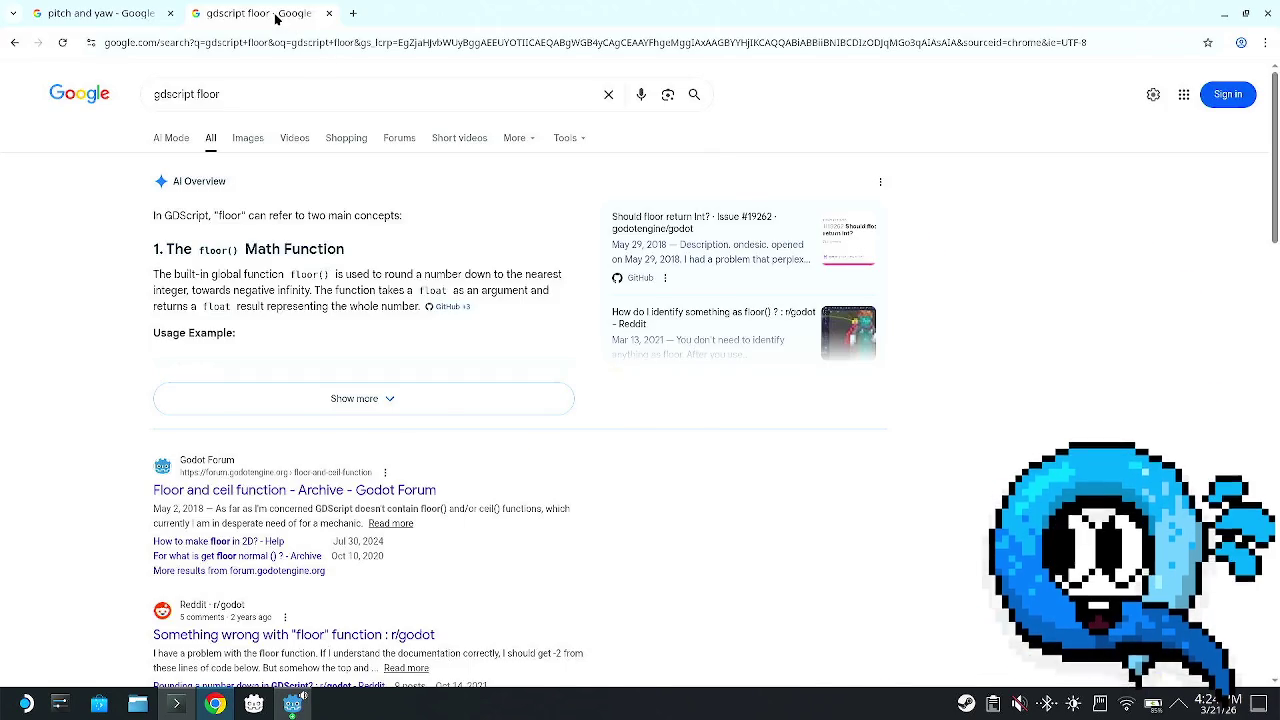
pyautogui.hotkey('ctrl', 'w')
pyautogui.hotkey('alt', 'Tab')
pyautogui.press('Tab')
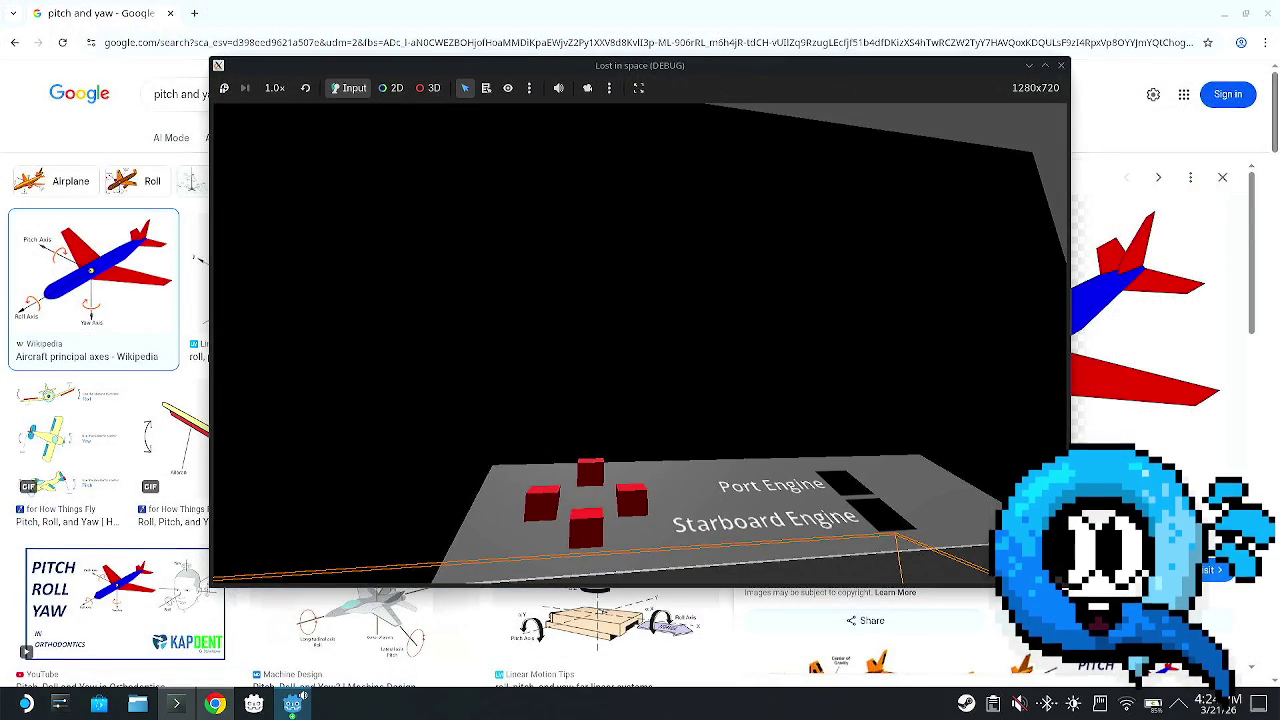
pyautogui.press('a')
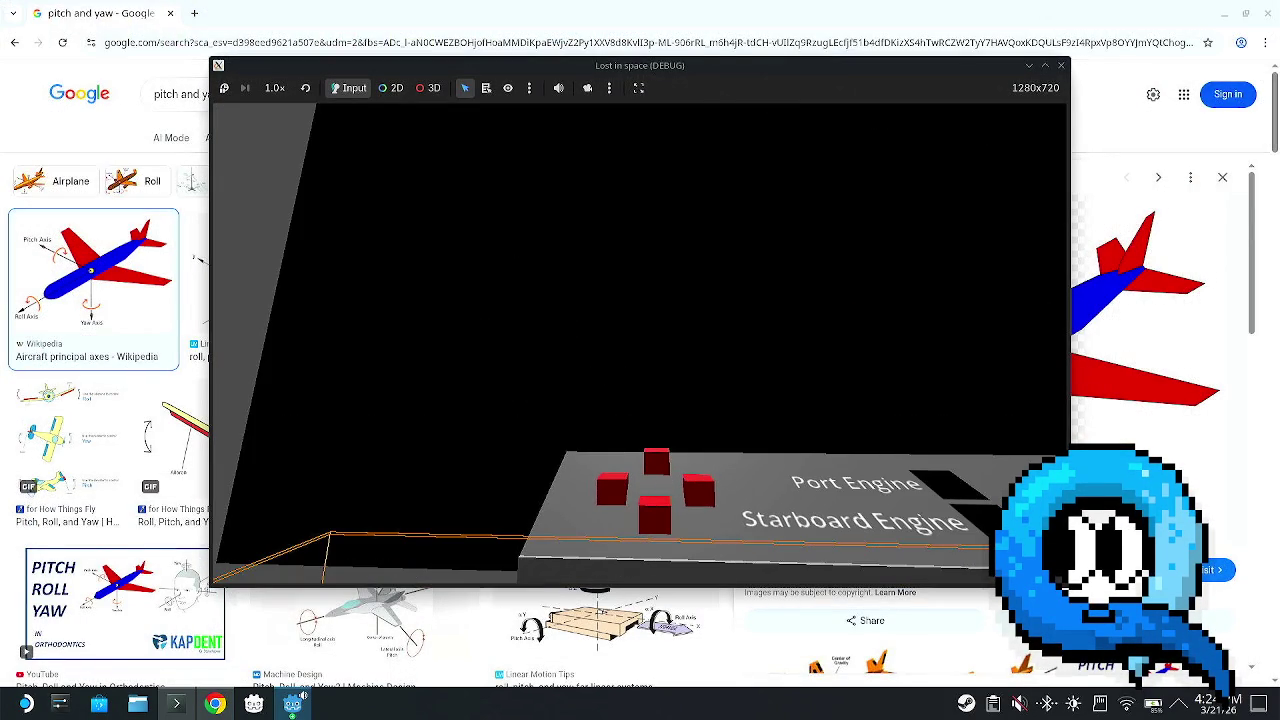
pyautogui.hotkey('alt', 'Tab')
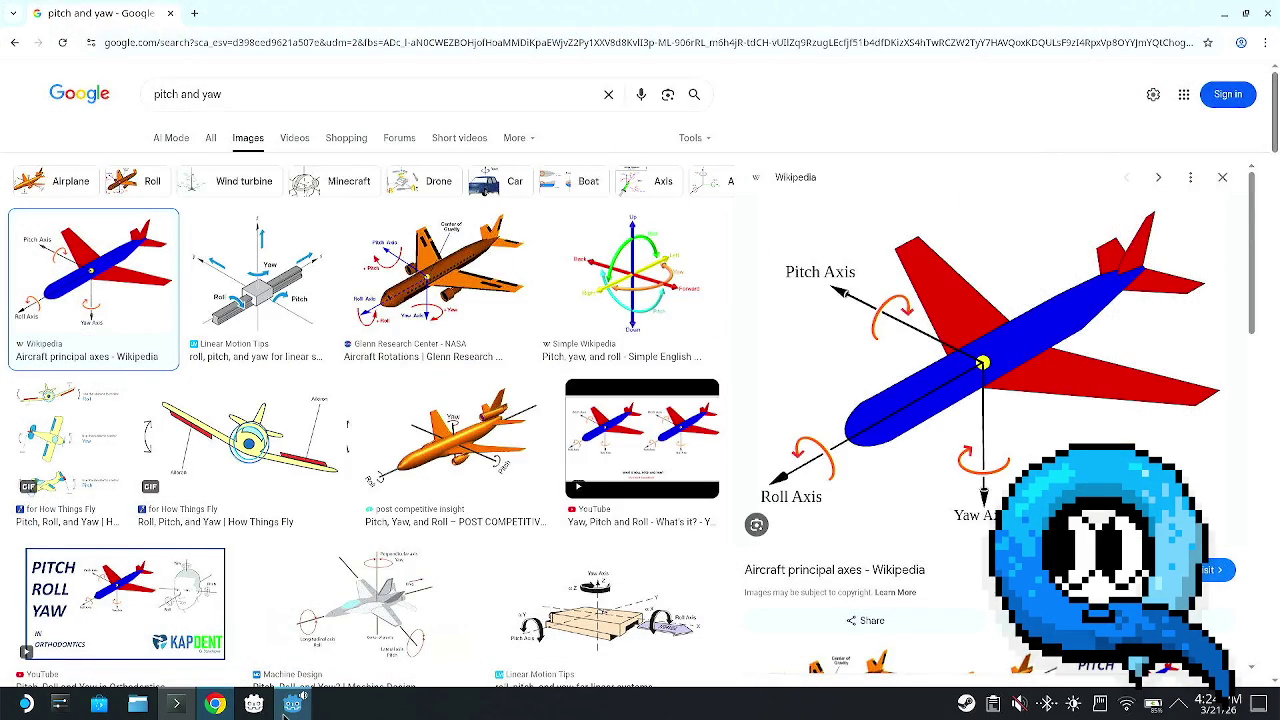
pyautogui.hotkey('alt', 'Tab')
pyautogui.scroll(2, 93, 249)
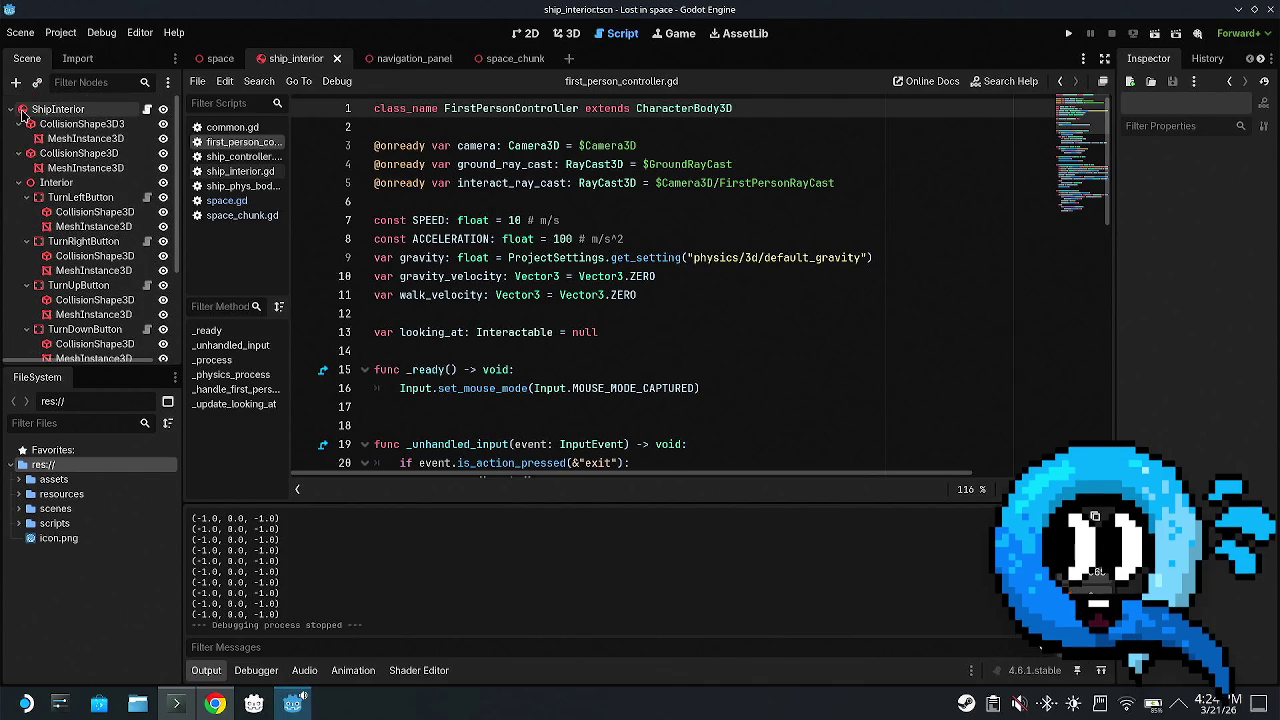
# - Switch to the space scene and open ShipPhysBody's ship_phys_body.gd script
pyautogui.click(207, 60)
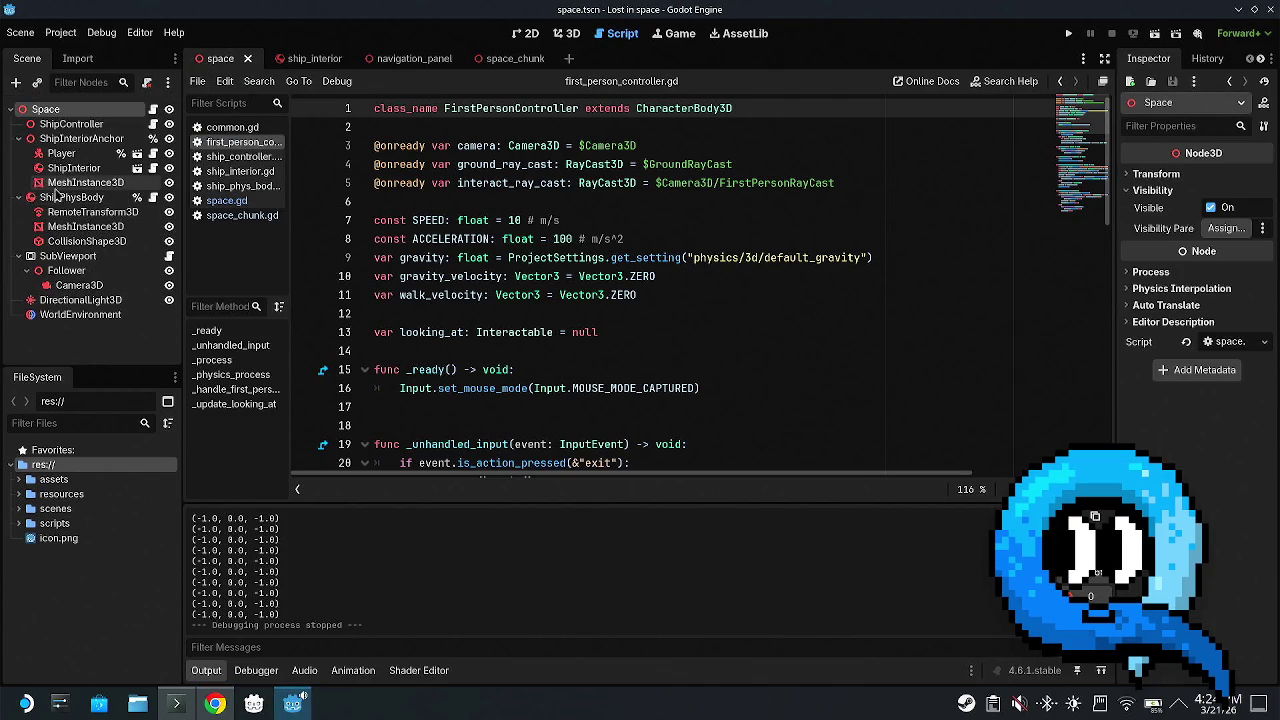
pyautogui.click(100, 198)
pyautogui.click(154, 198)
pyautogui.click(670, 293)
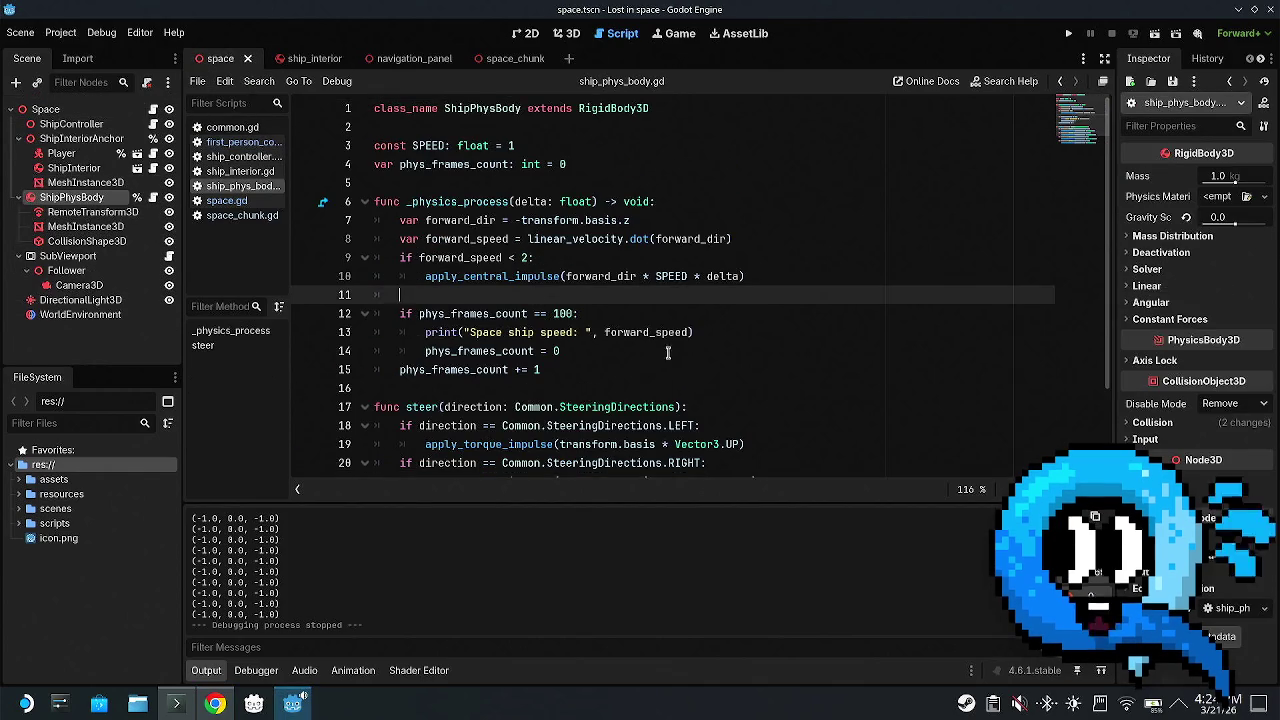
pyautogui.scroll(-2, 670, 293)
pyautogui.scroll(2, 670, 293)
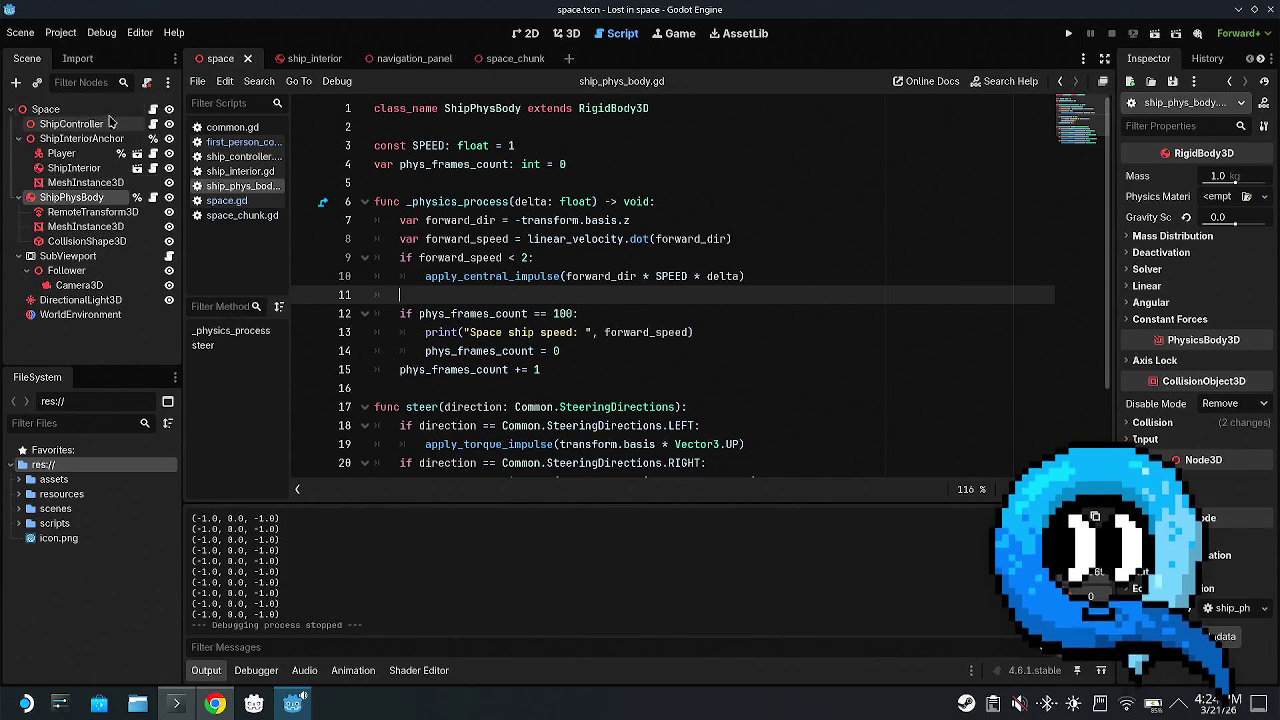
pyautogui.click(108, 112)
pyautogui.click(226, 200)
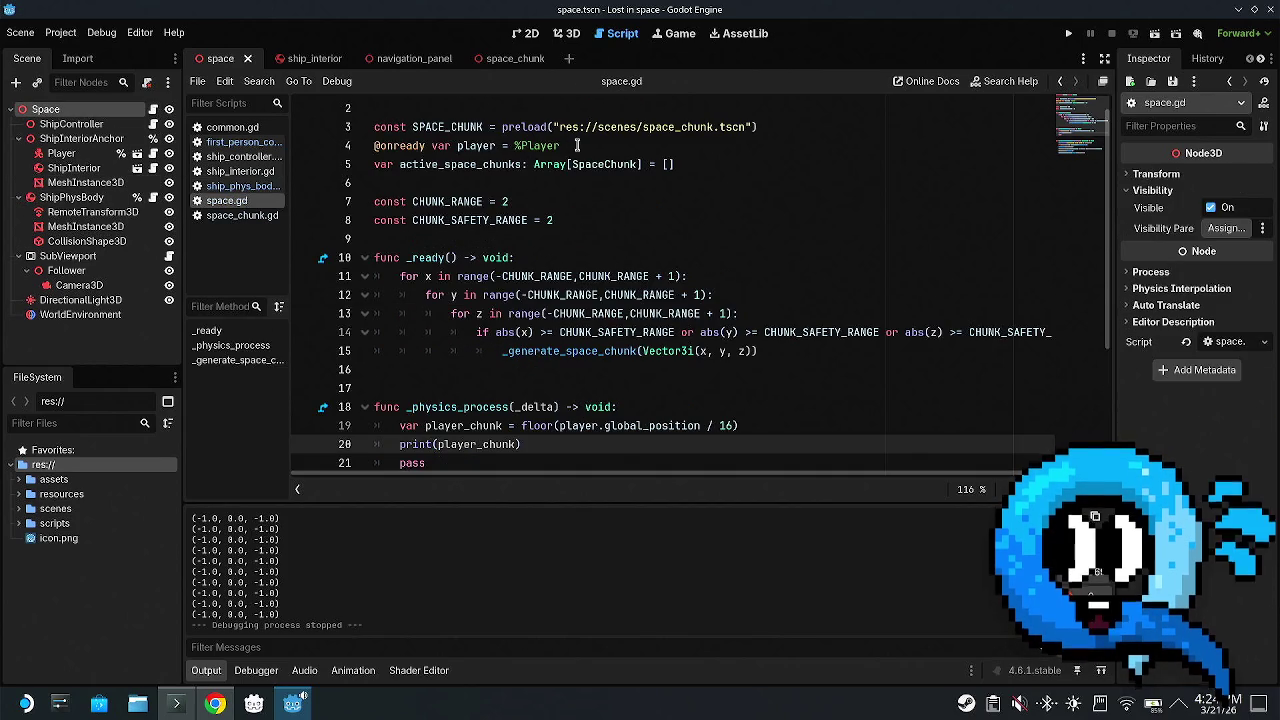
pyautogui.click(673, 146)
pyautogui.scroll(-3, 715, 228)
pyautogui.scroll(3, 710, 240)
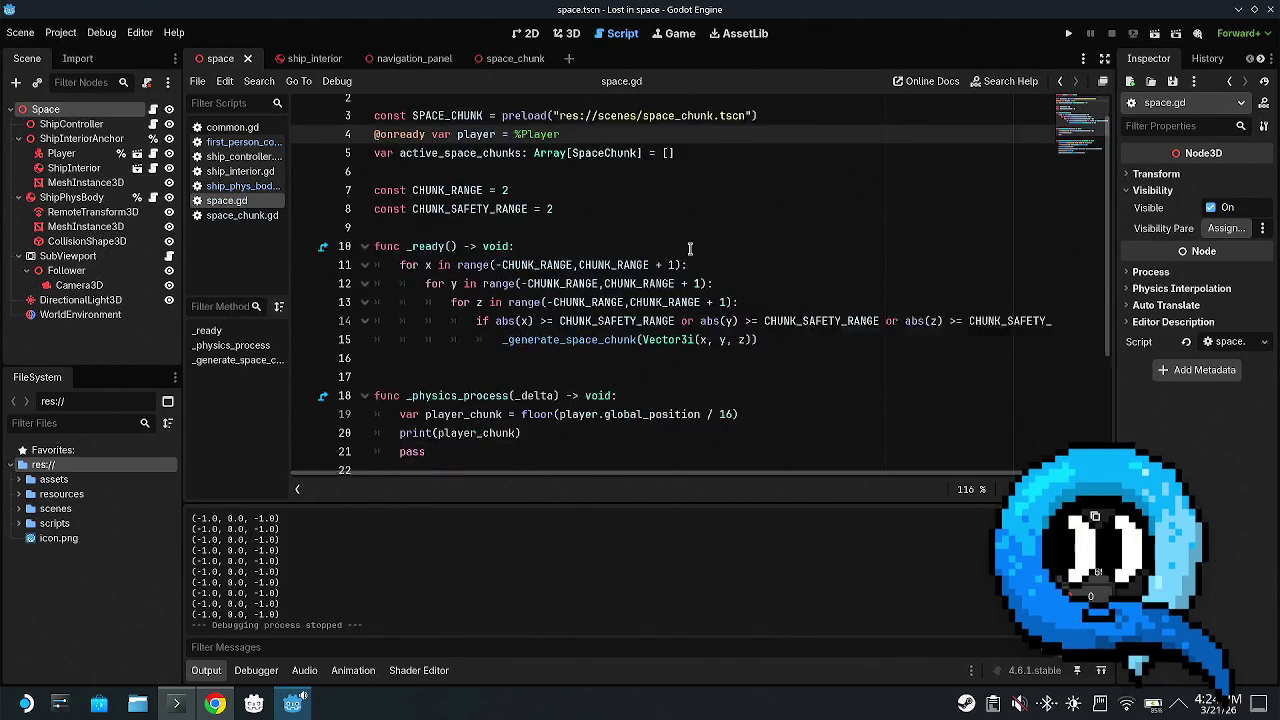
pyautogui.scroll(-2, 700, 260)
pyautogui.scroll(2, 690, 277)
pyautogui.hotkey('ctrl', 'x')
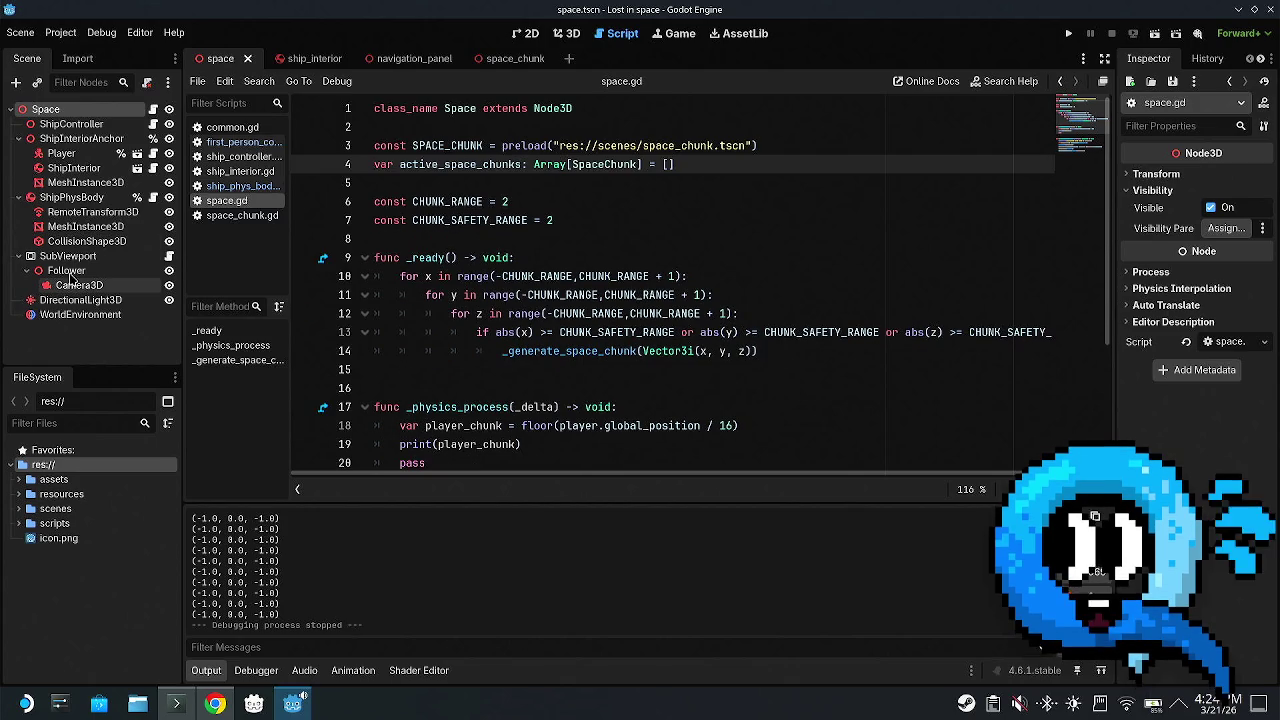
pyautogui.moveTo(127, 197)
pyautogui.mouseDown()
pyautogui.moveTo(470, 172)
pyautogui.moveTo(473, 188)
pyautogui.mouseUp()
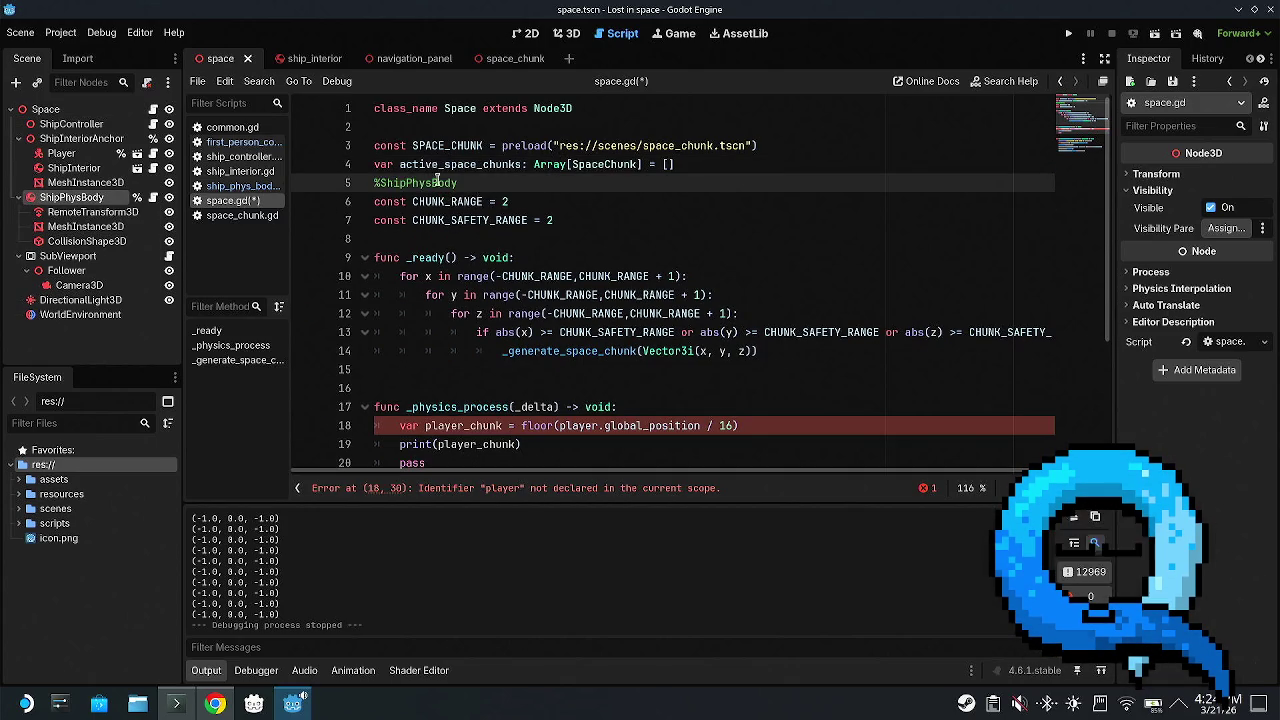
pyautogui.hotkey('ctrl', 'z')
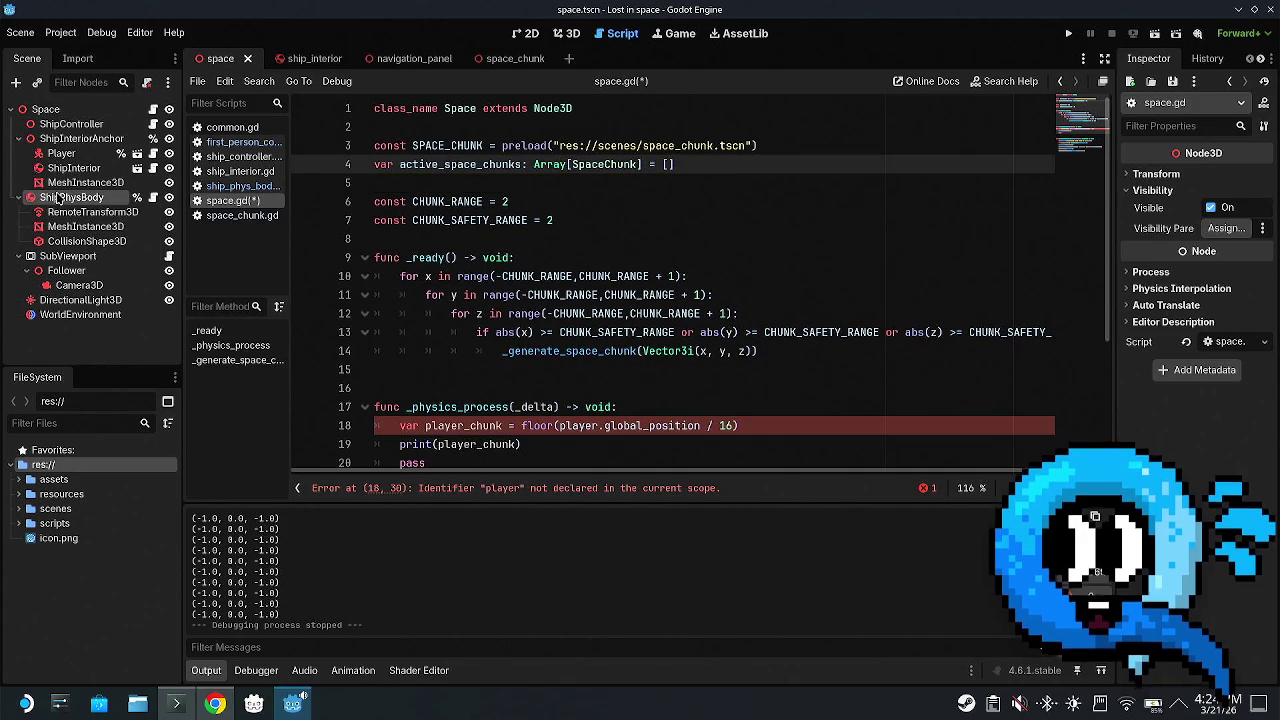
pyautogui.moveTo(60, 197); pyautogui.dragTo(383, 183)
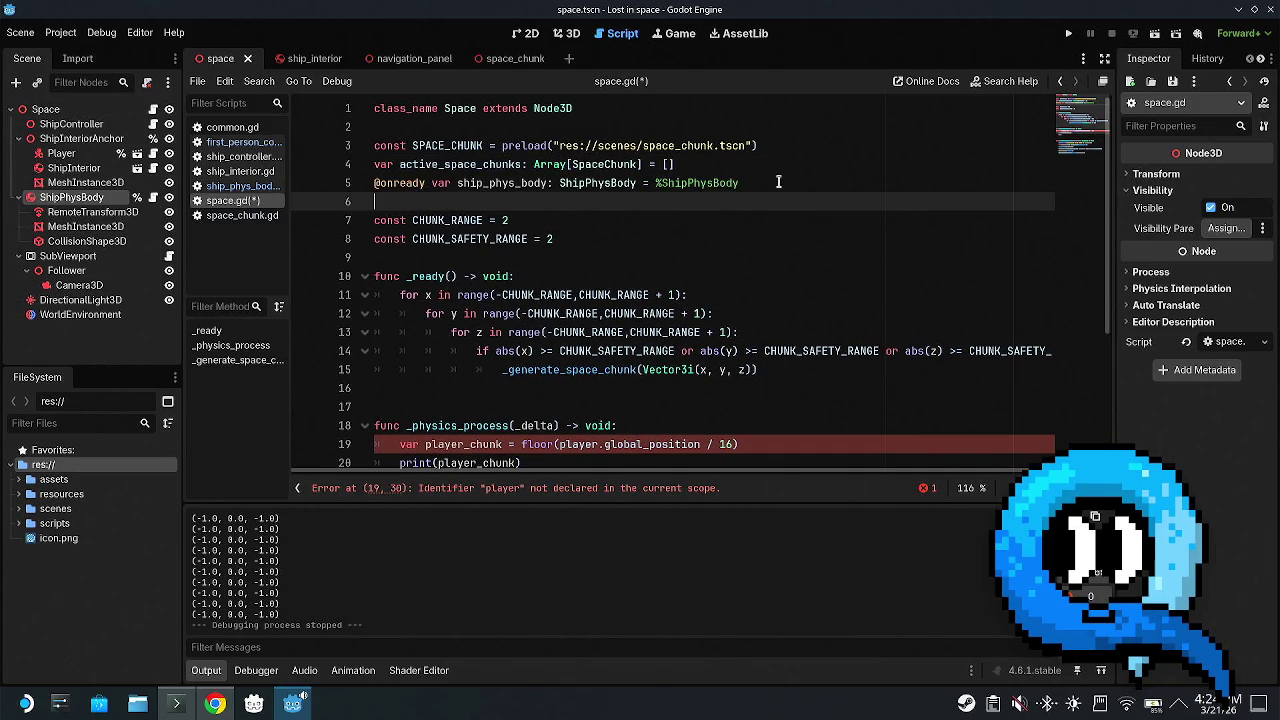
pyautogui.press('Return')
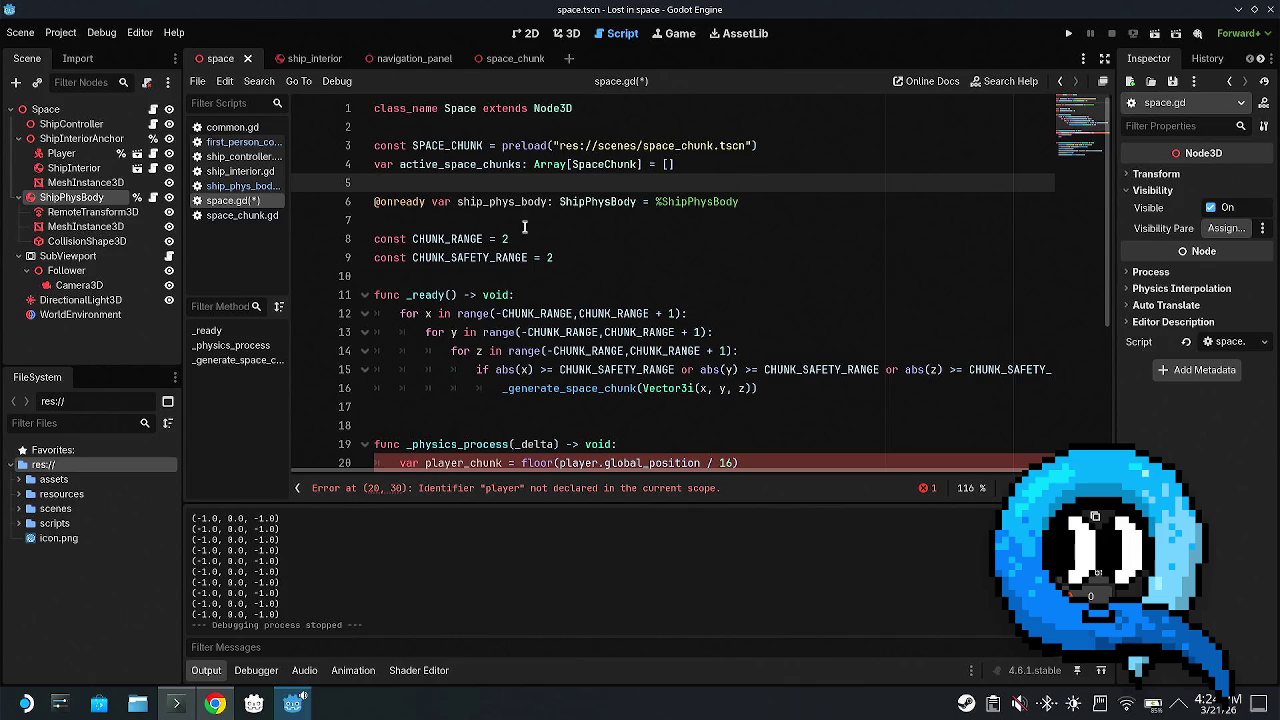
pyautogui.click(520, 201)
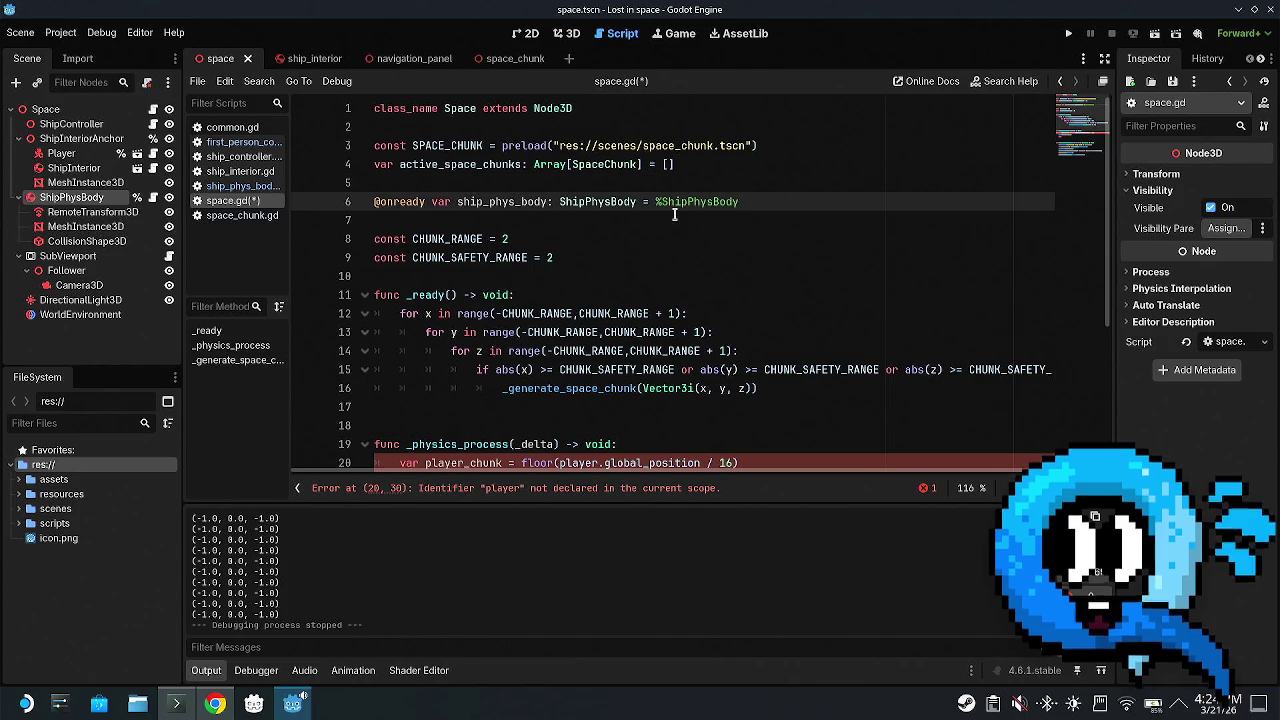
# - Move ship_phys_body up to line 2 and active_space_chunks above the constants, then save
pyautogui.hotkey('alt', 'Up')
pyautogui.hotkey('alt', 'Up')
pyautogui.hotkey('alt', 'Up')
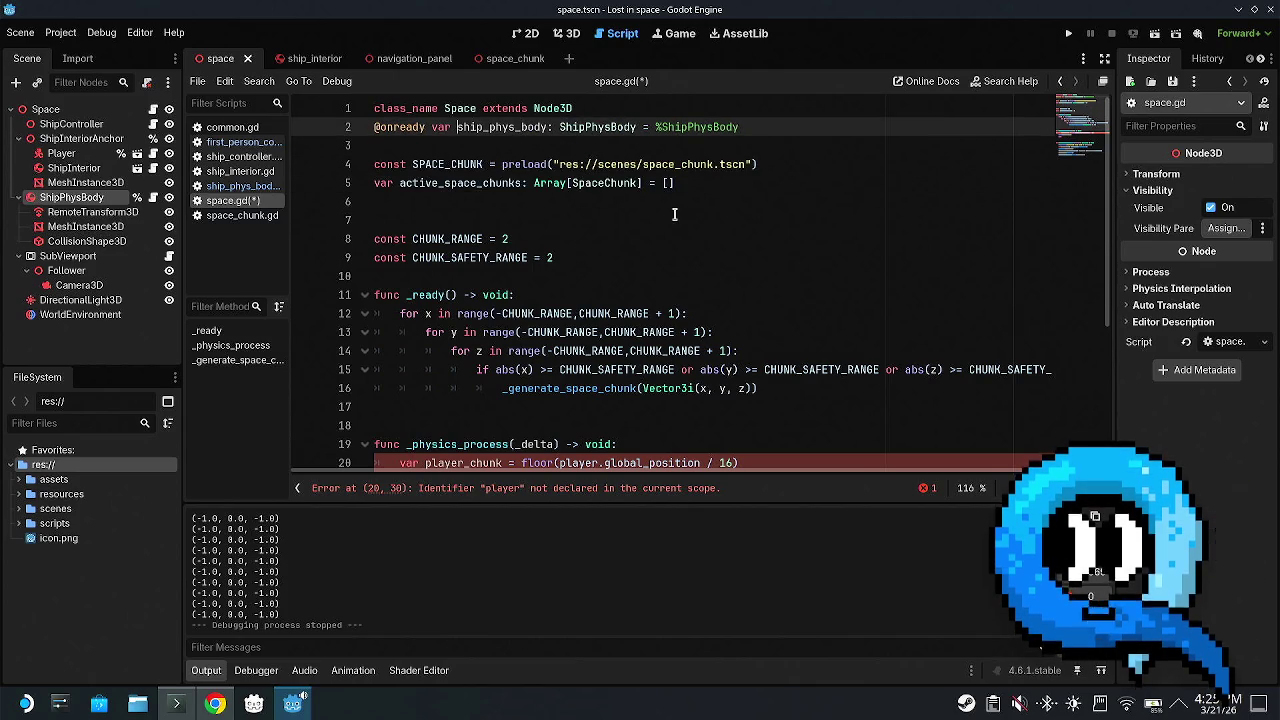
pyautogui.press('Home')
pyautogui.press('Return')
pyautogui.press('Down')
pyautogui.press('Down')
pyautogui.press('Down')
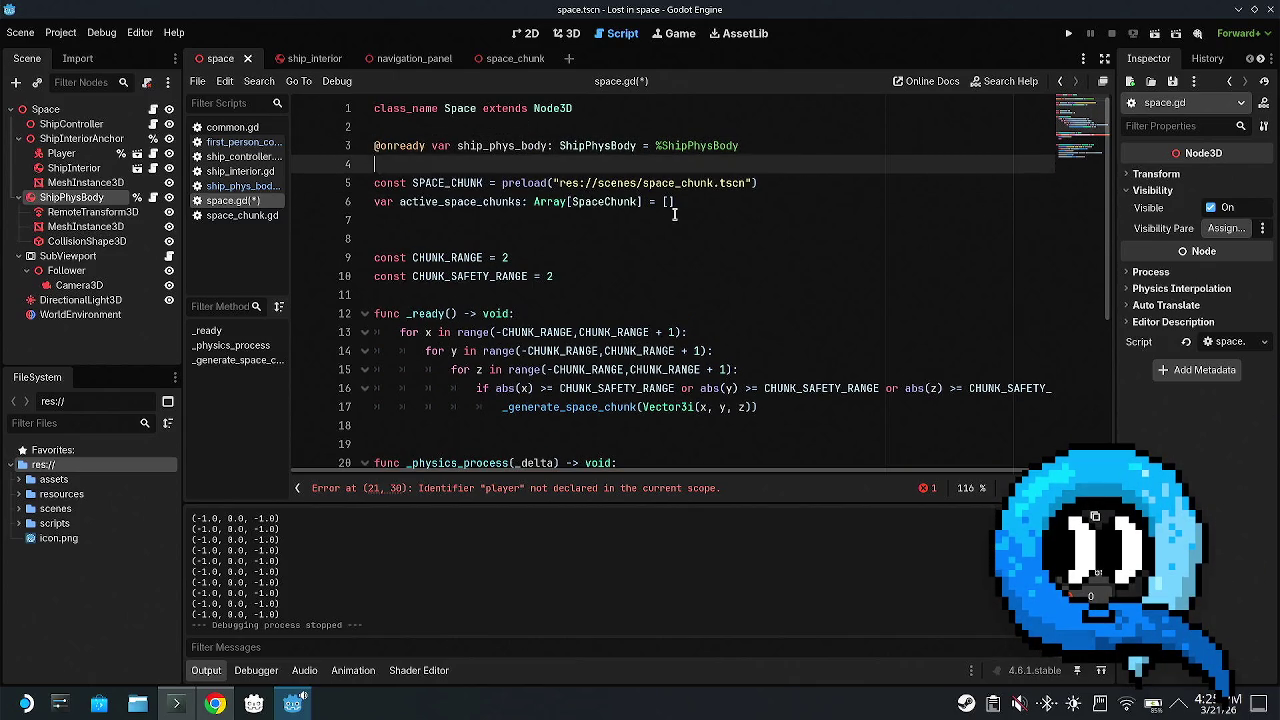
pyautogui.press('BackSpace')
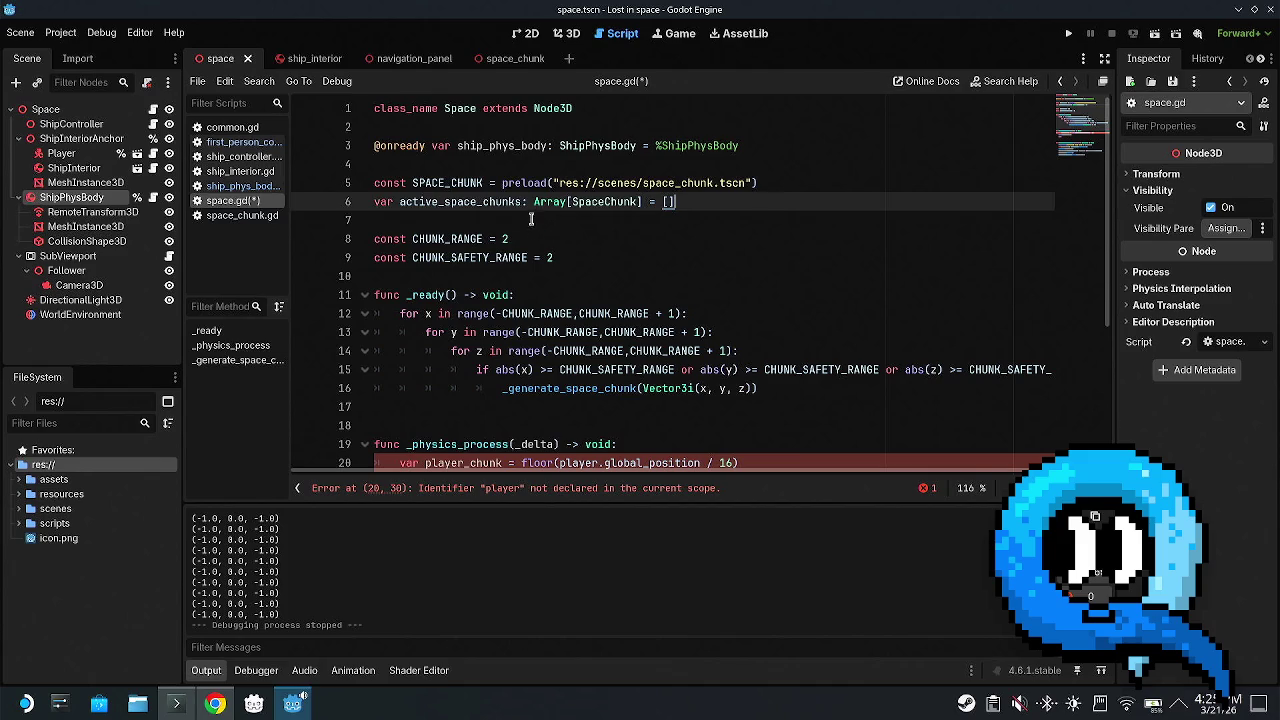
pyautogui.press('Delete')
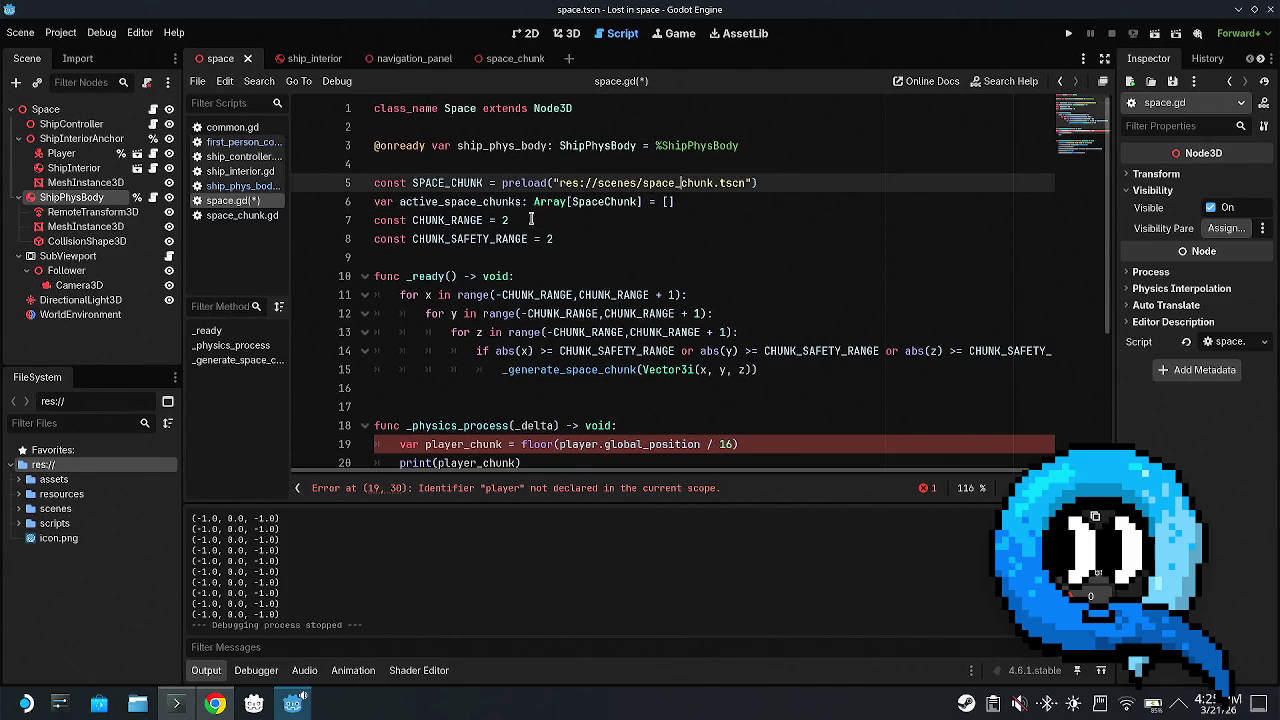
pyautogui.hotkey('alt', 'Up')
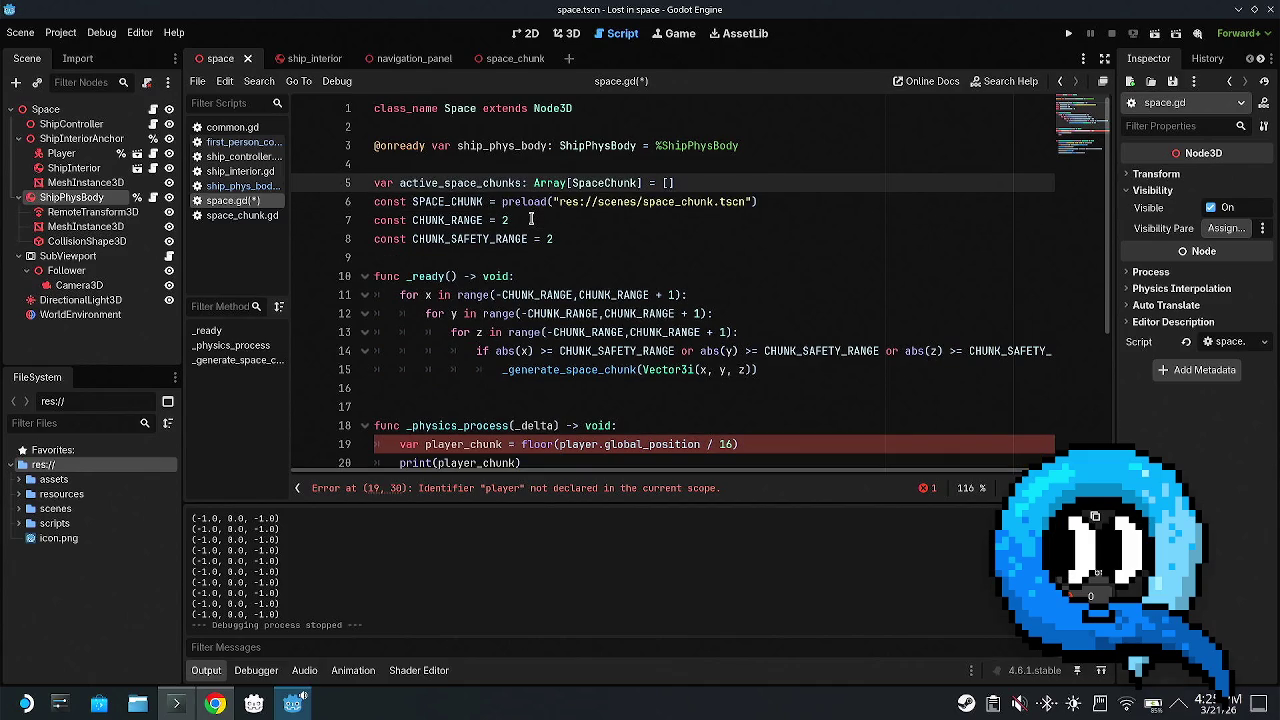
pyautogui.press('Return')
pyautogui.hotkey('ctrl', 's')
# - Replace the undeclared player on line 20 with ship_phys_body in the player_chunk calculation
pyautogui.doubleClick(500, 146)
pyautogui.hotkey('ctrl', 'c')
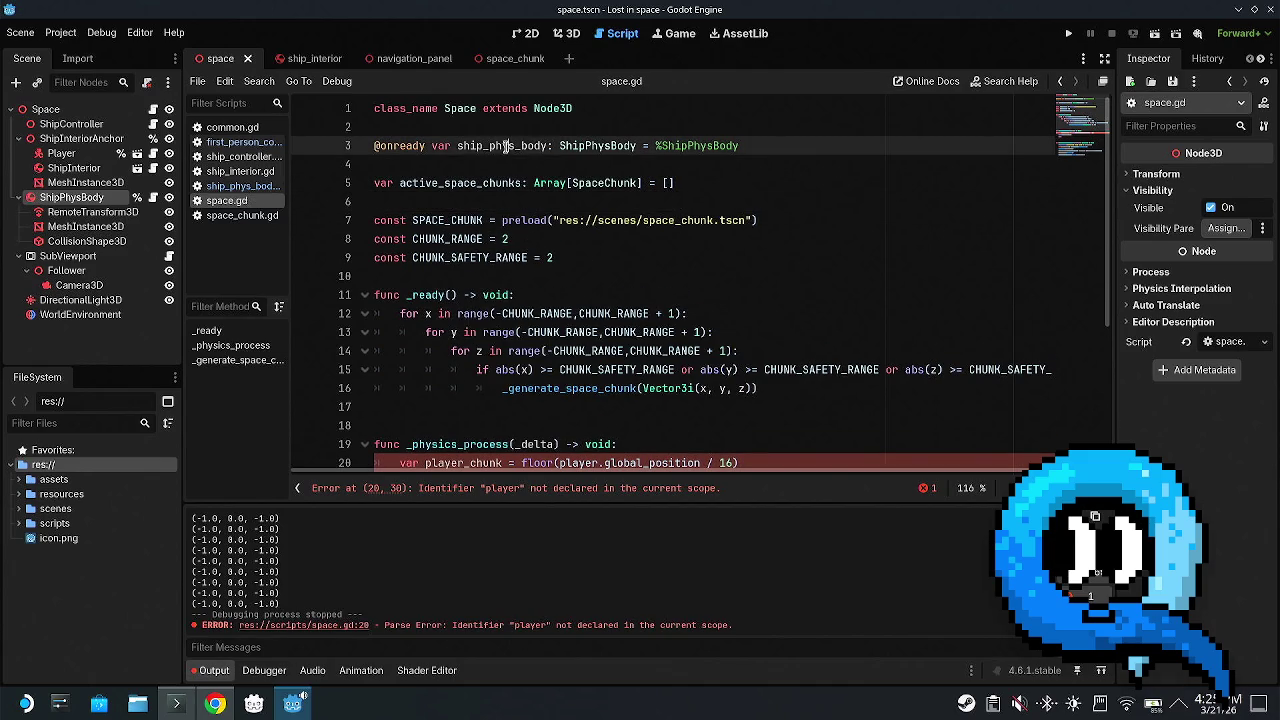
pyautogui.scroll(-4, 583, 170)
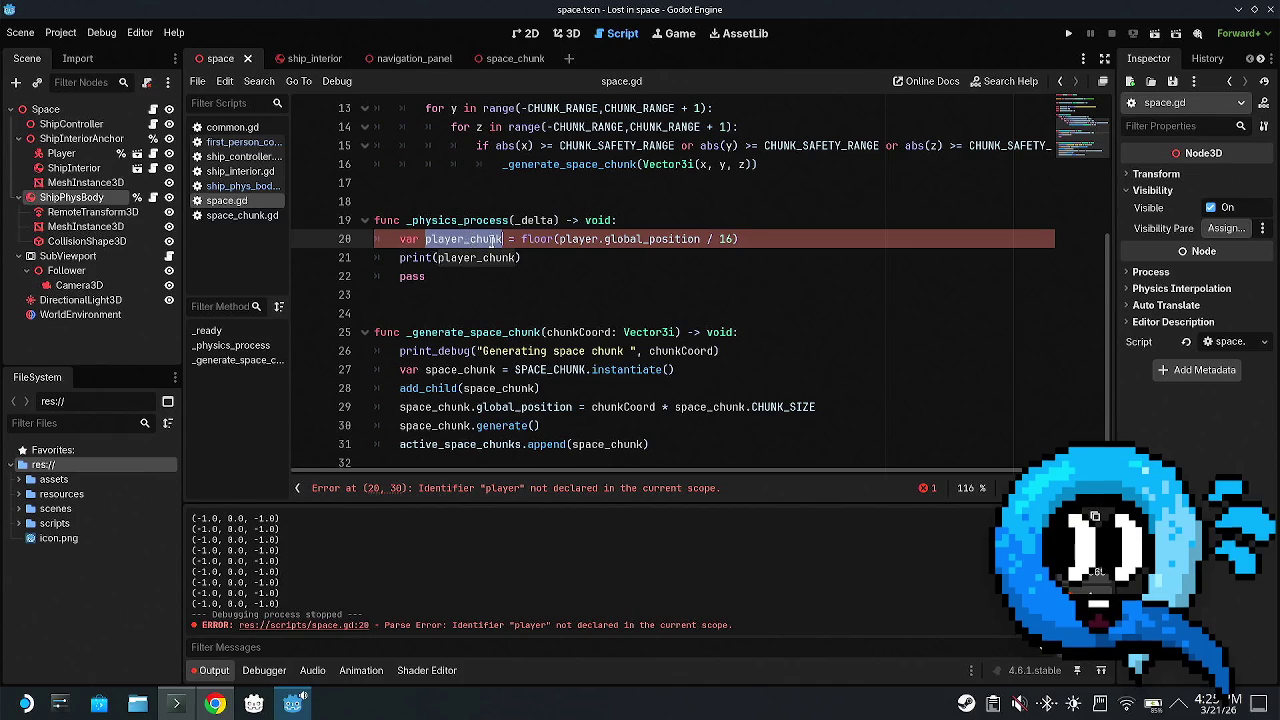
pyautogui.doubleClick(565, 239)
pyautogui.hotkey('ctrl', 'v')
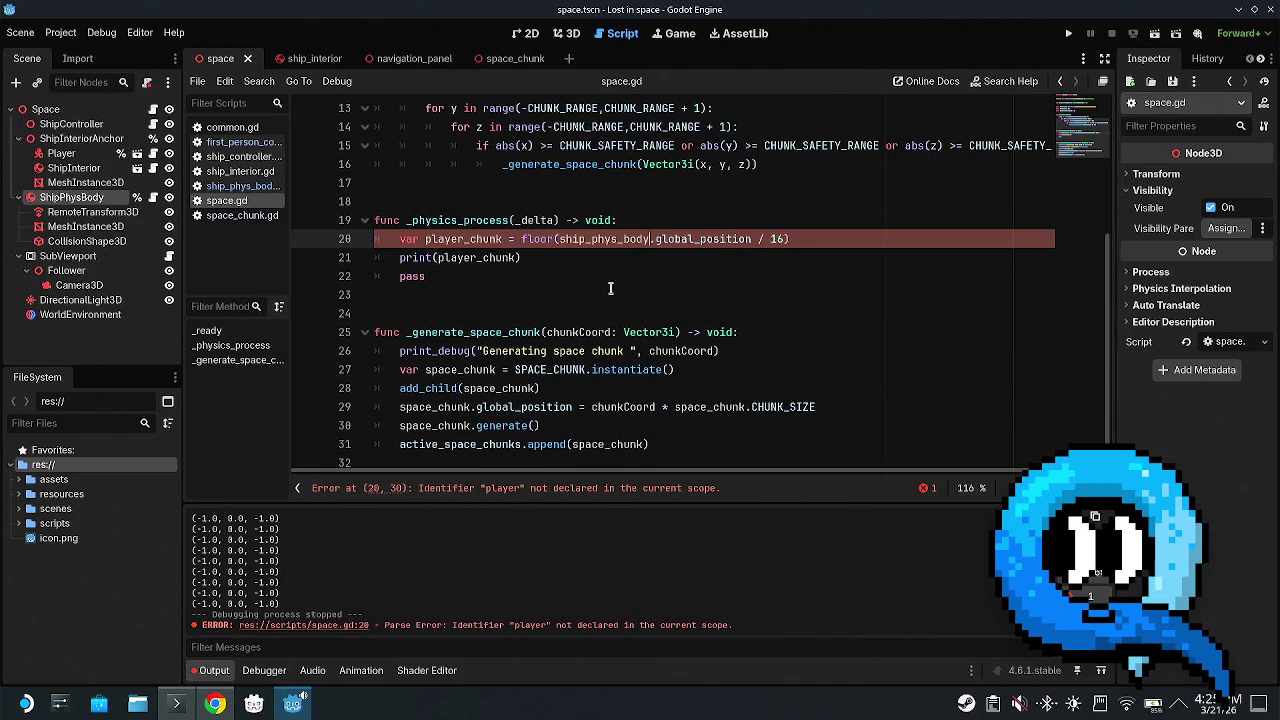
pyautogui.click(556, 259)
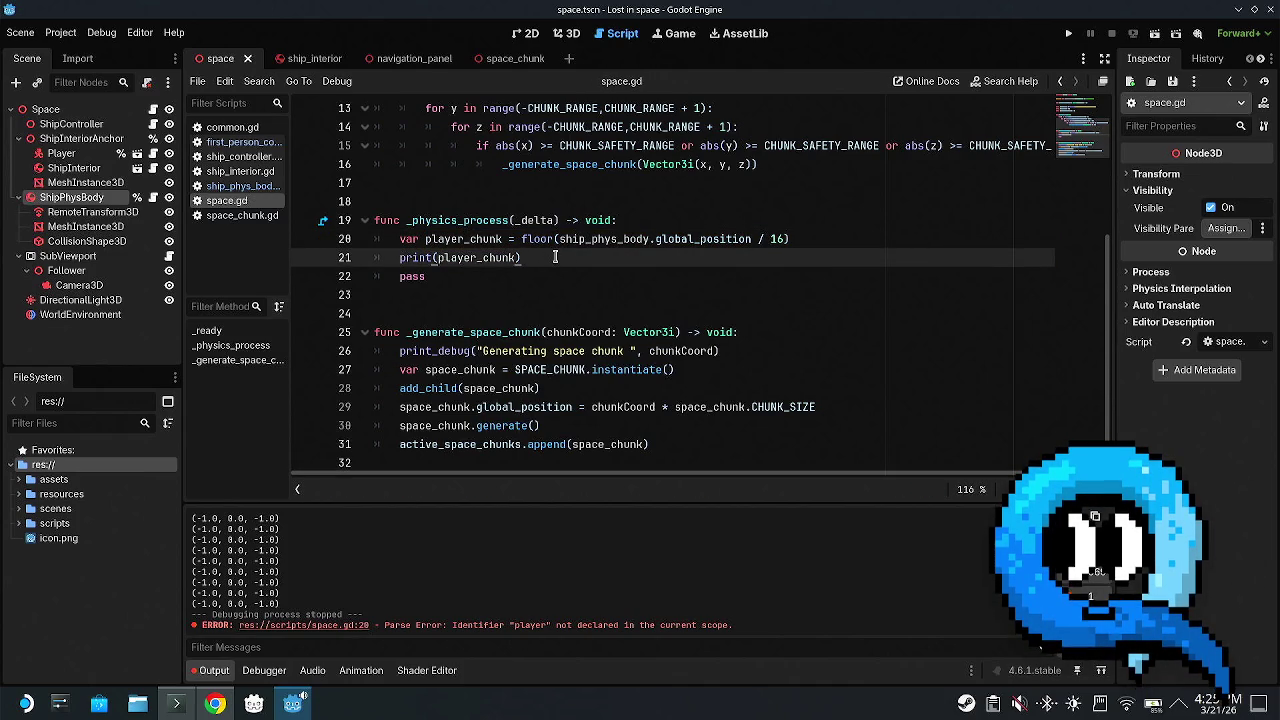
# - Run the game and fly forward until player_chunk reaches (0.0, -2.0, -4.0), then stop with F8
pyautogui.click(1068, 33)
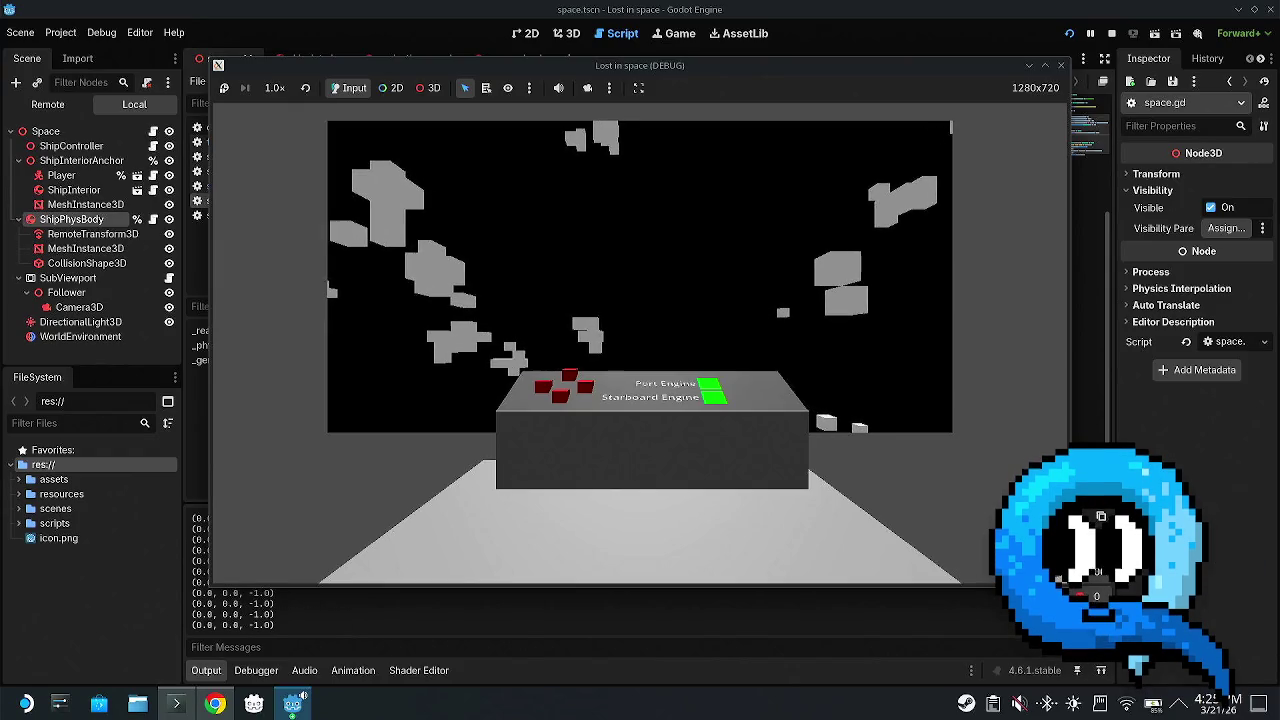
pyautogui.press('w')
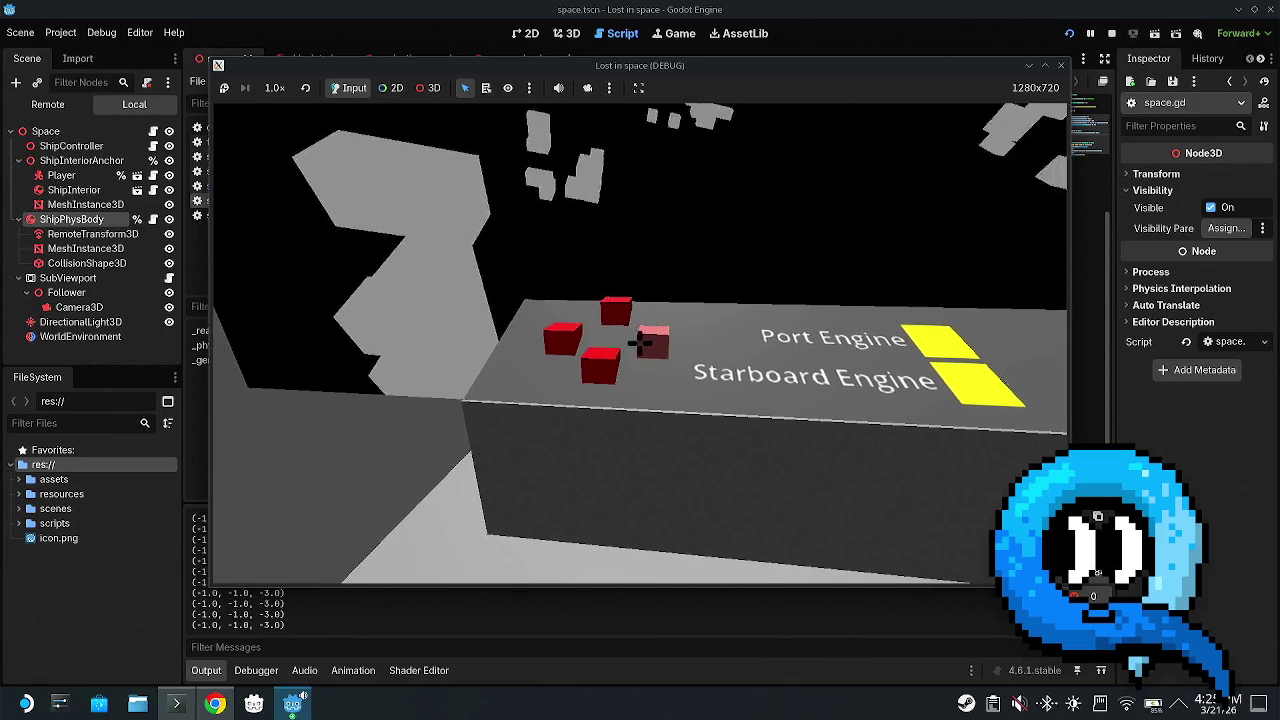
pyautogui.press('F8')
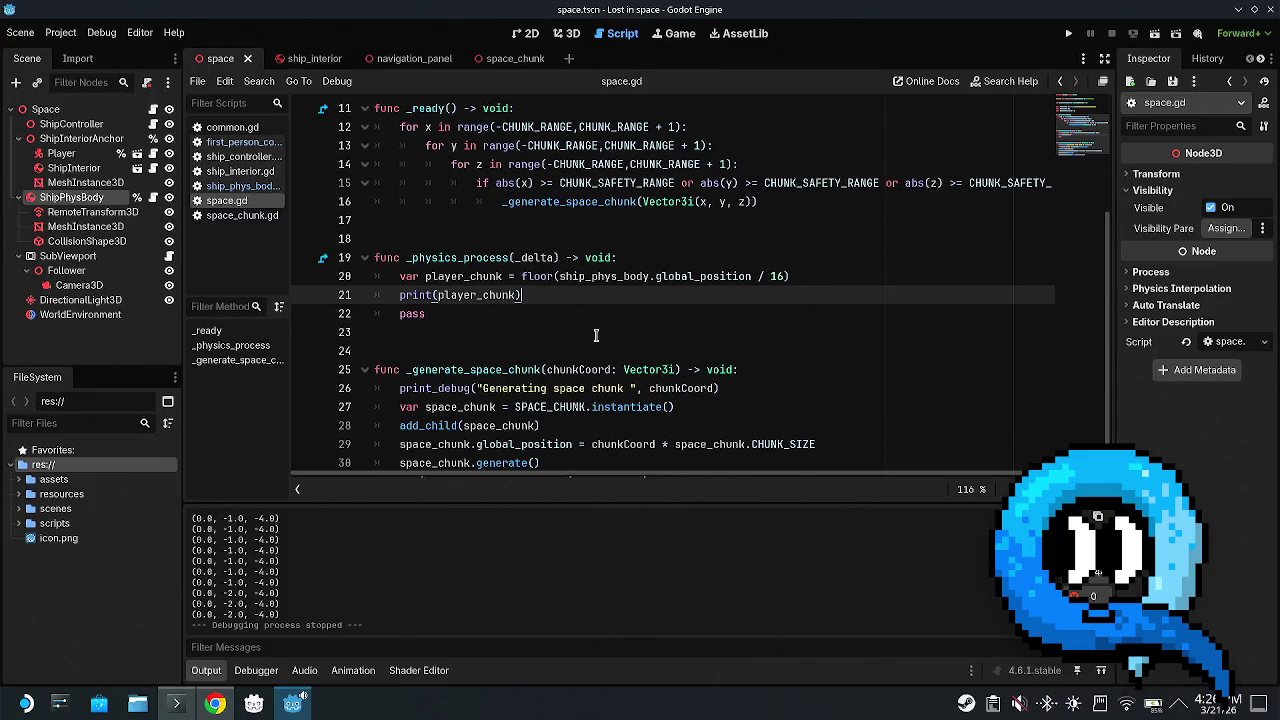
# - Disable print(player_chunk) in _physics_process and review the _ready chunk loops, ending at line 16
pyautogui.scroll(-1, 590, 338)
pyautogui.scroll(3, 590, 340)
pyautogui.scroll(-1, 592, 346)
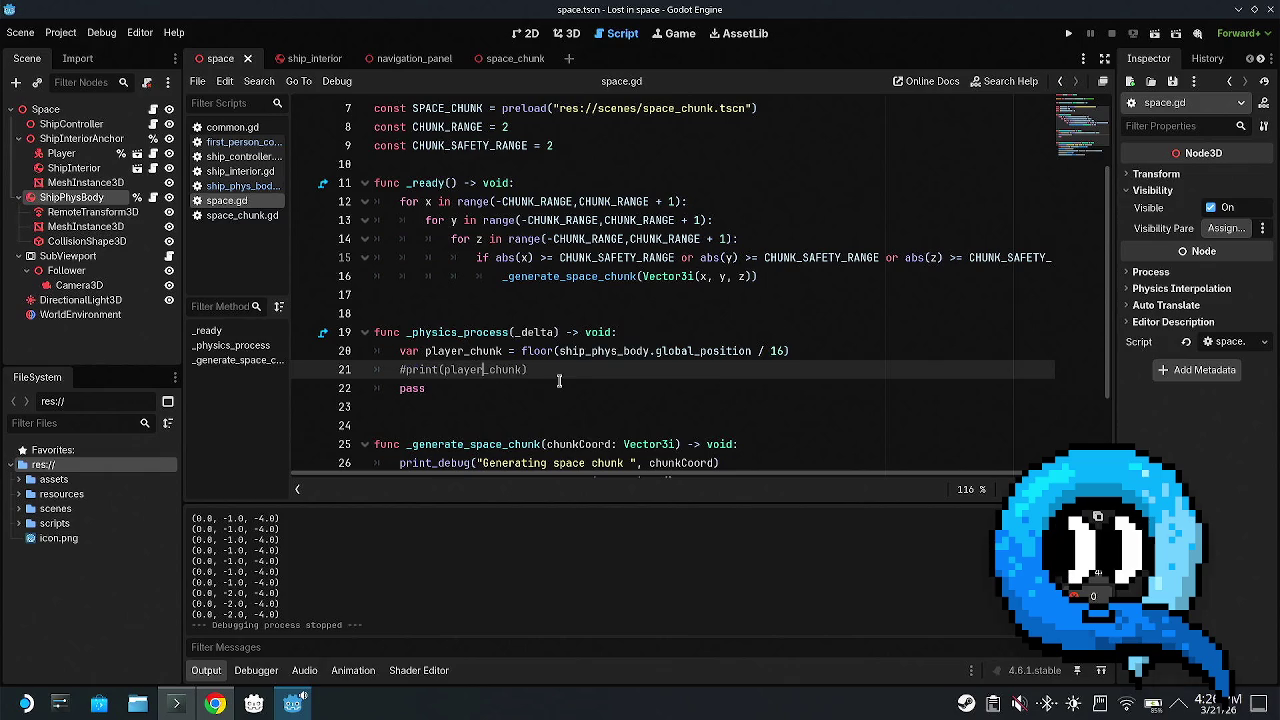
pyautogui.click(510, 225)
pyautogui.press('Down')
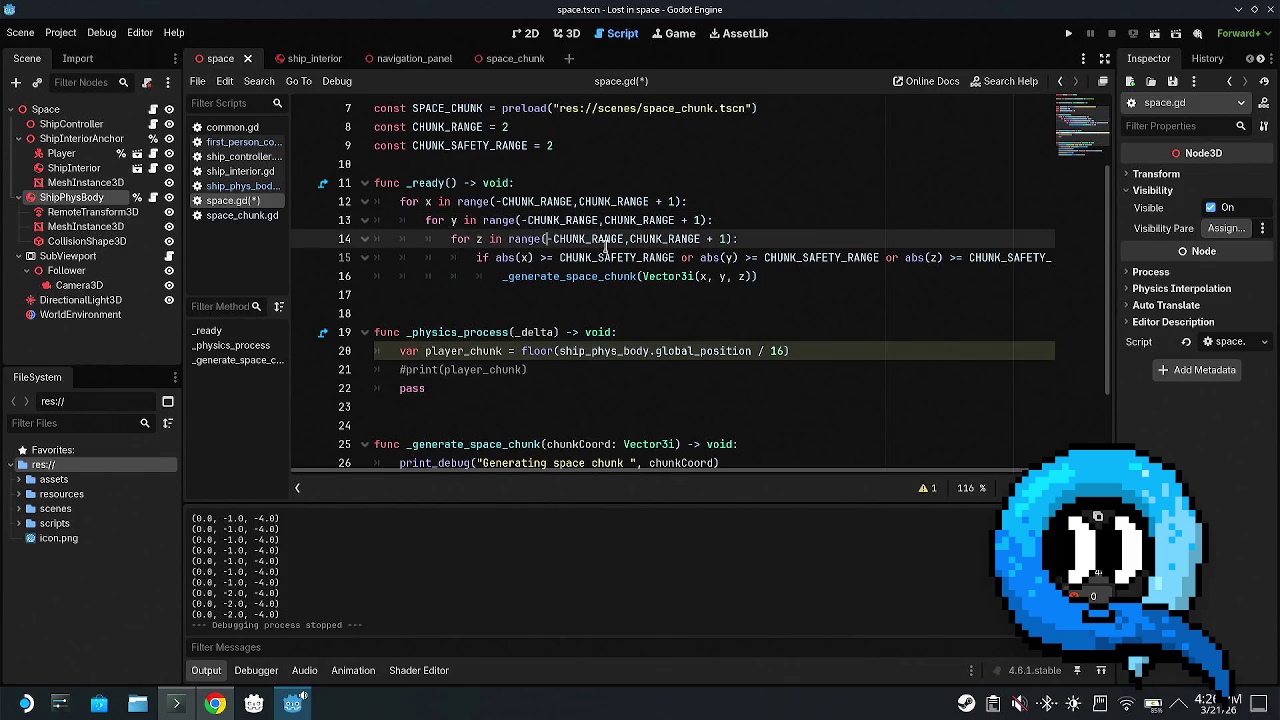
pyautogui.click(658, 259)
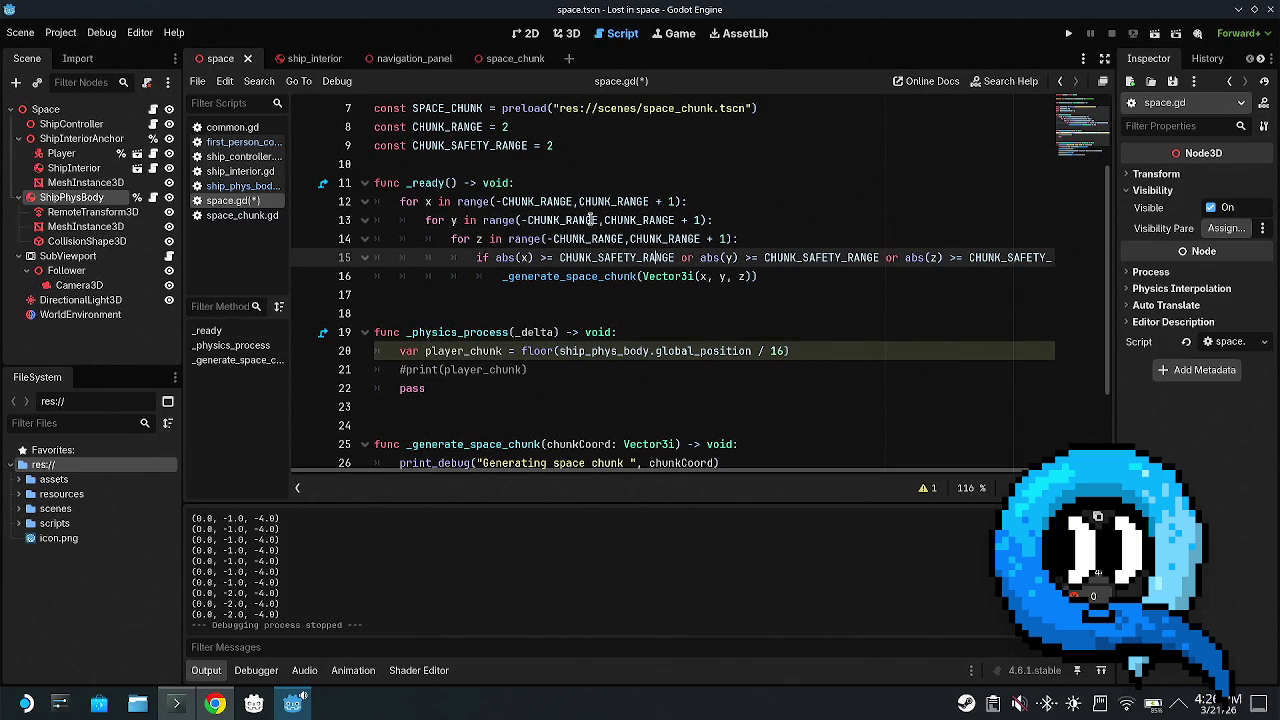
pyautogui.scroll(2, 590, 219)
pyautogui.scroll(-1, 585, 280)
pyautogui.click(556, 243)
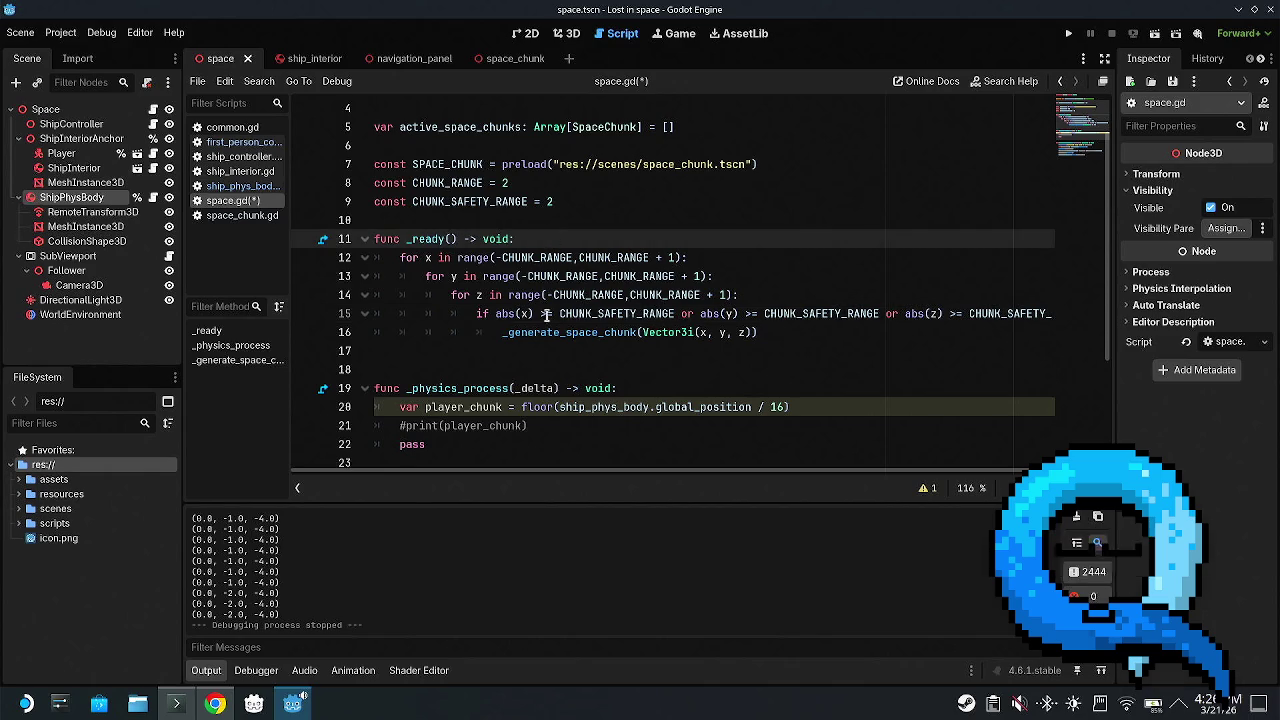
pyautogui.scroll(-3, 604, 345)
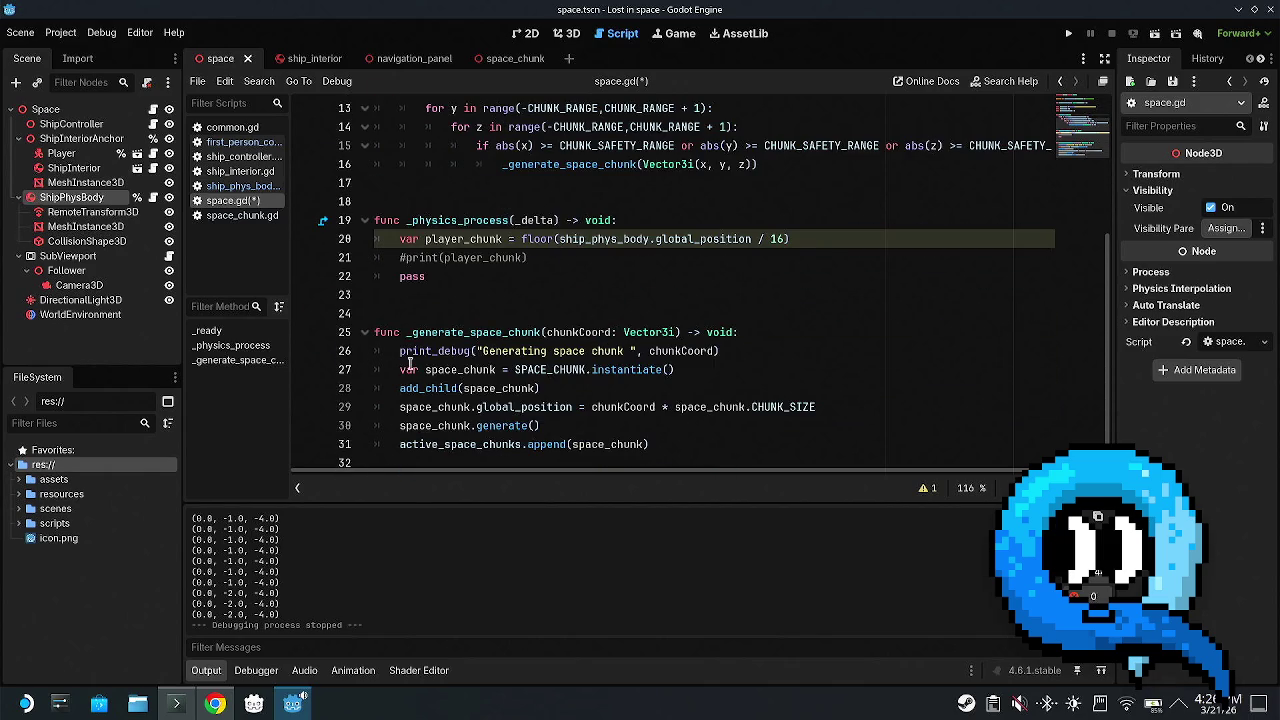
pyautogui.doubleClick(489, 369)
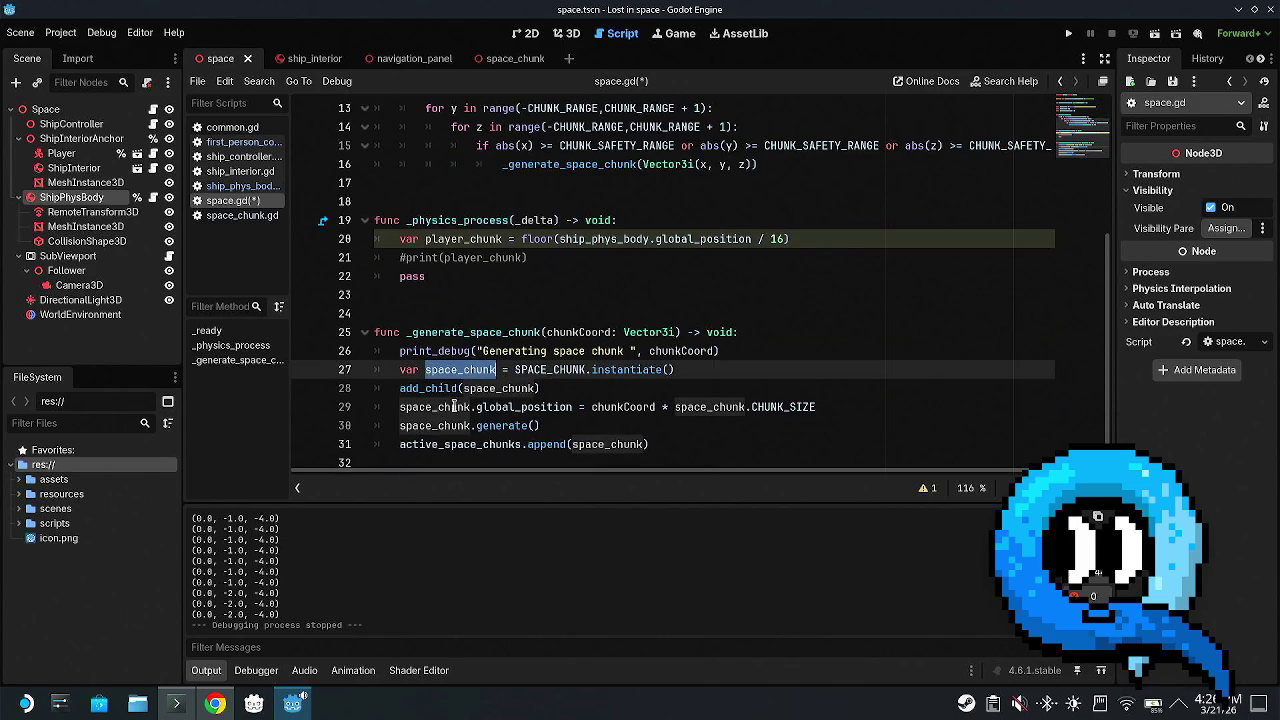
pyautogui.click(447, 444)
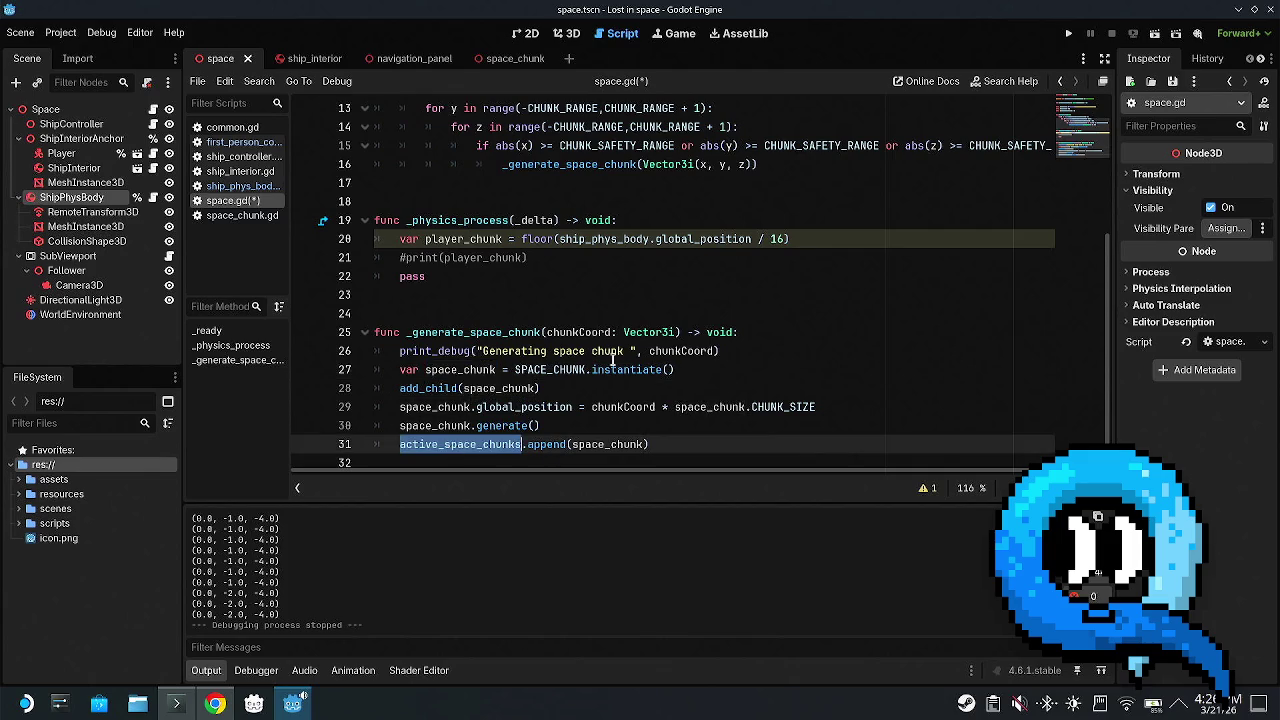
pyautogui.scroll(4, 788, 289)
pyautogui.scroll(-2, 788, 289)
pyautogui.click(789, 277)
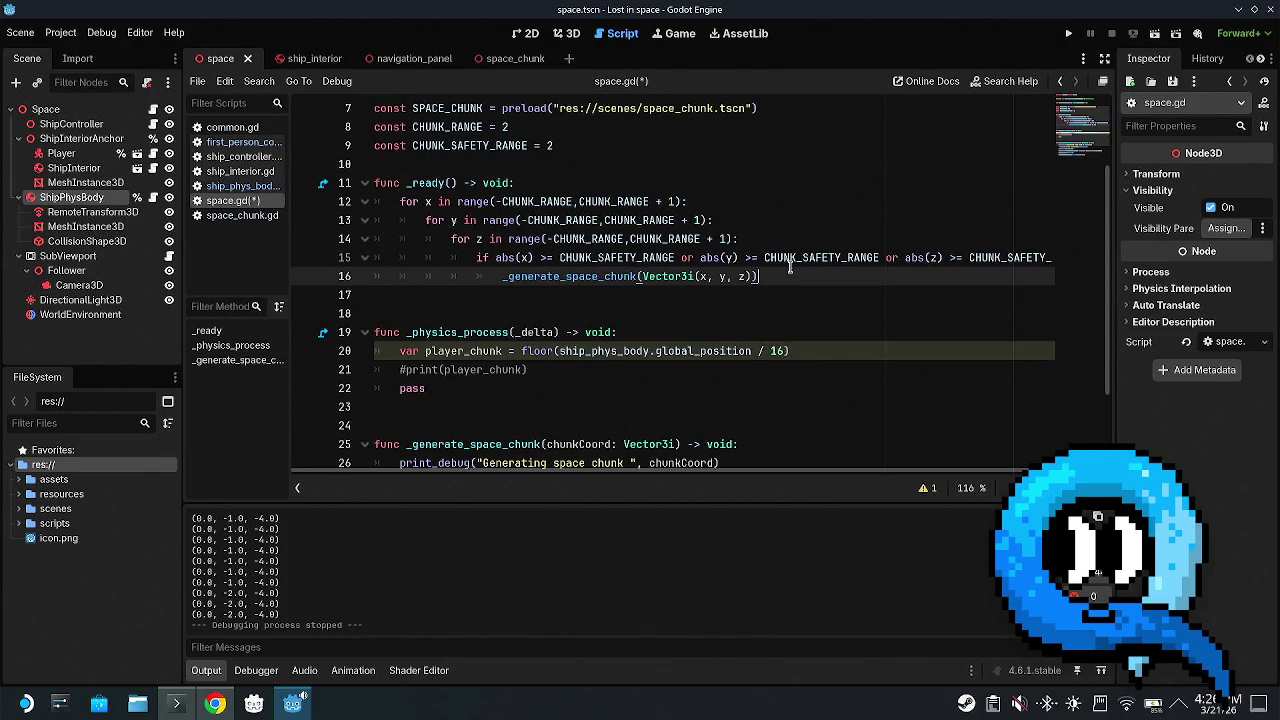
# - Add print_debug(active_space_chunks) on a new function-level line 17 at the end of _ready
pyautogui.press('Return')
pyautogui.press('BackSpace')
pyautogui.press('BackSpace')
pyautogui.press('BackSpace')
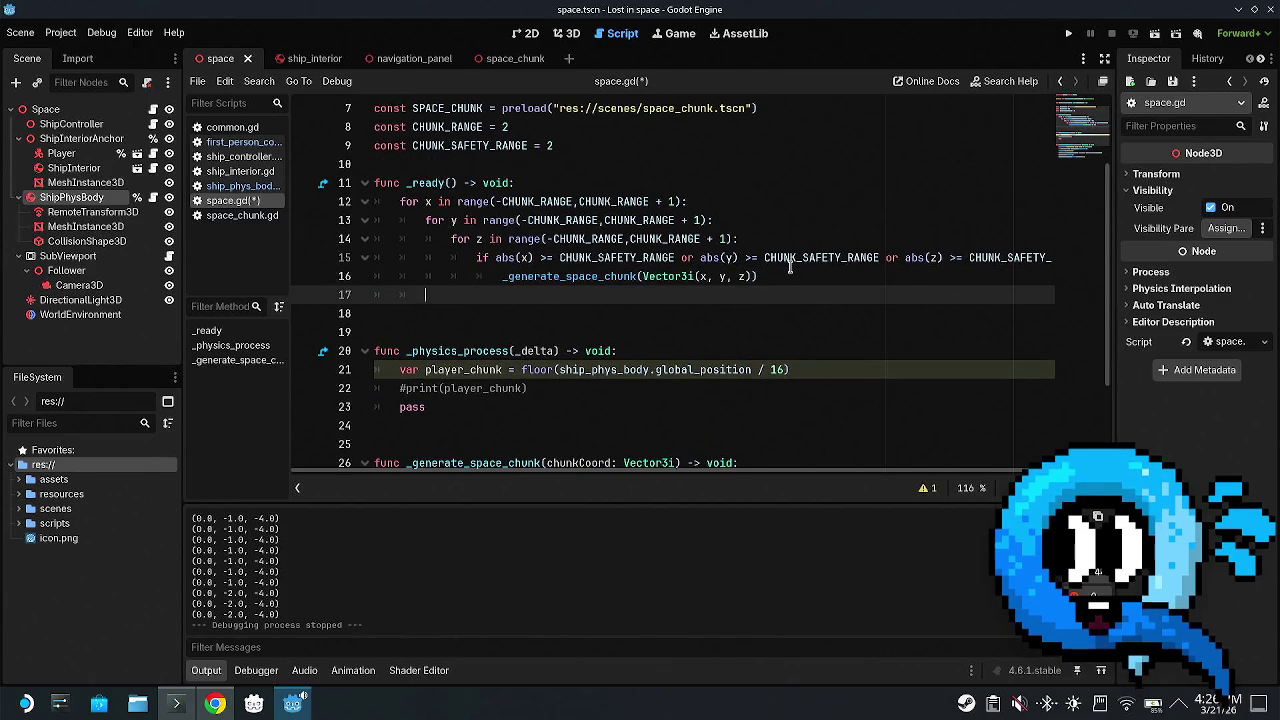
pyautogui.write('facti')
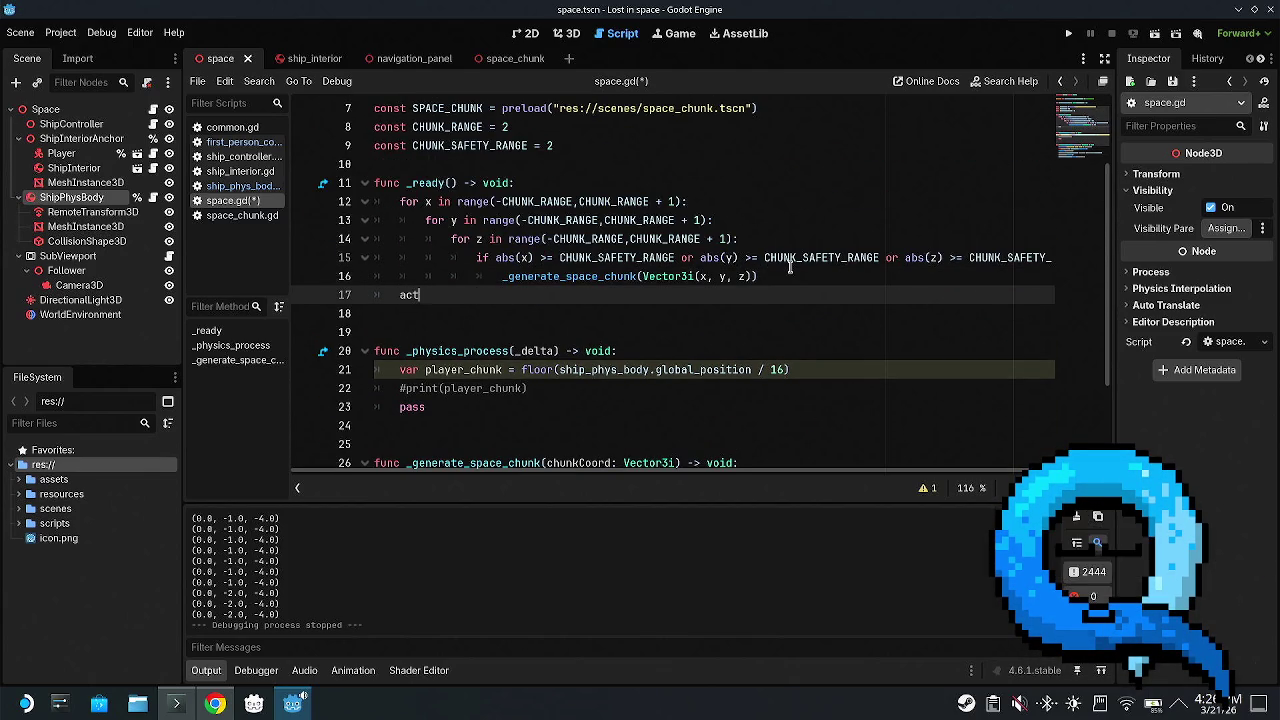
pyautogui.press('BackSpace')
pyautogui.press('BackSpace')
pyautogui.press('BackSpace')
pyautogui.write('print_debug')
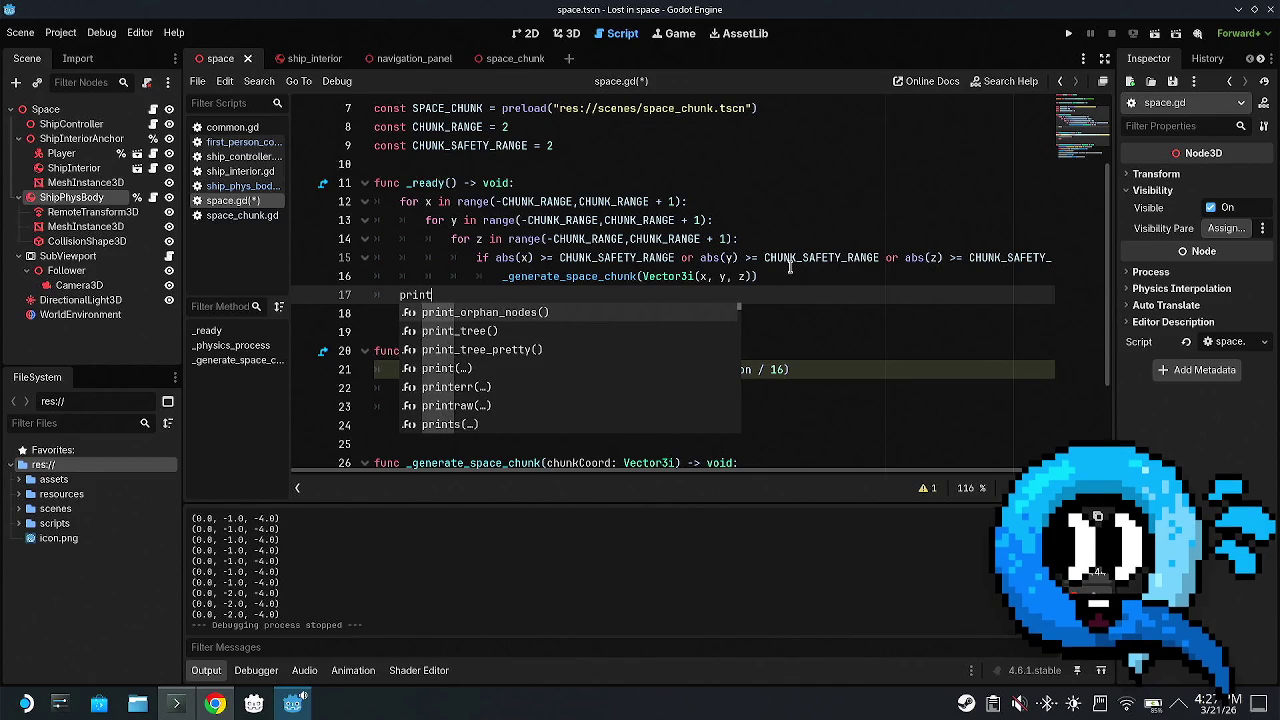
pyautogui.press('Return')
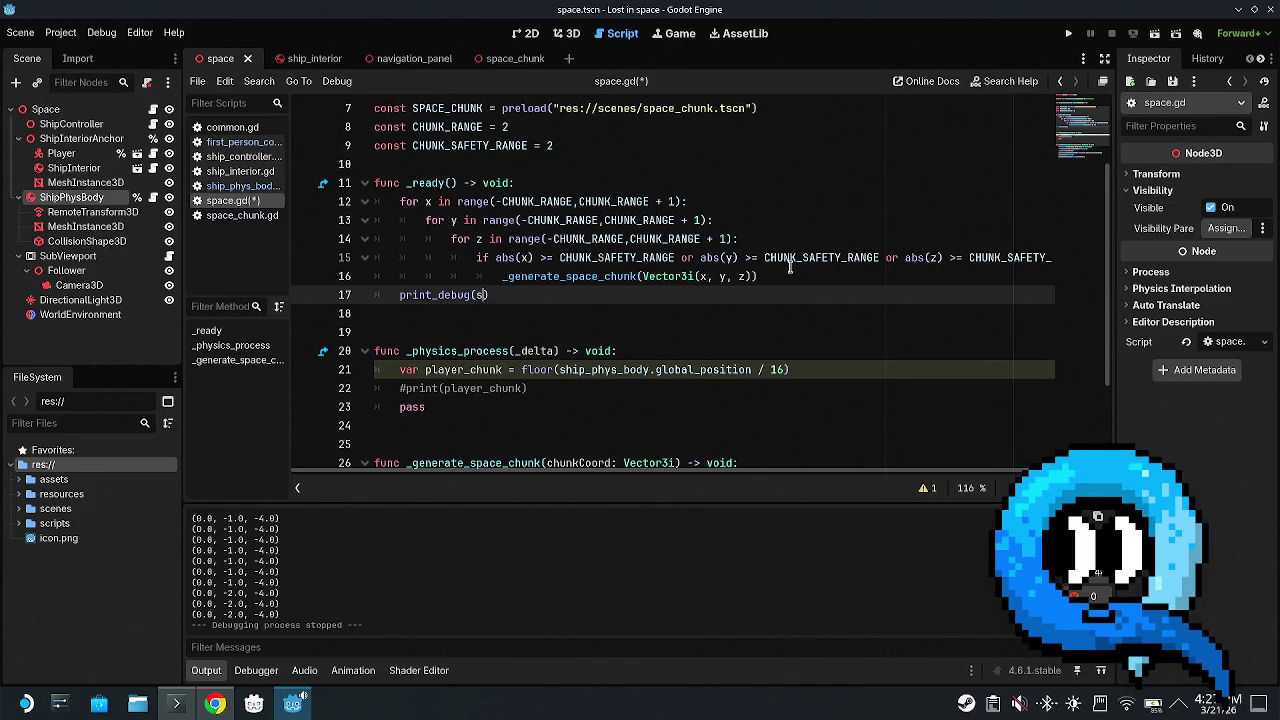
pyautogui.press('BackSpace')
pyautogui.write('active')
pyautogui.press('Return')
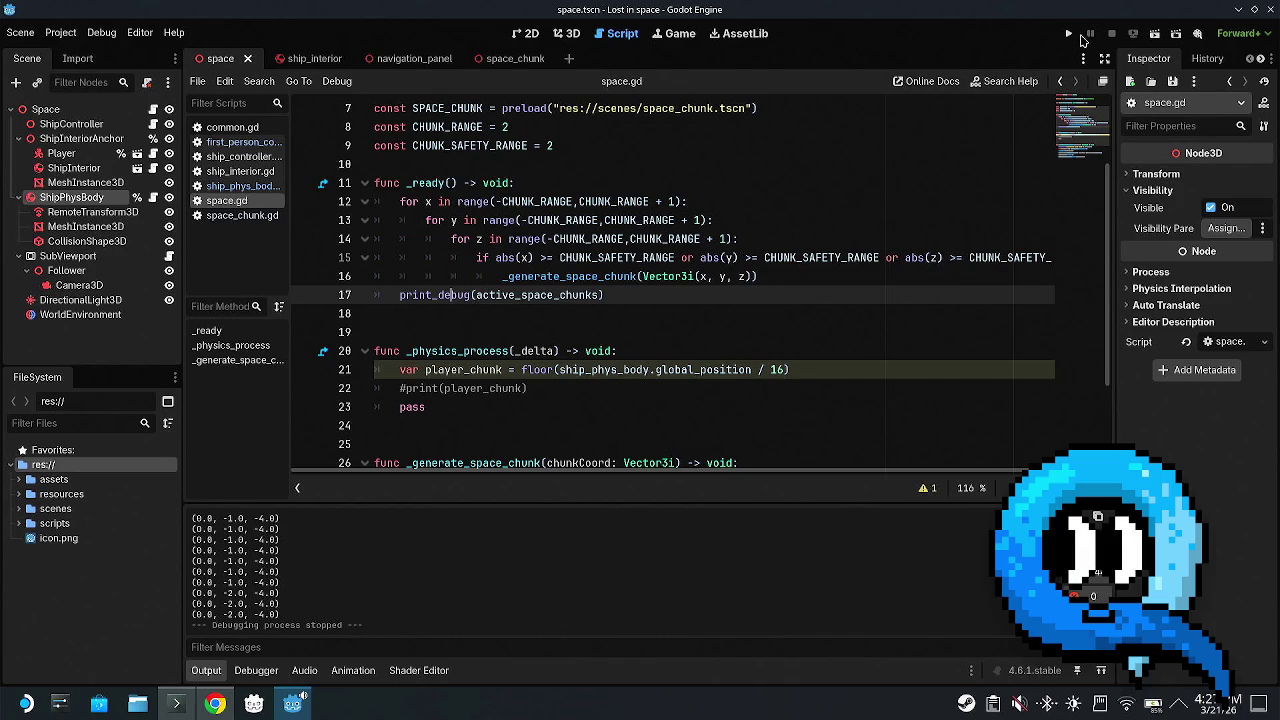
# - Rerun the game and inspect the printed active_space_chunks Node3D array, then start appending .siz
pyautogui.click(1069, 34)
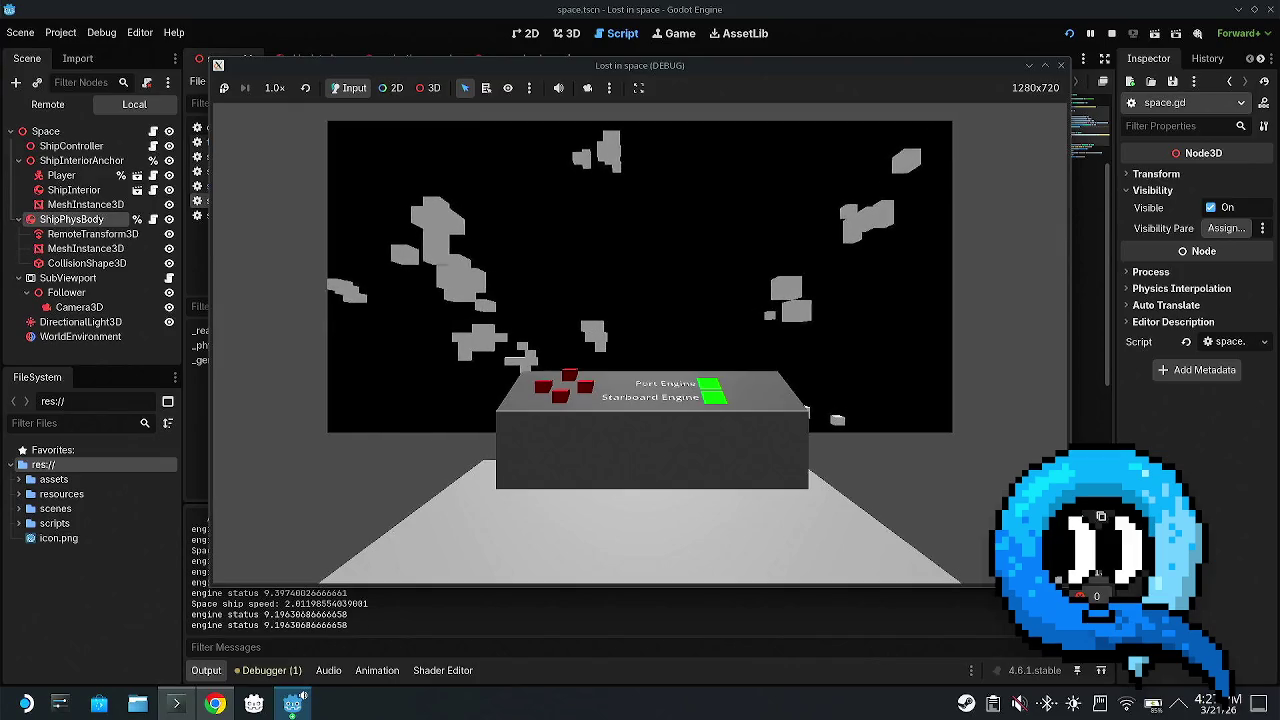
pyautogui.press('F8')
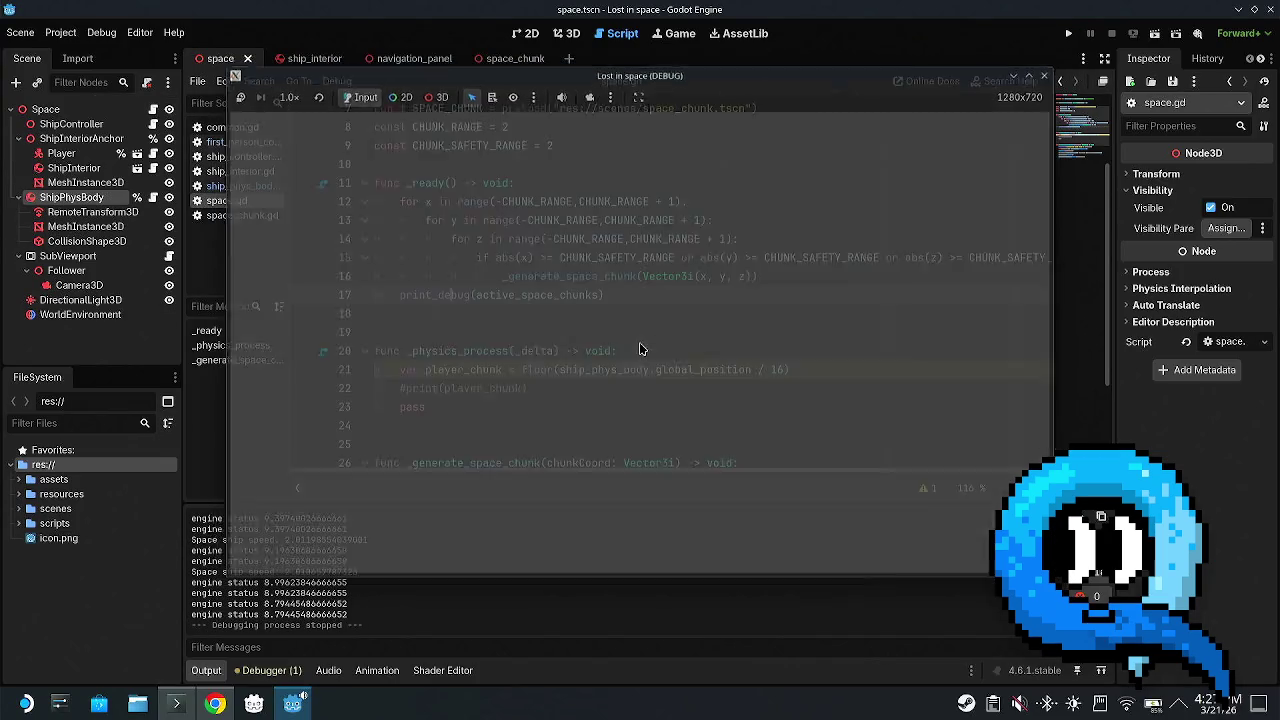
pyautogui.press('F5')
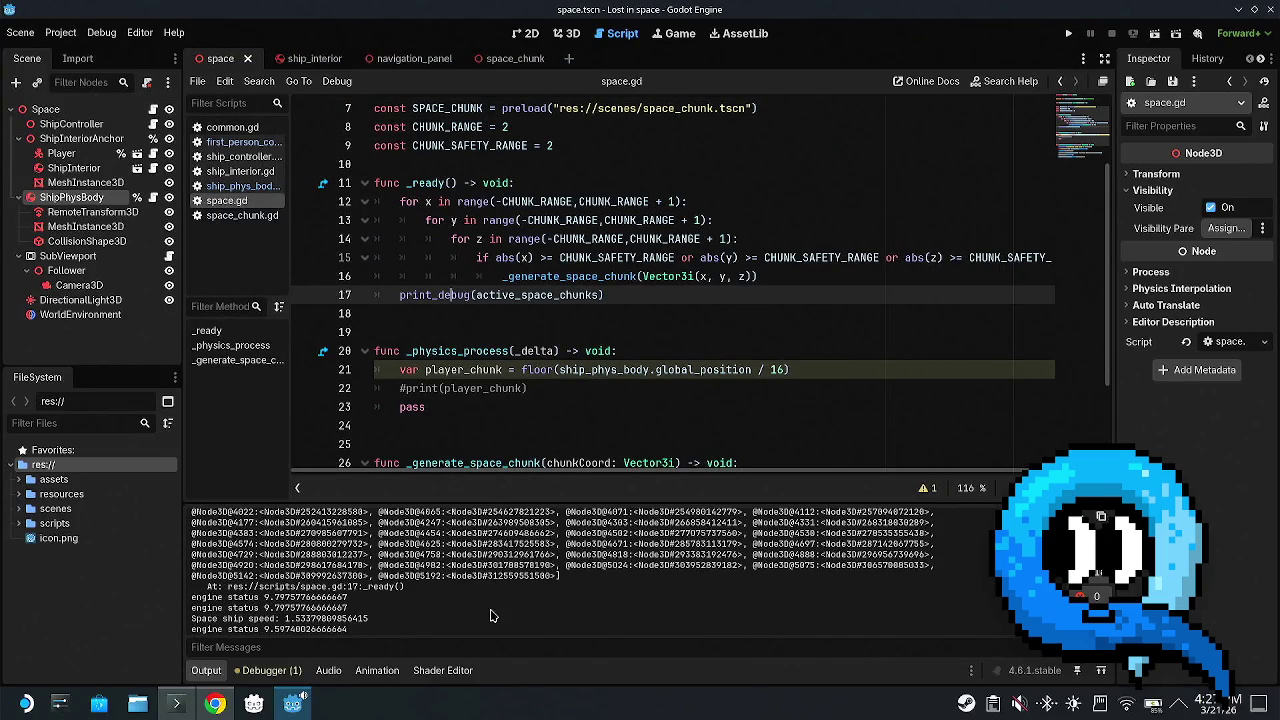
pyautogui.scroll(5, 416, 609)
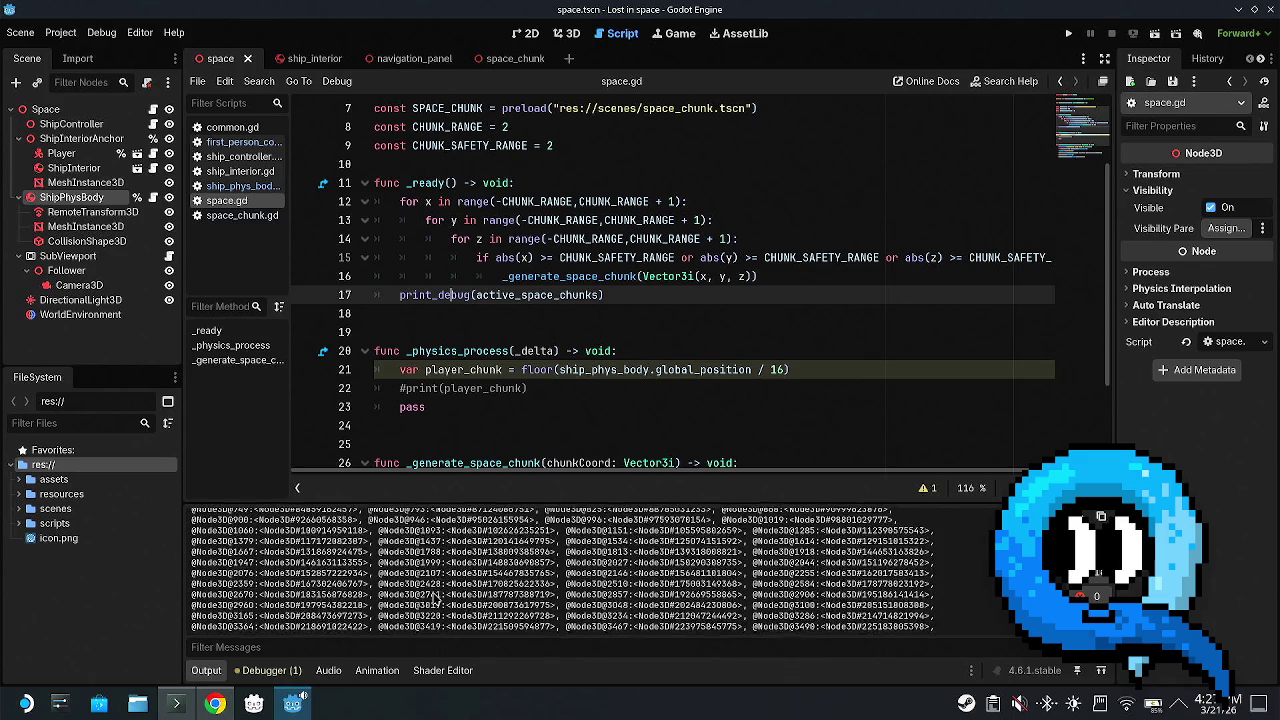
pyautogui.scroll(-4, 434, 604)
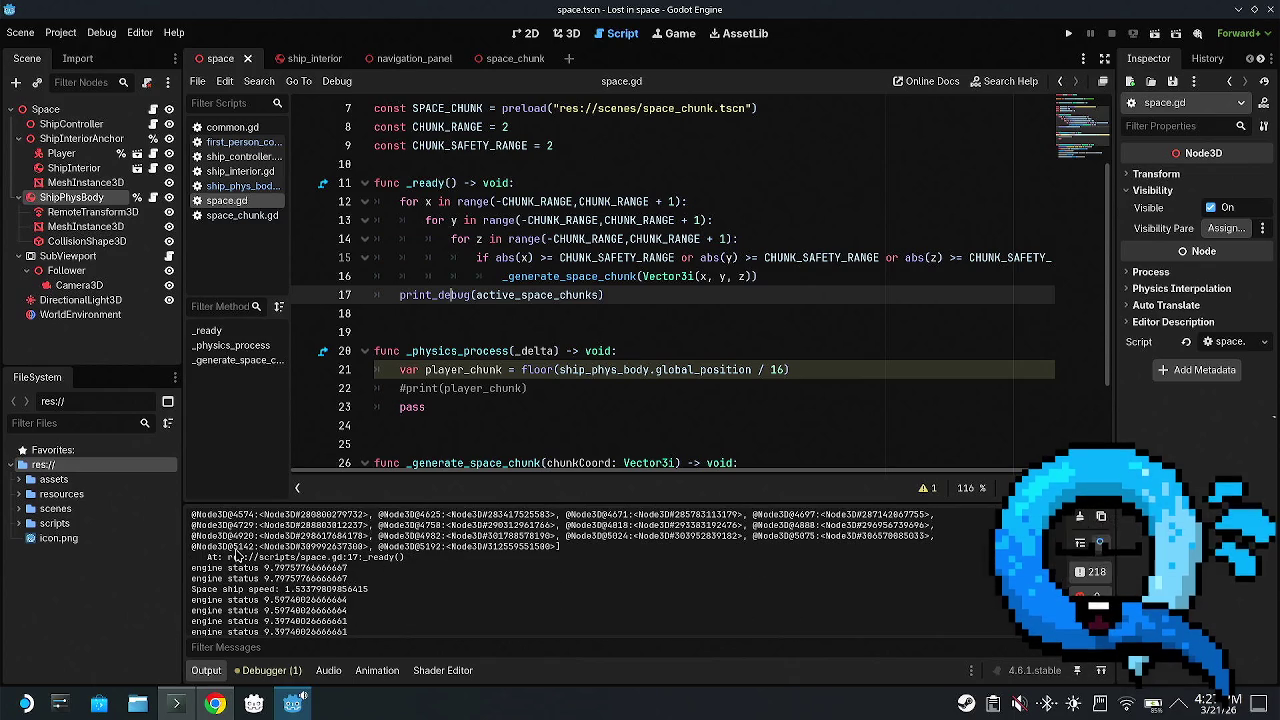
pyautogui.scroll(5, 280, 568)
pyautogui.scroll(-2, 322, 578)
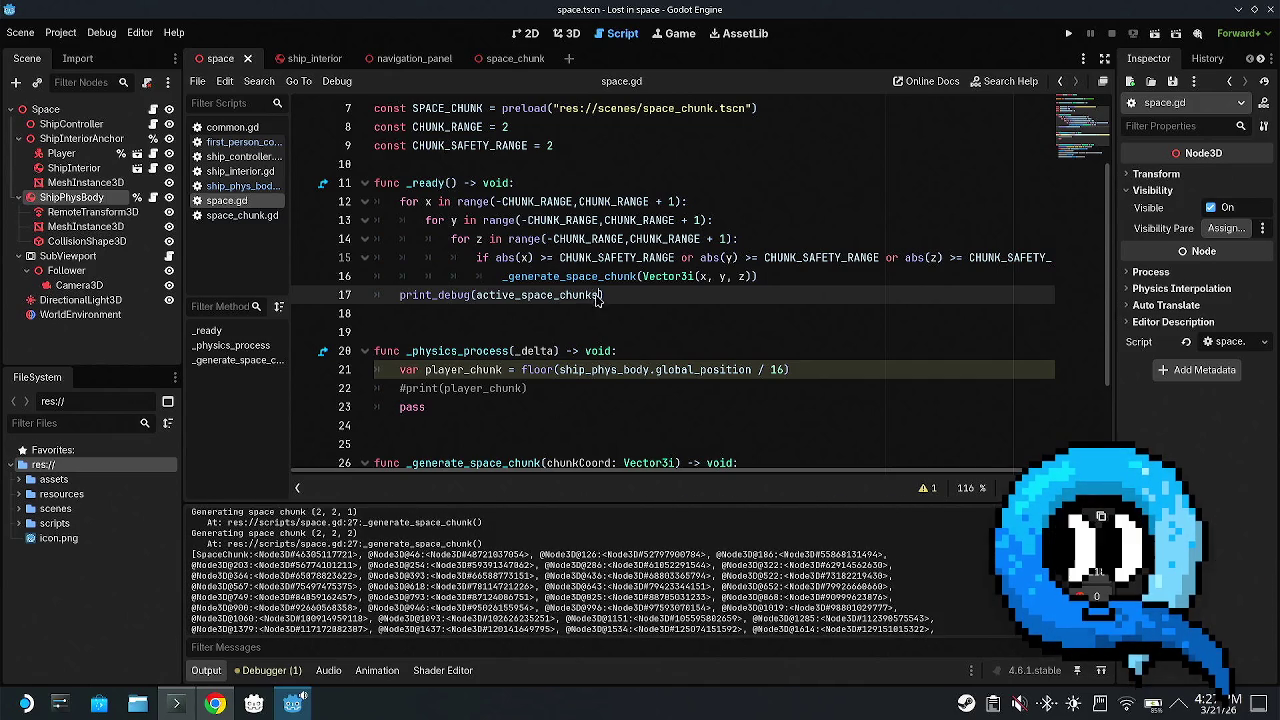
pyautogui.write('.')
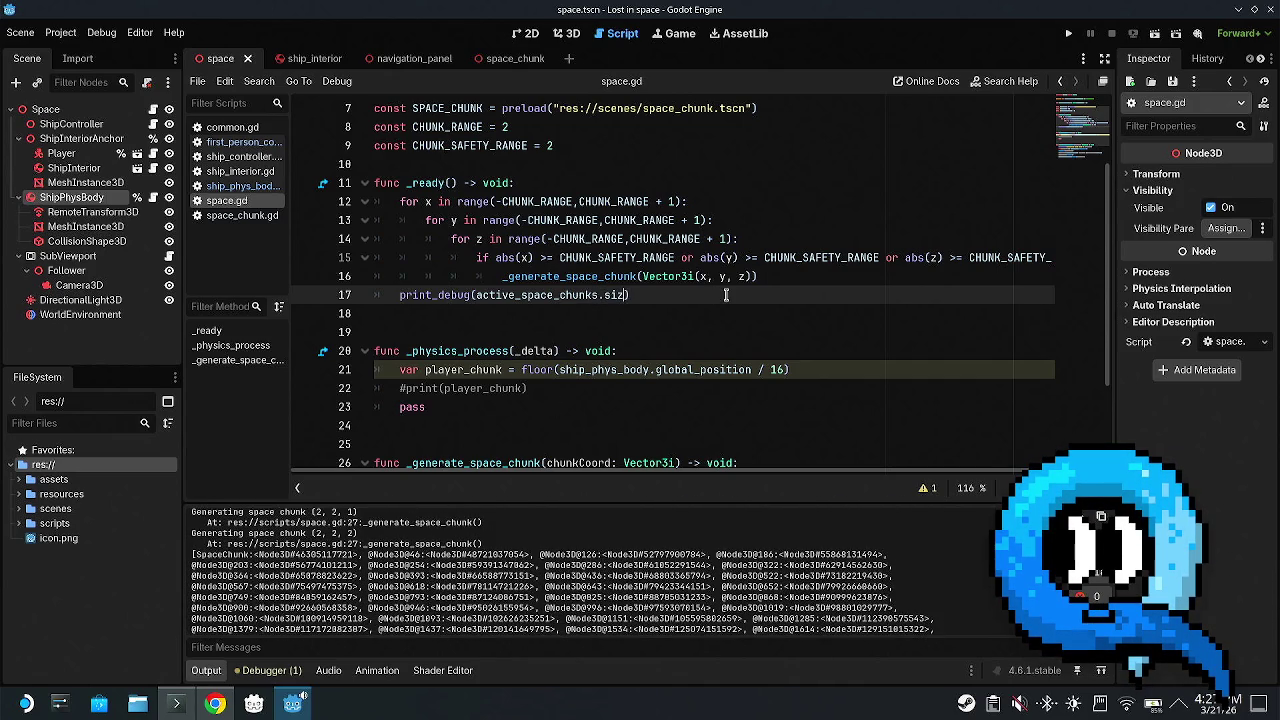
pyautogui.write('siz')
pyautogui.press('Return')
pyautogui.click(1068, 33)
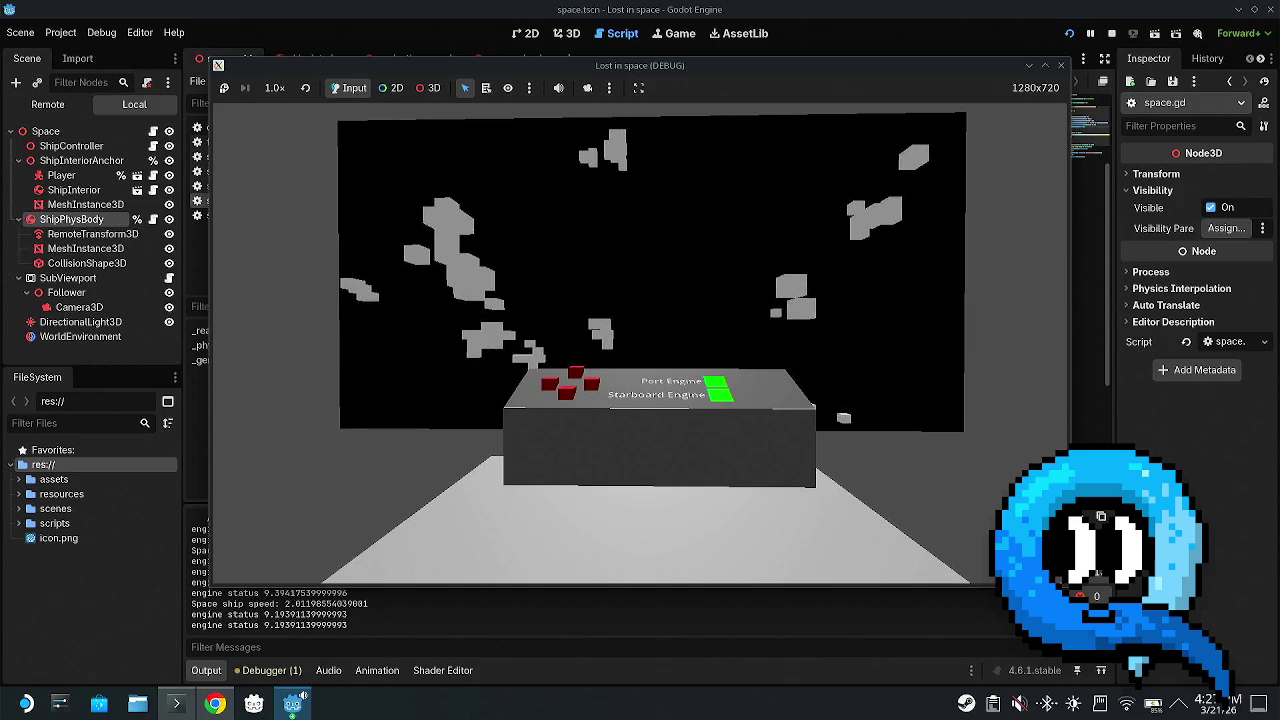
pyautogui.press('F8')
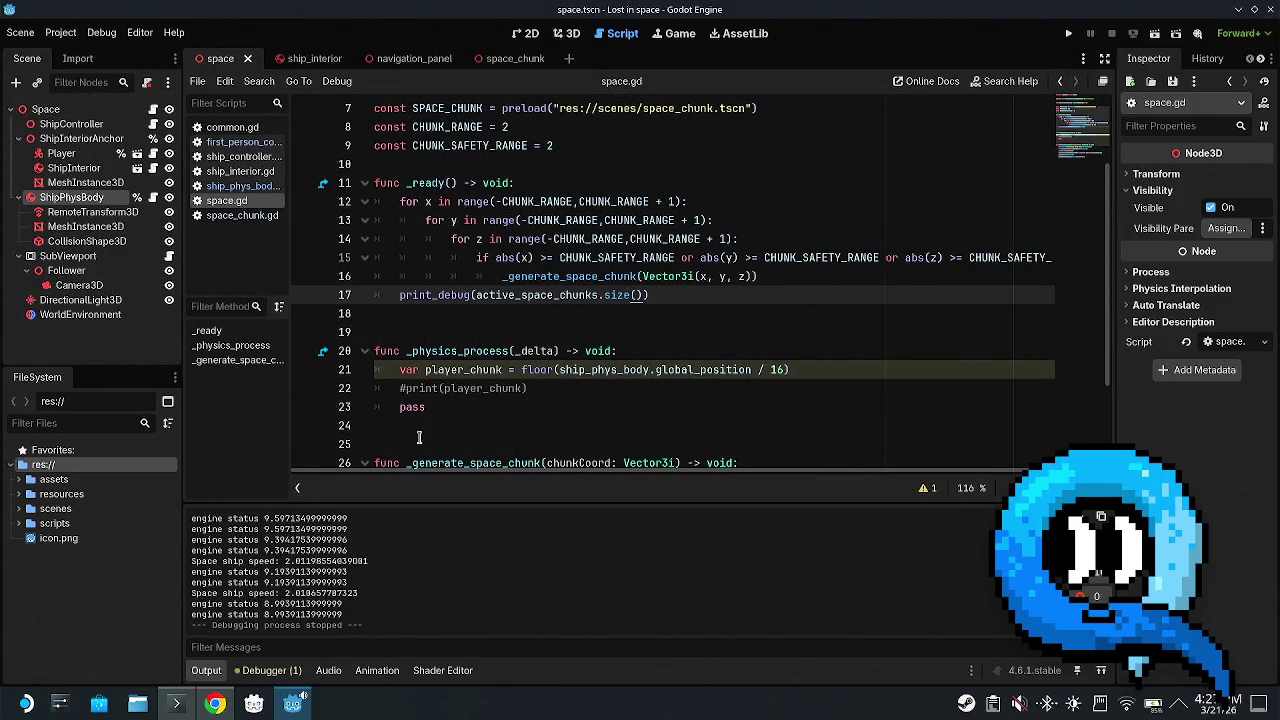
pyautogui.scroll(2, 389, 600)
pyautogui.scroll(1, 416, 572)
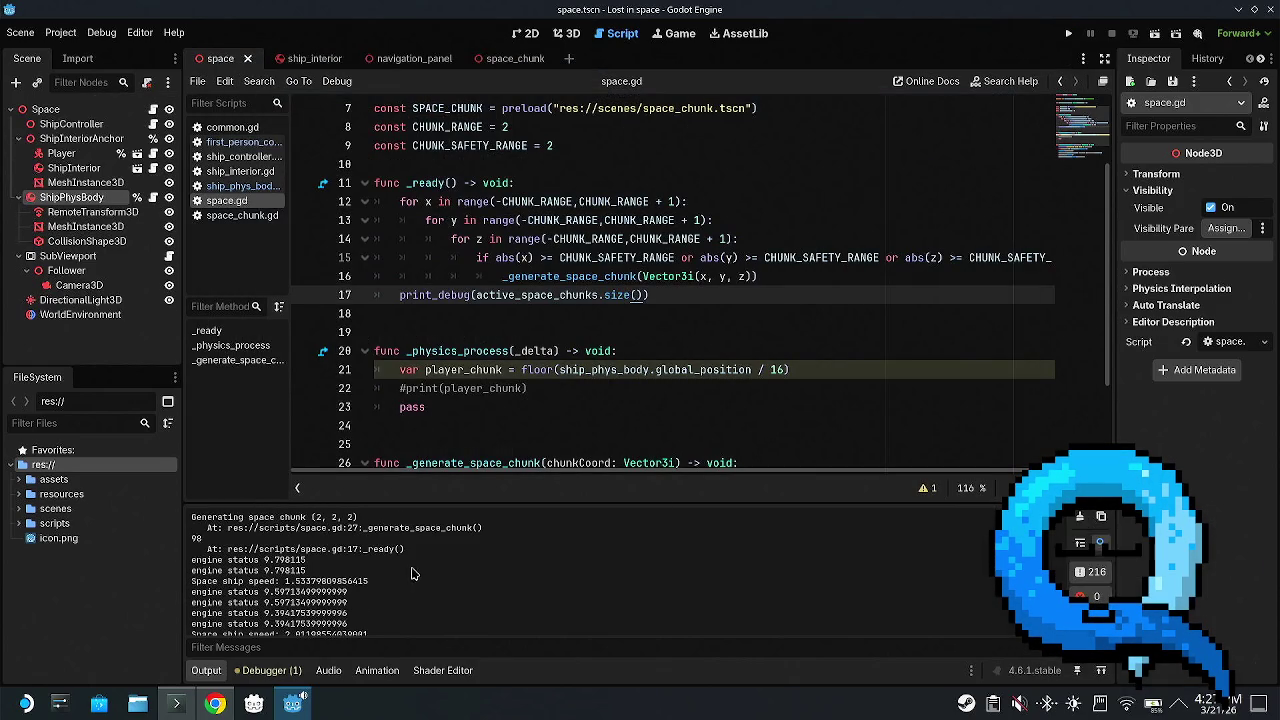
pyautogui.scroll(1, 416, 570)
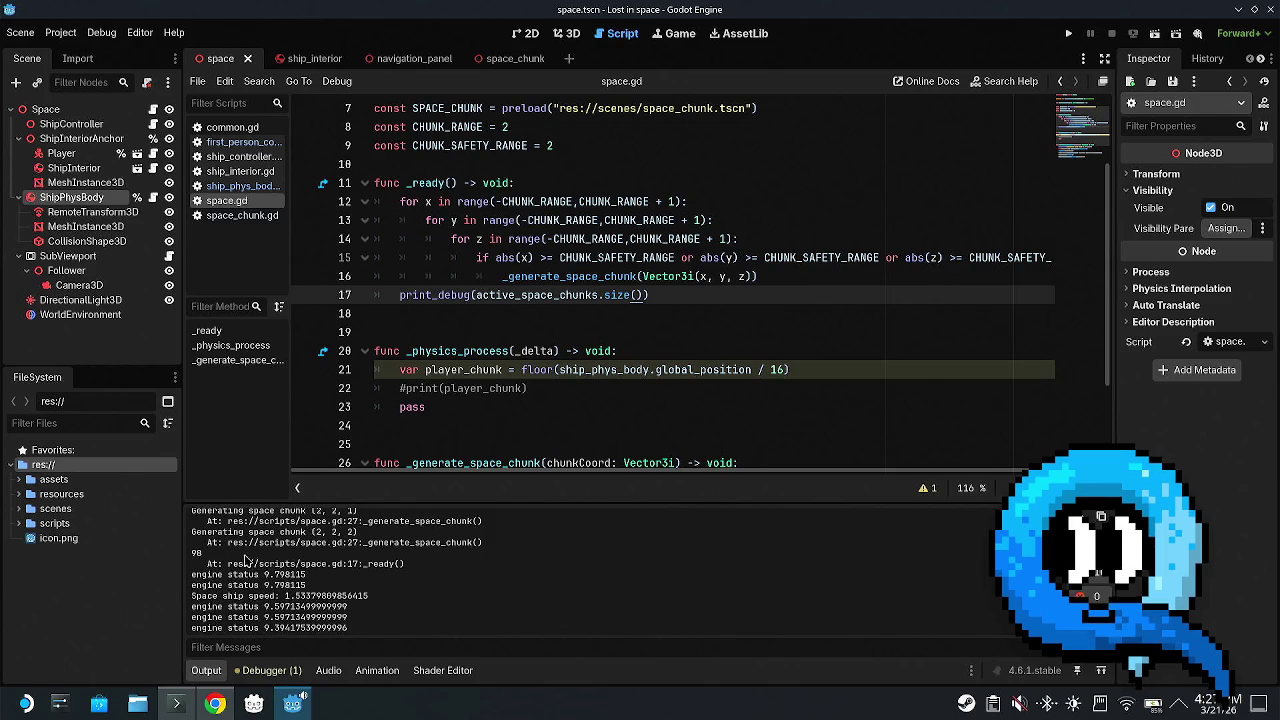
pyautogui.doubleClick(197, 552)
pyautogui.click(624, 328)
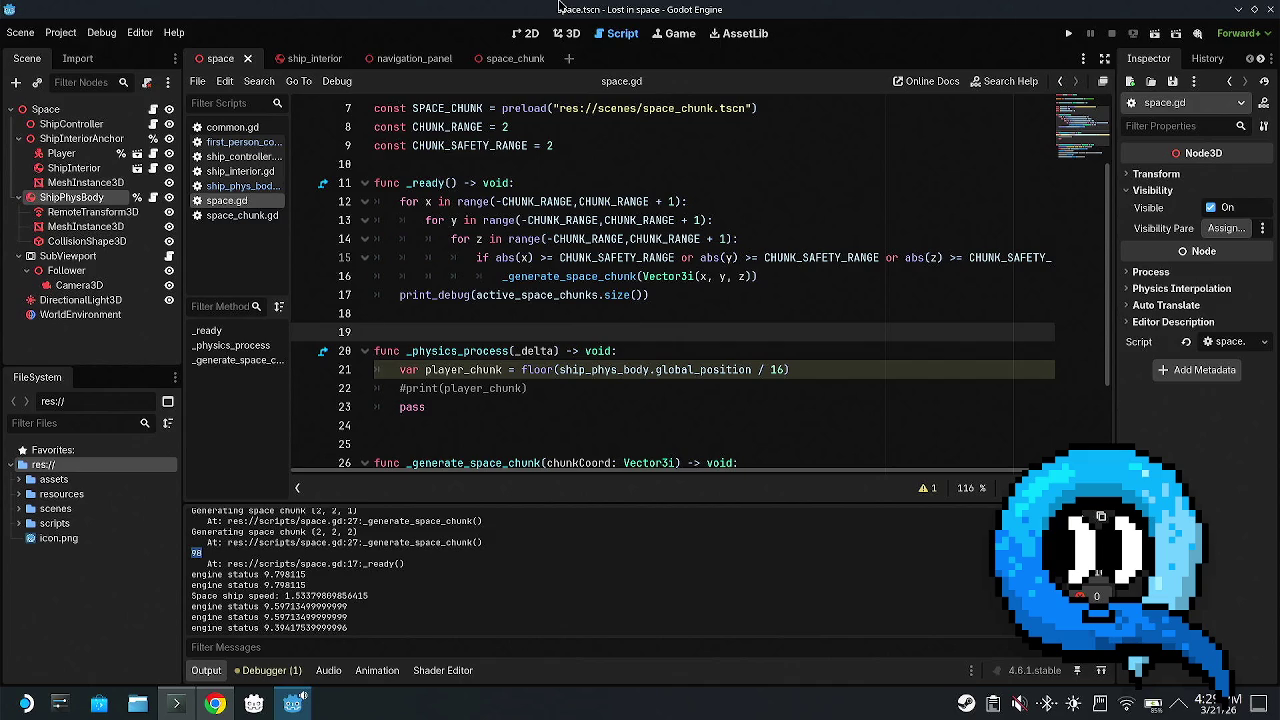
pyautogui.moveTo(545, 285)
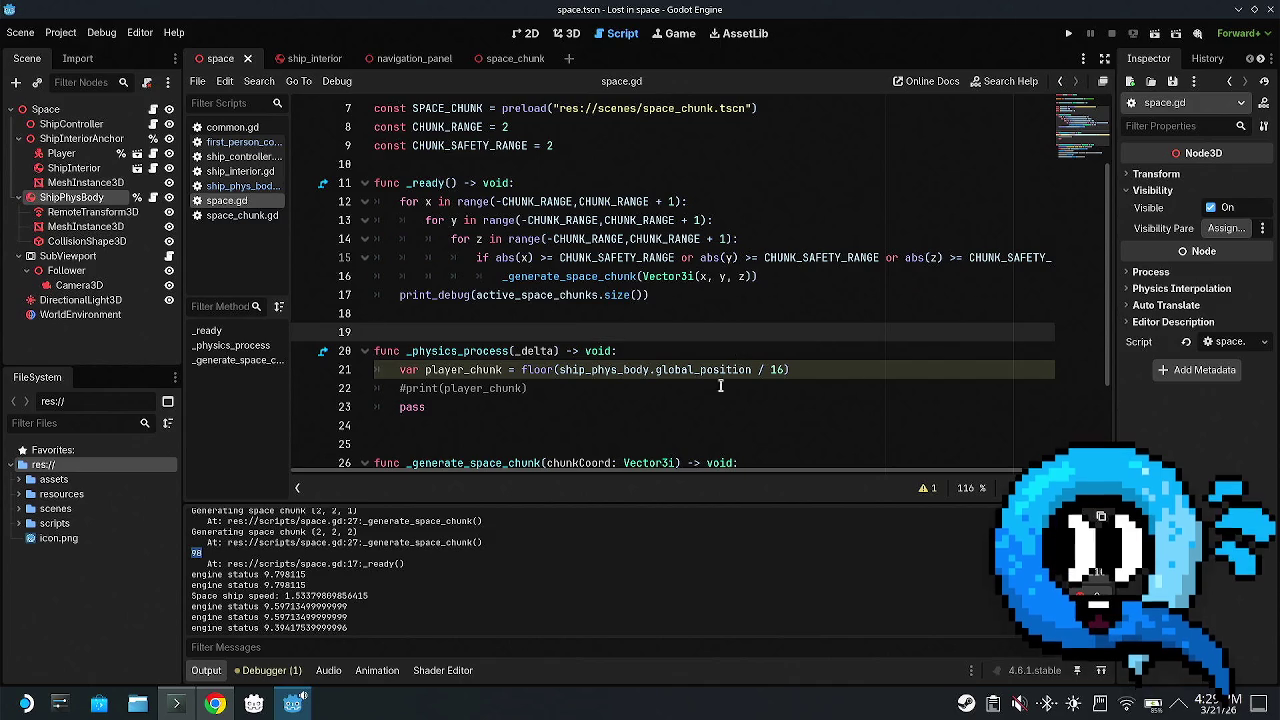
pyautogui.scroll(-3, 720, 386)
pyautogui.scroll(2, 680, 385)
pyautogui.click(567, 379)
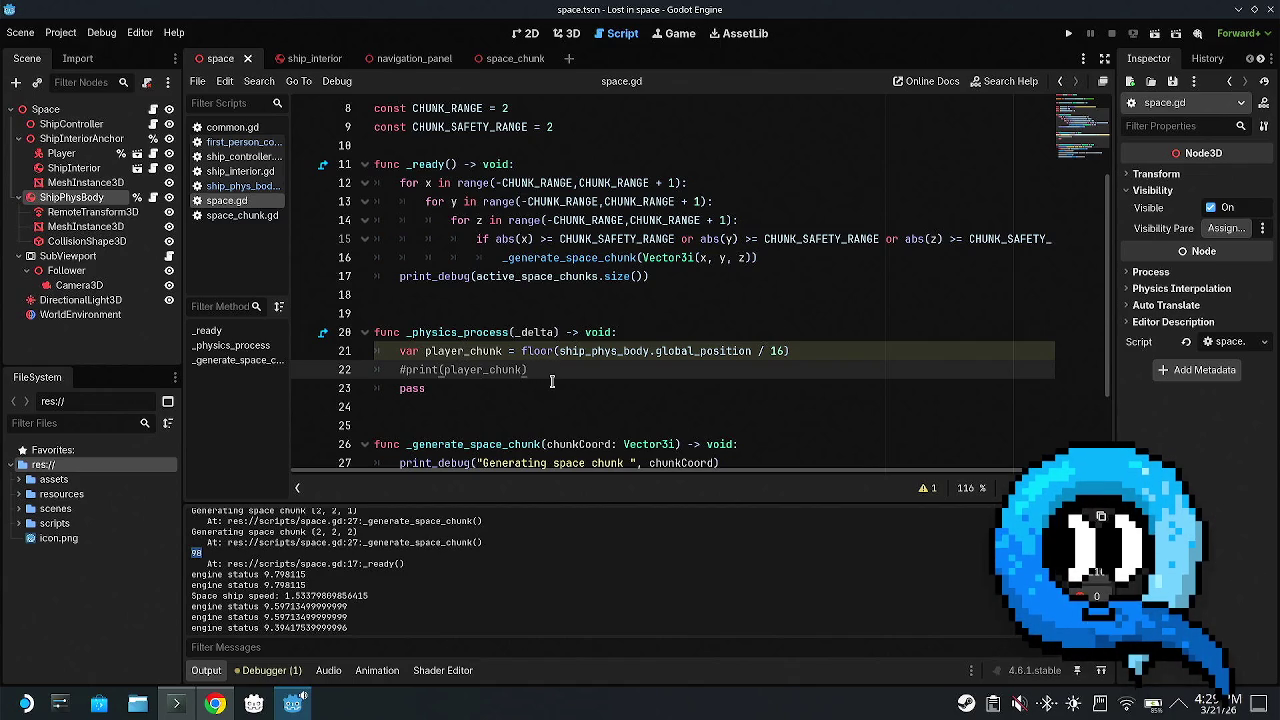
pyautogui.click(410, 369)
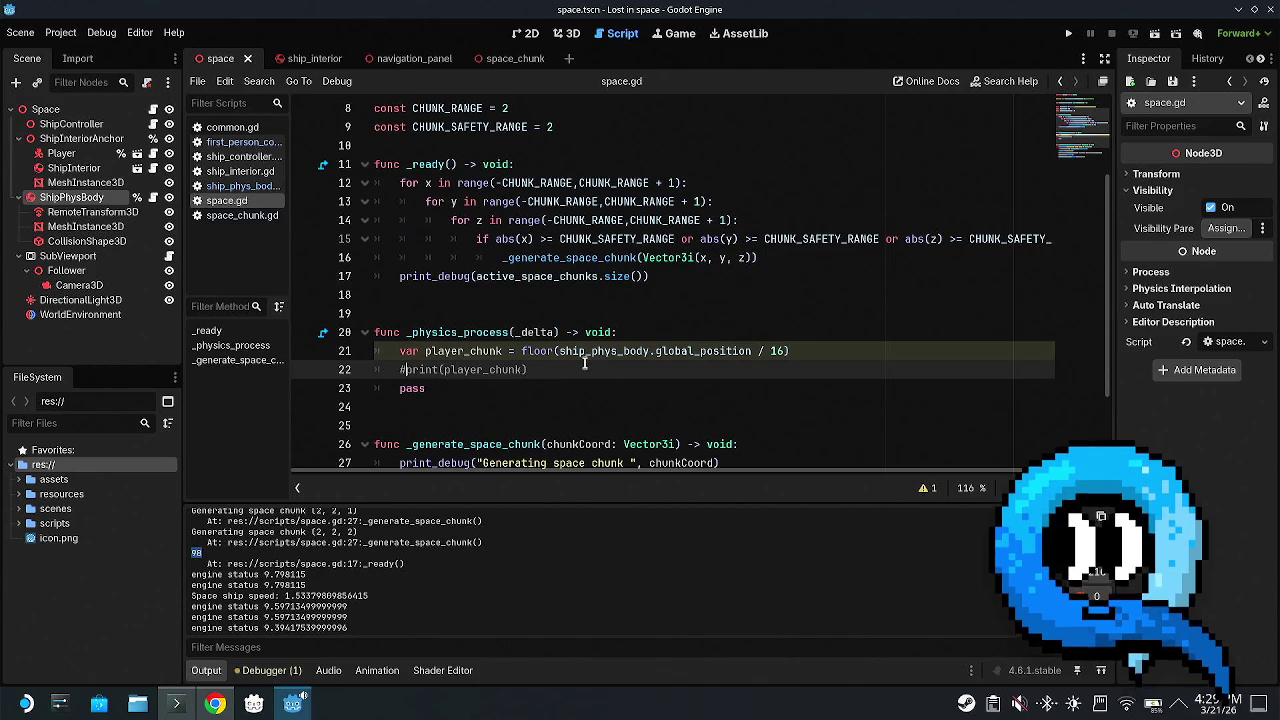
pyautogui.click(584, 365)
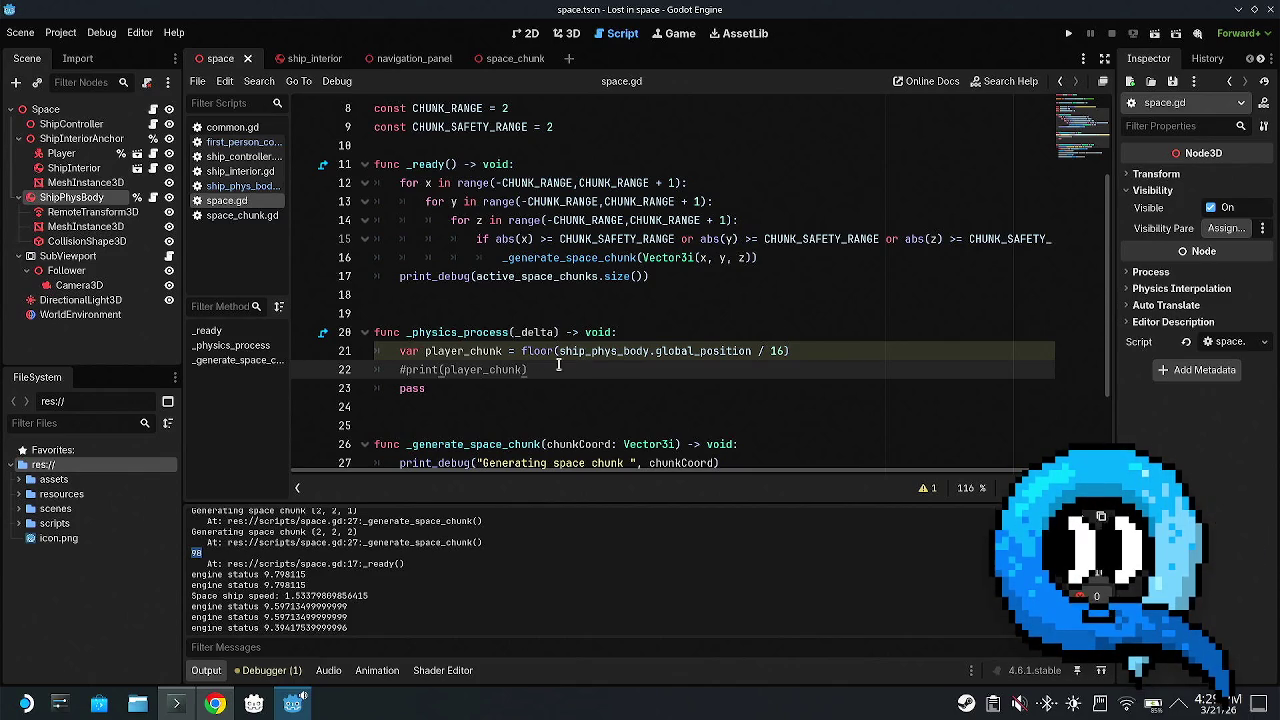
pyautogui.doubleClick(464, 352)
pyautogui.click(547, 370)
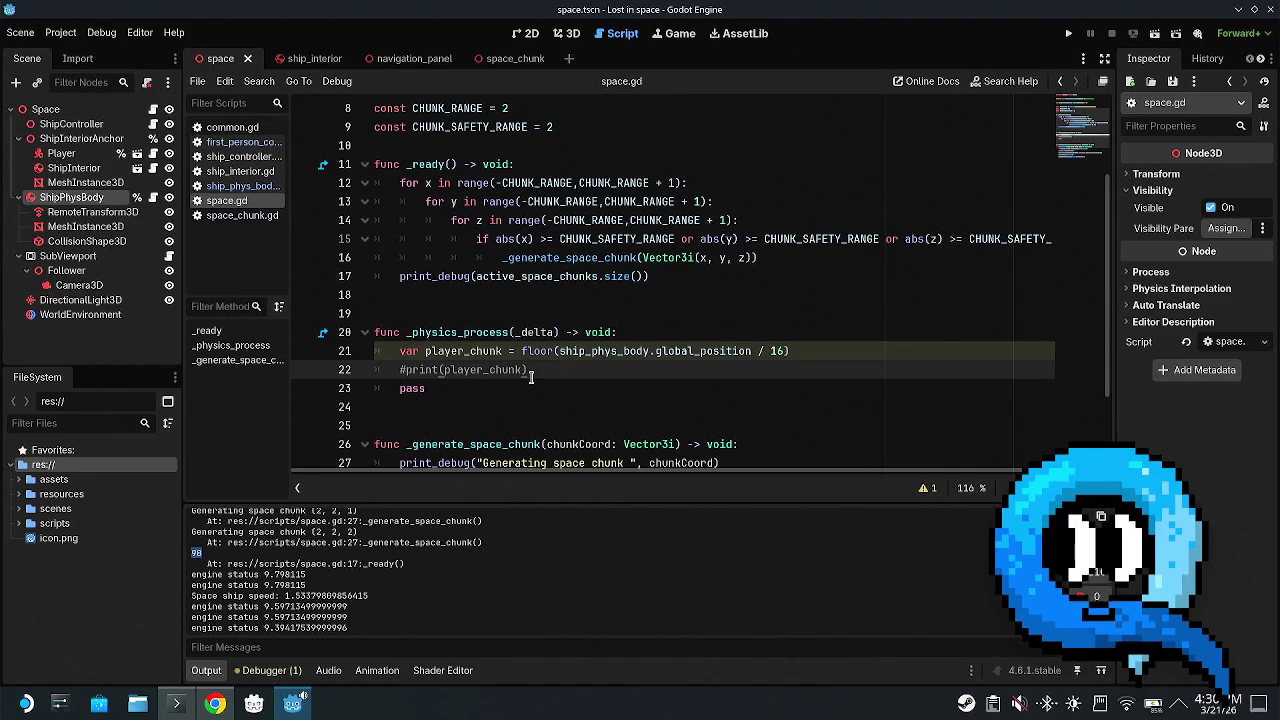
# - Switch to the space_chunk scene and bring up its space_chunk.gd script
pyautogui.click(506, 59)
pyautogui.hotkey('ctrl', 'Tab')
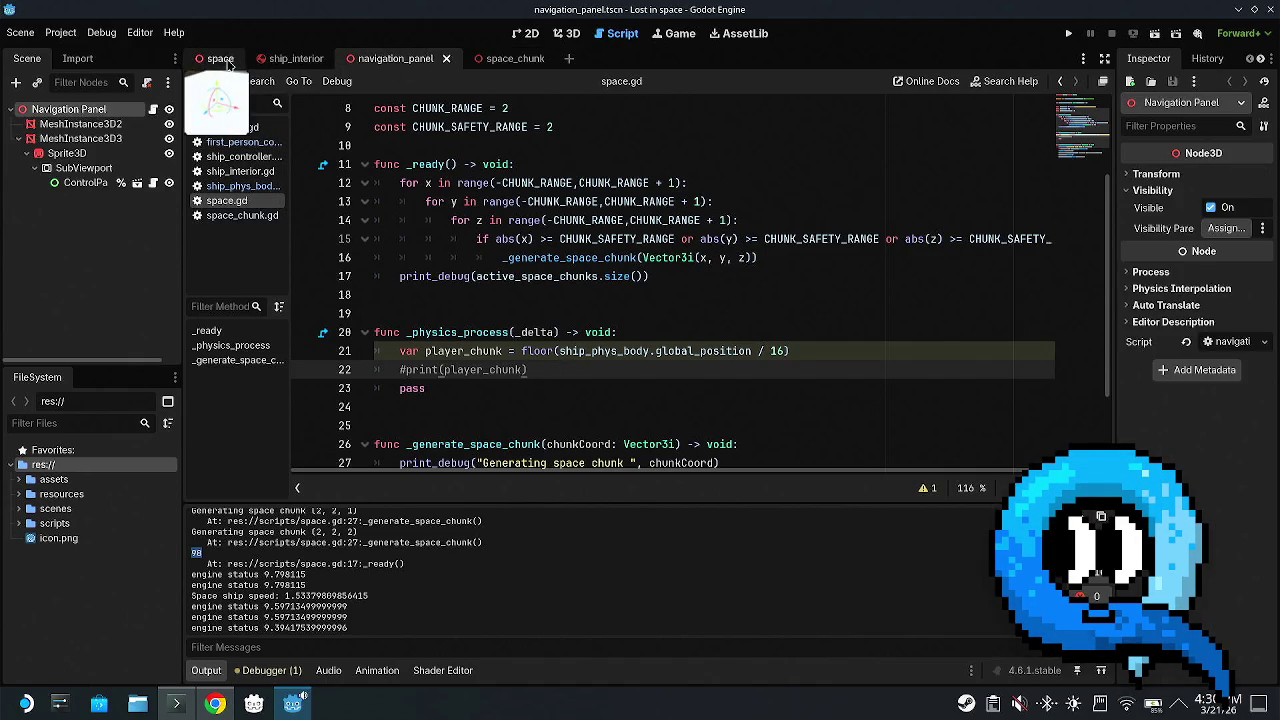
pyautogui.click(236, 215)
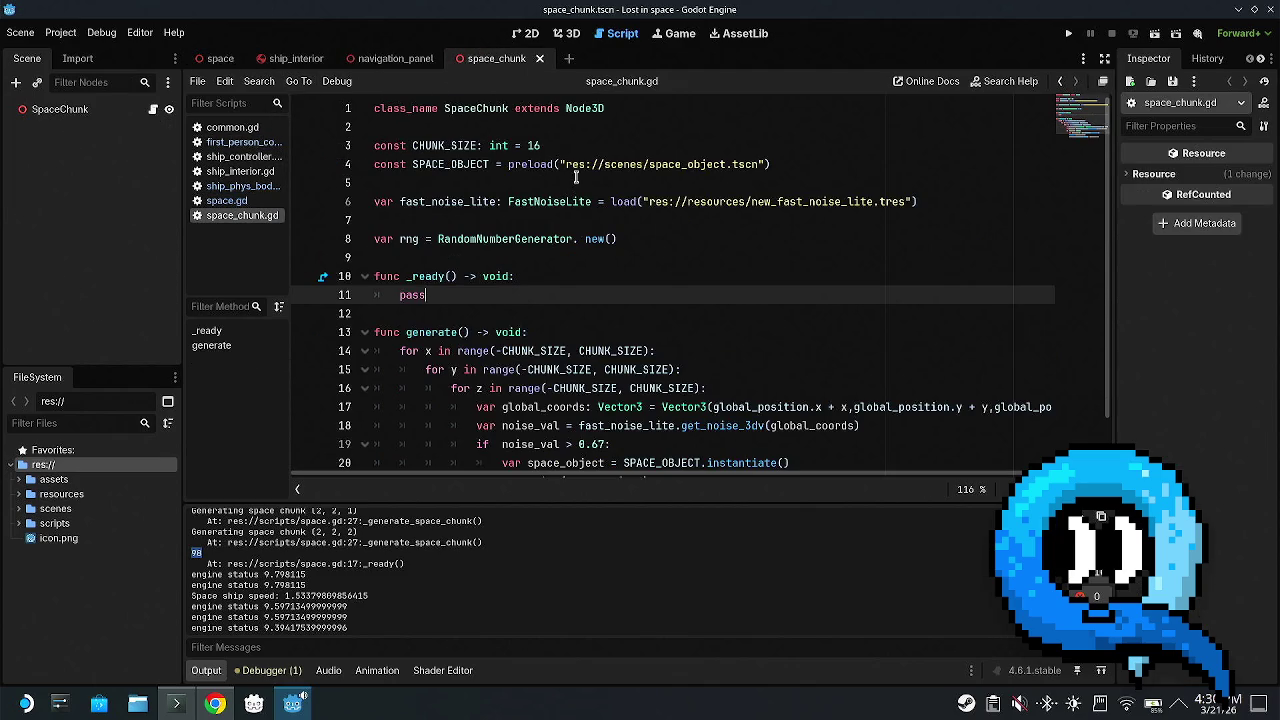
pyautogui.scroll(-1, 572, 195)
pyautogui.scroll(1, 622, 273)
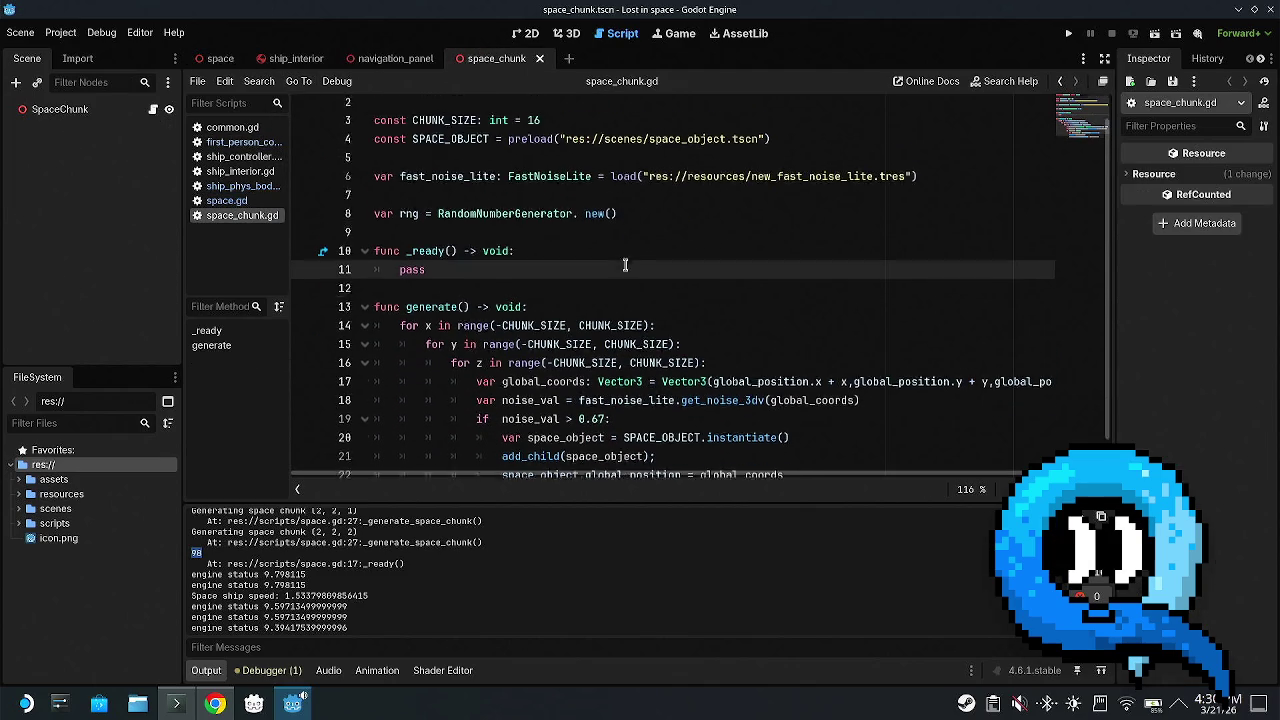
# - Highlight global_coords on line 17 to see where generate() uses it
pyautogui.click(480, 183)
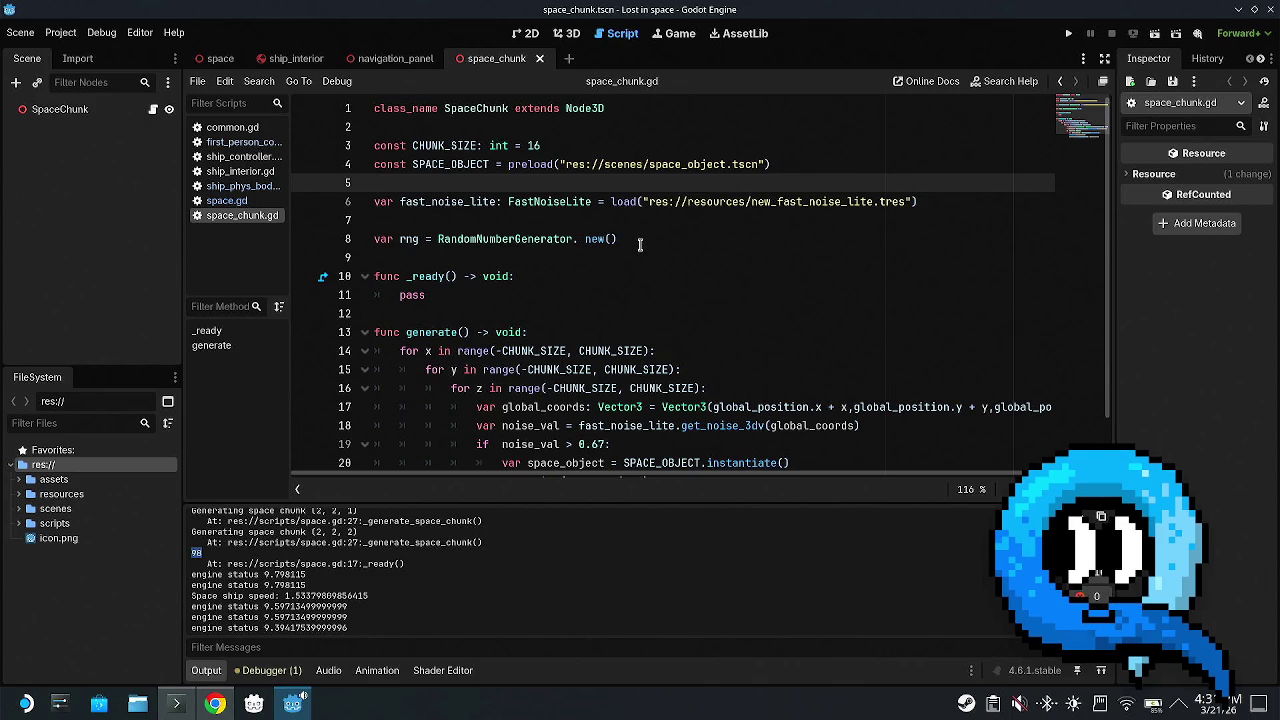
pyautogui.scroll(-1, 510, 283)
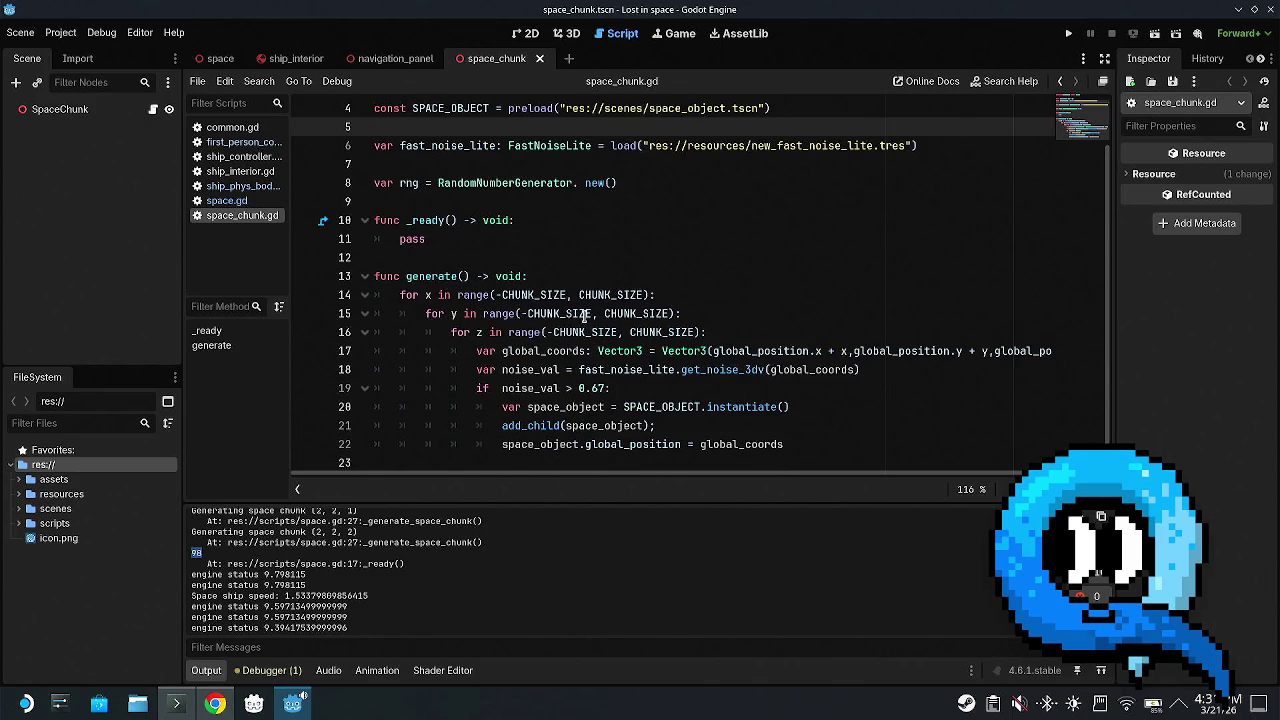
pyautogui.doubleClick(558, 351)
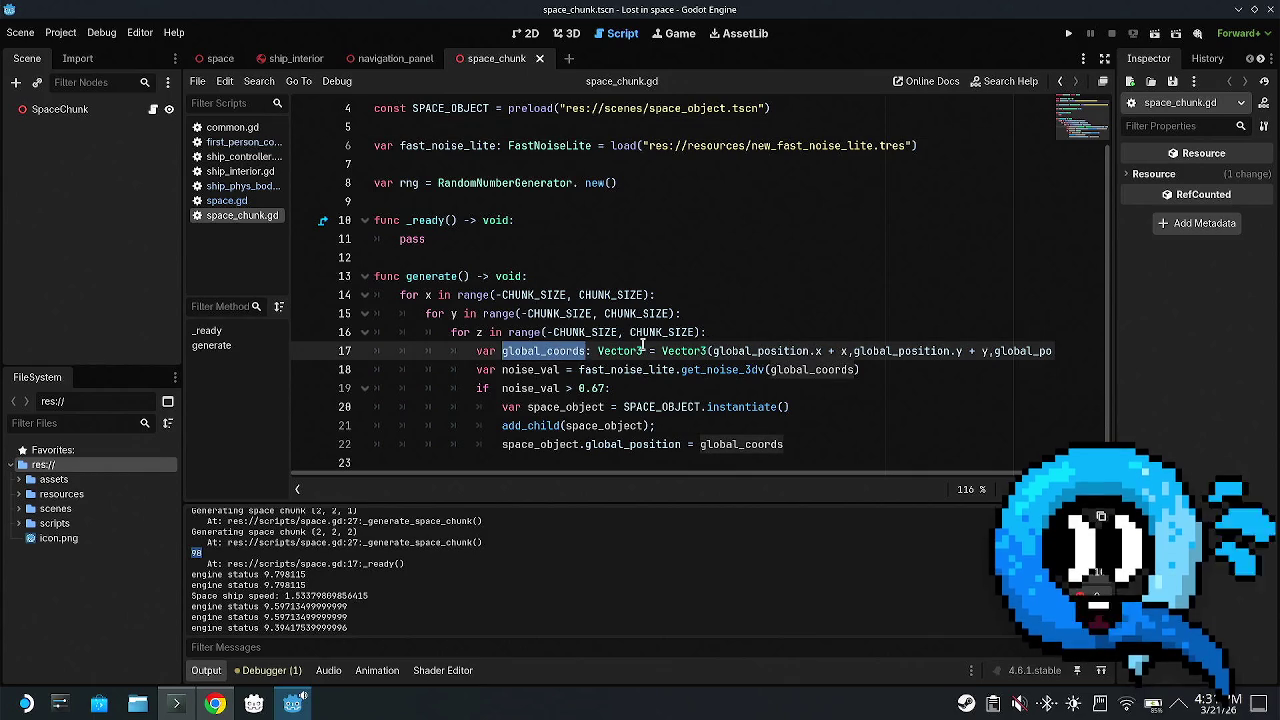
pyautogui.scroll(1, 470, 300)
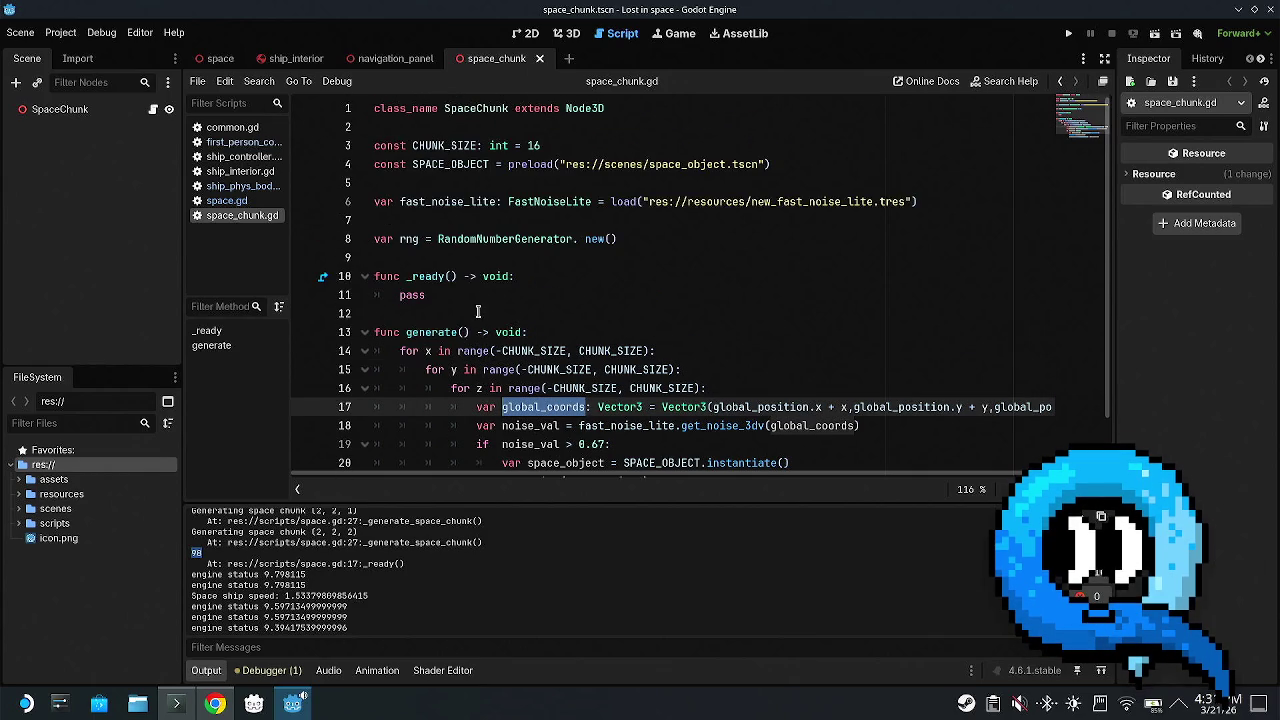
# - Return to the space scene and show space.gd in the script editor
pyautogui.click(296, 58)
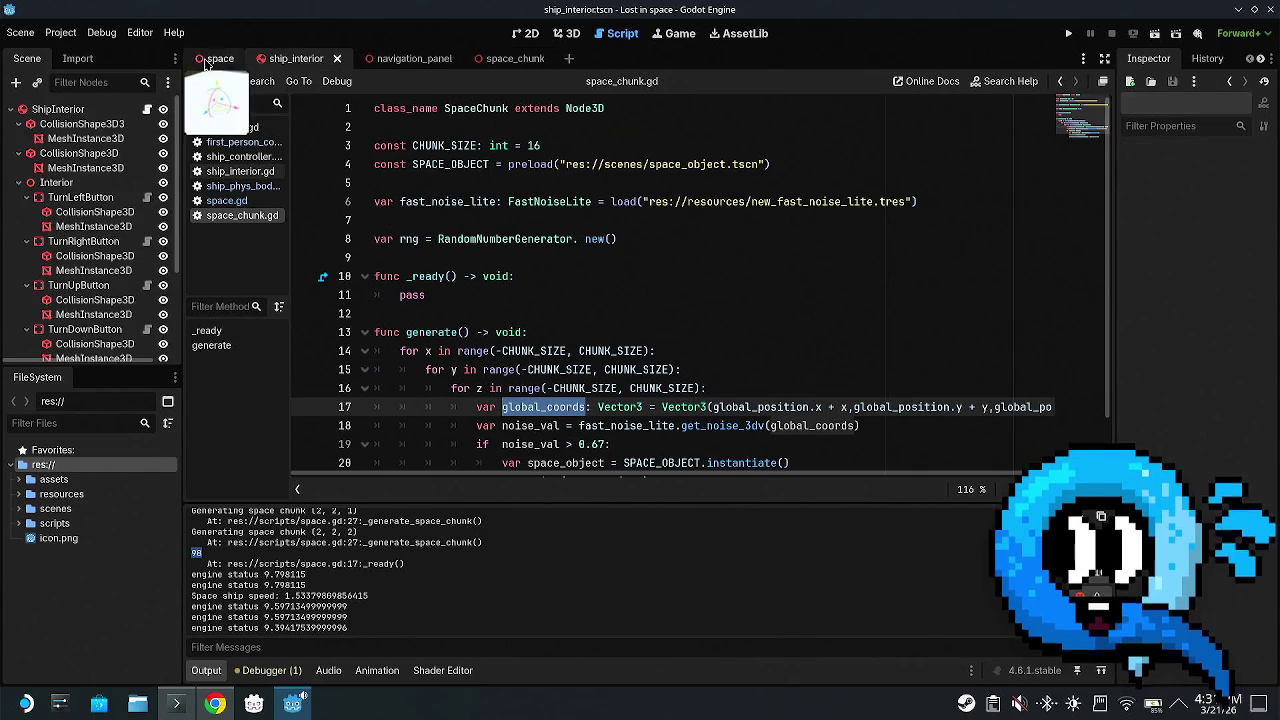
pyautogui.click(220, 58)
pyautogui.click(227, 200)
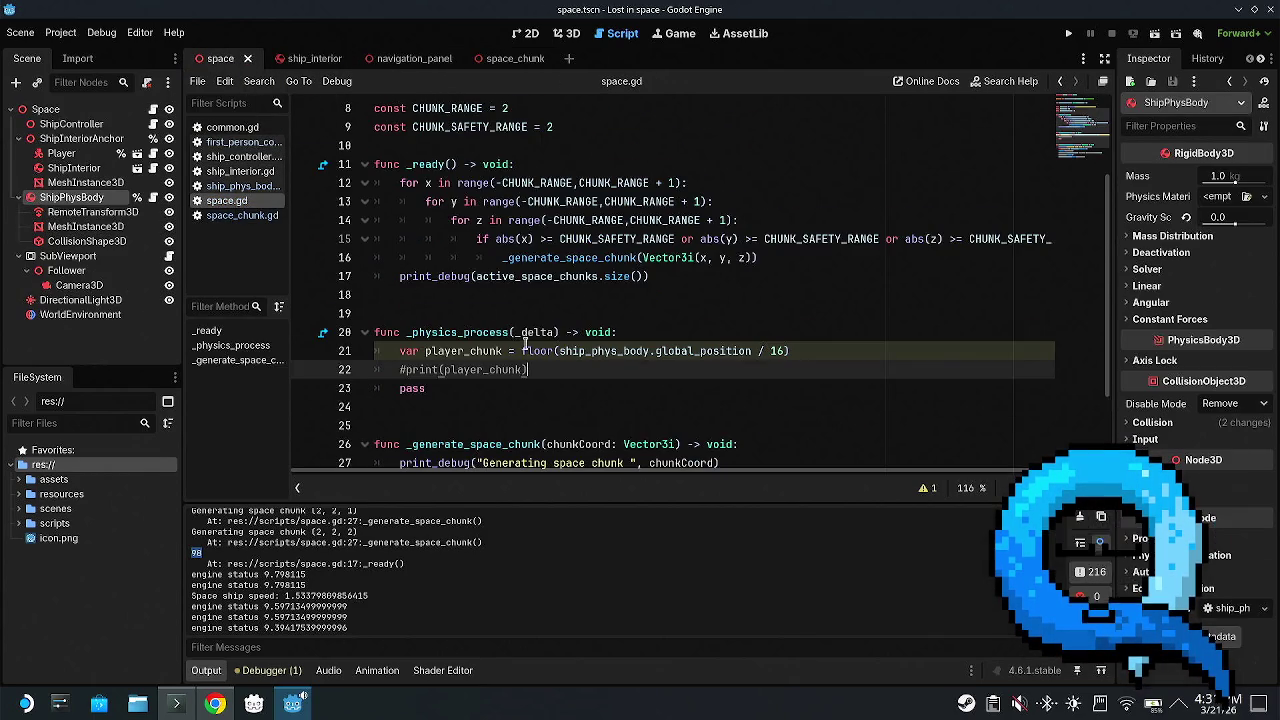
pyautogui.scroll(-2, 548, 376)
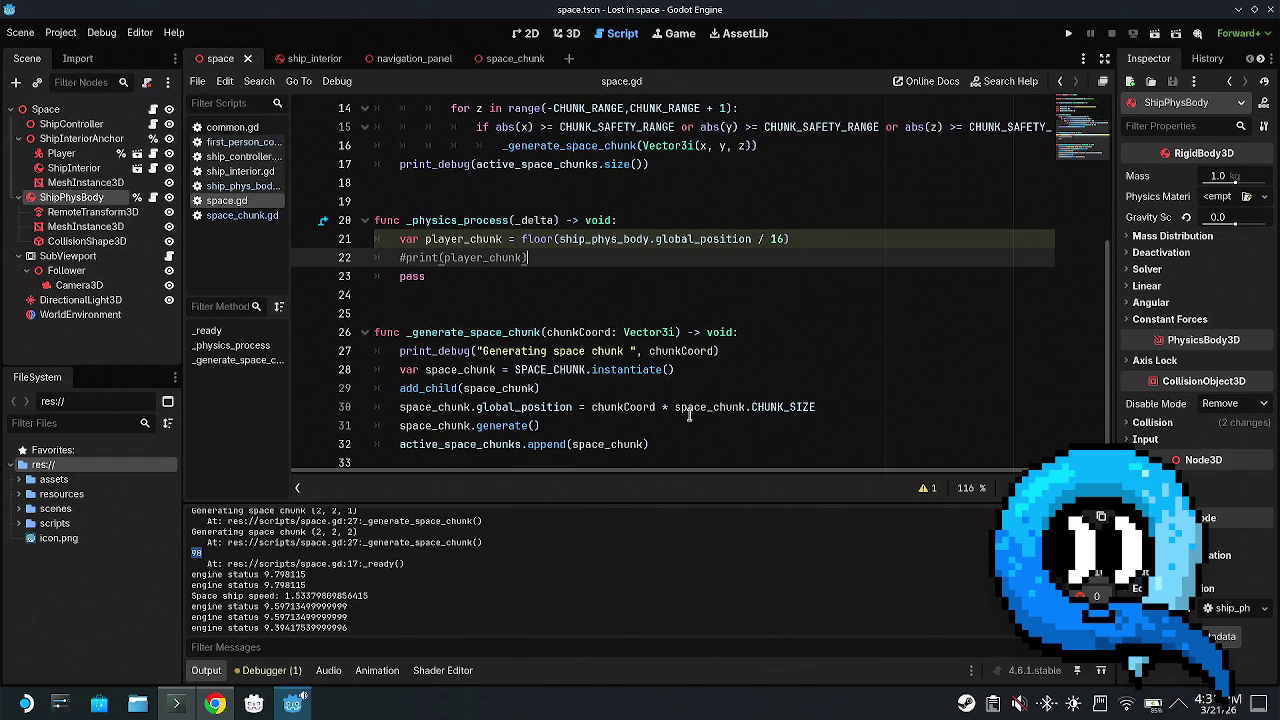
# - Check how global_position is set on line 30, then switch back to the space_chunk scene
pyautogui.doubleClick(495, 407)
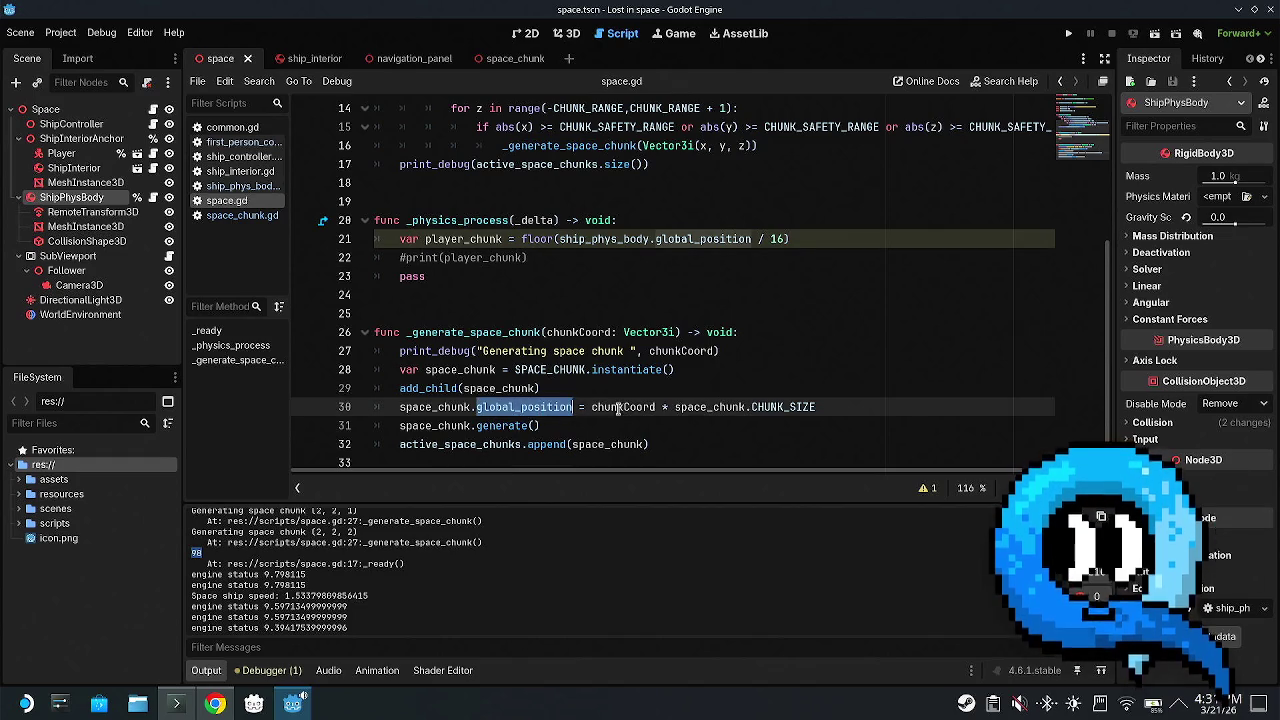
pyautogui.press('Up')
pyautogui.click(505, 58)
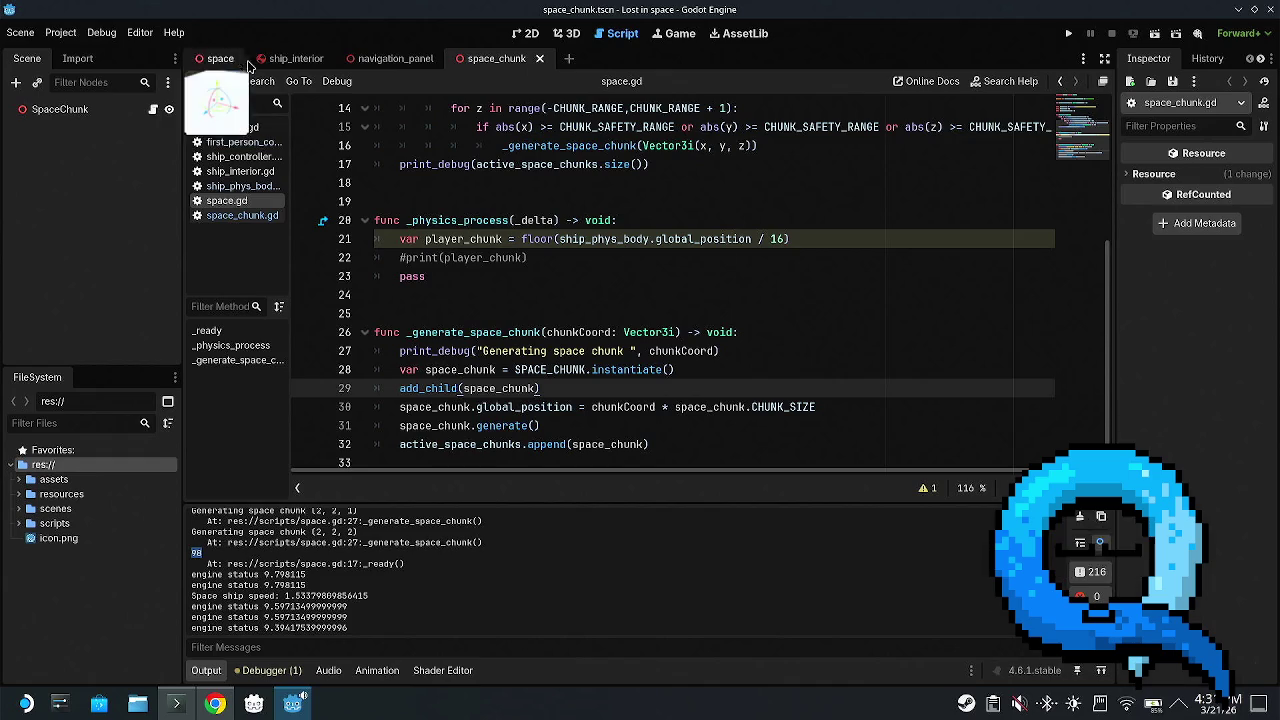
pyautogui.scroll(5, 562, 390)
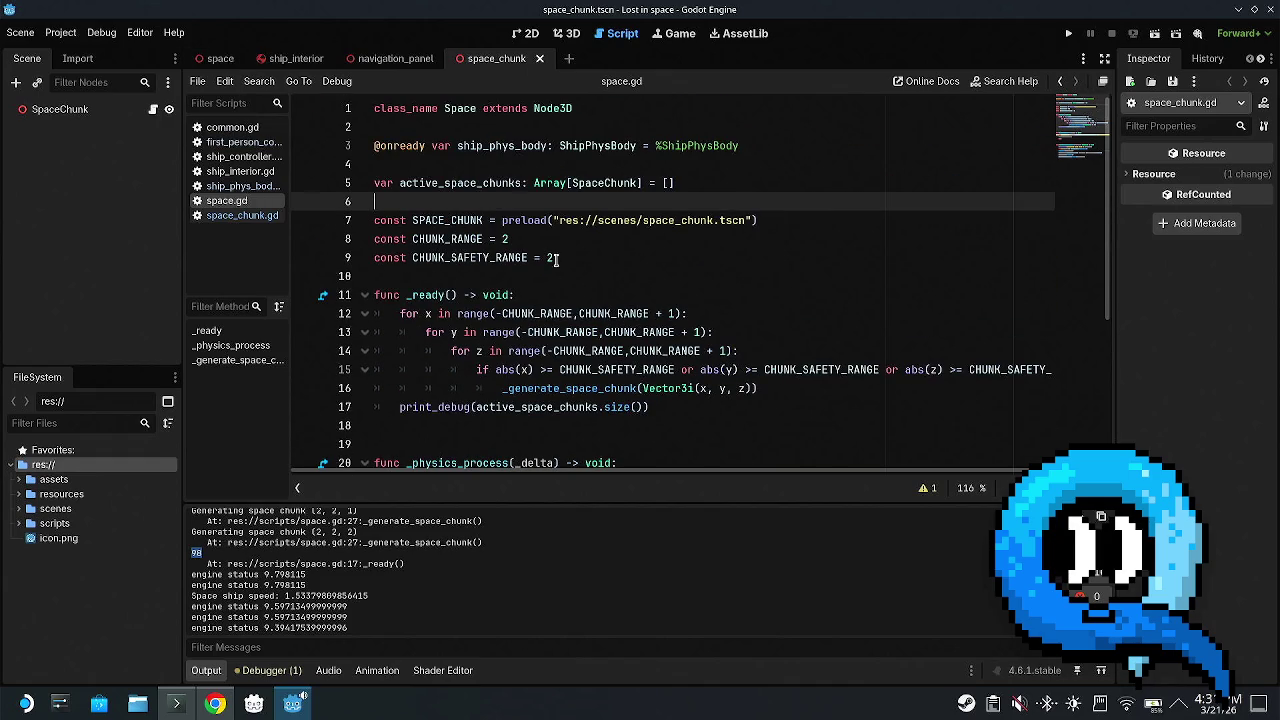
# - Add 'var chunk_coord: Vector3i = Vector3i.ZERO' on line 7 of space.gd and save it
pyautogui.press('Return')
pyautogui.press('Return')
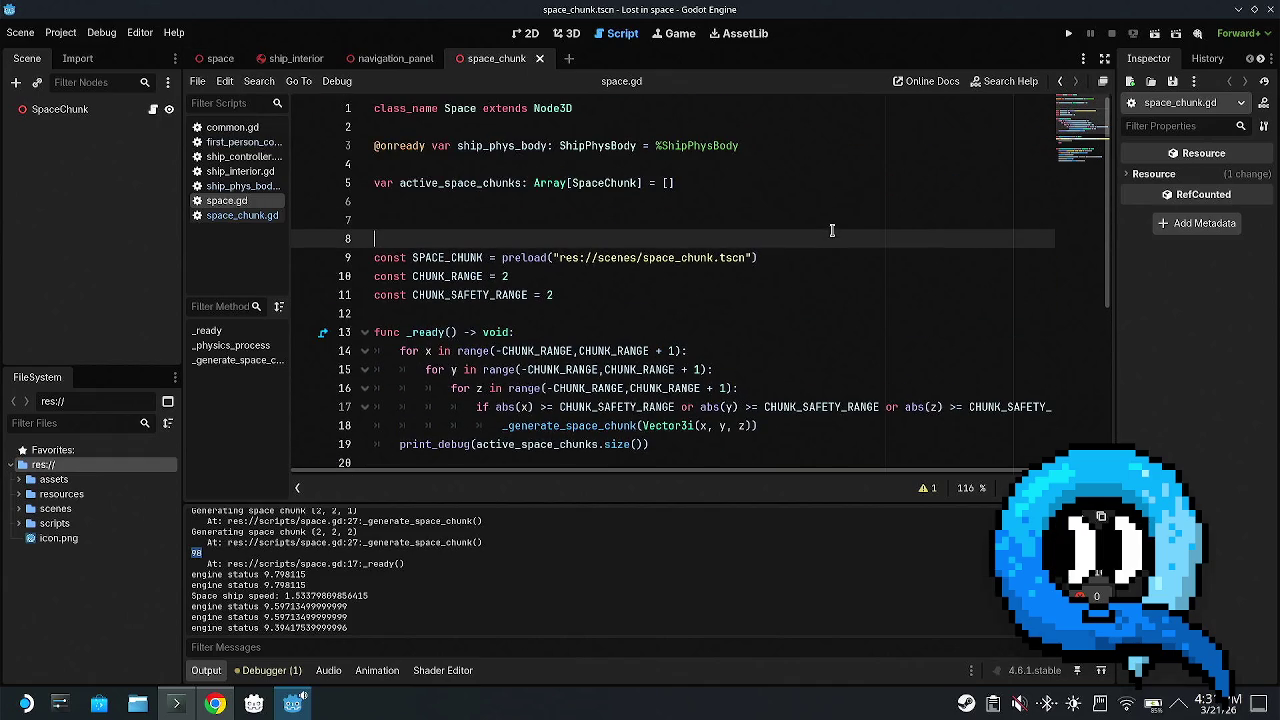
pyautogui.press('Up')
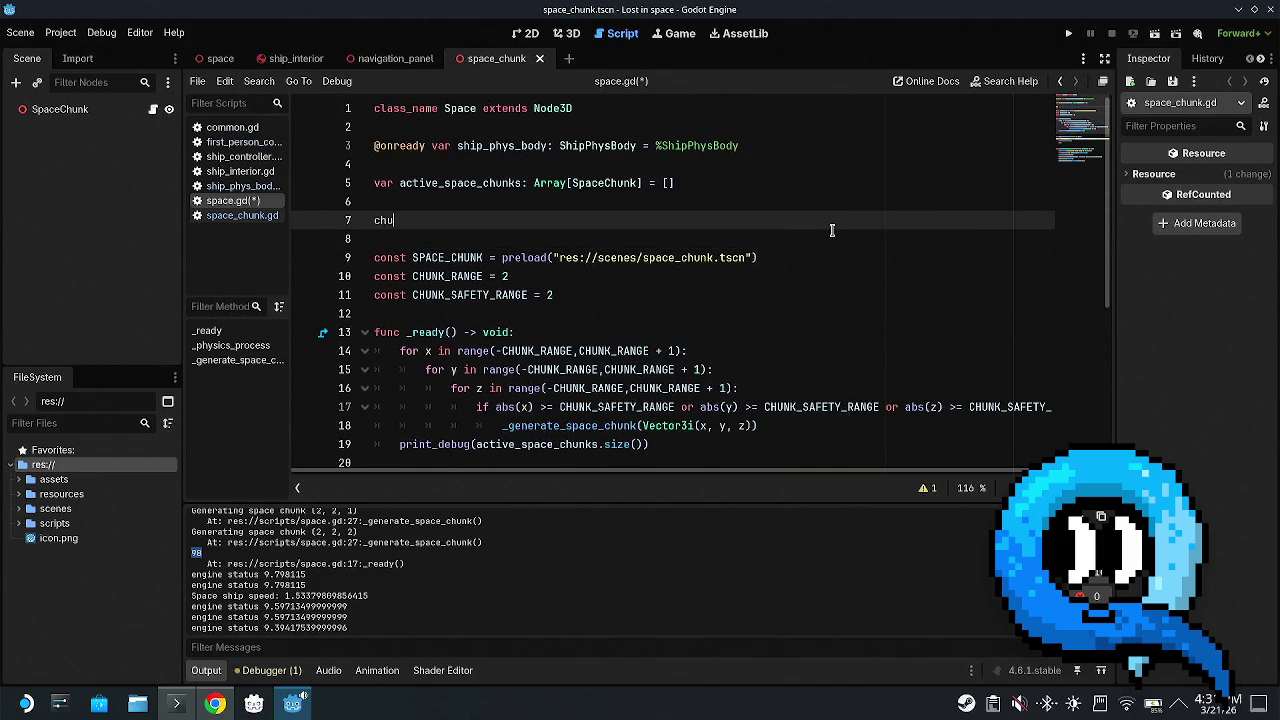
pyautogui.press('BackSpace')
pyautogui.press('BackSpace')
pyautogui.press('BackSpace')
pyautogui.write('var')
pyautogui.write(': V')
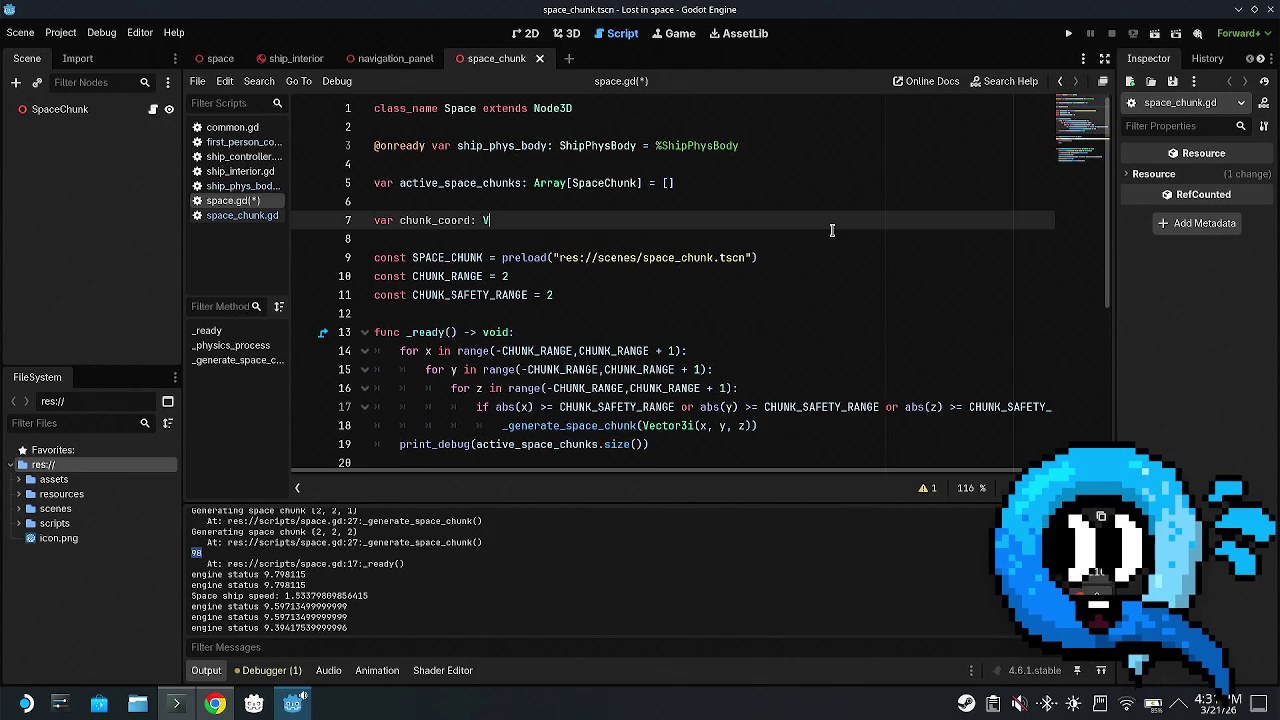
pyautogui.write('ector3')
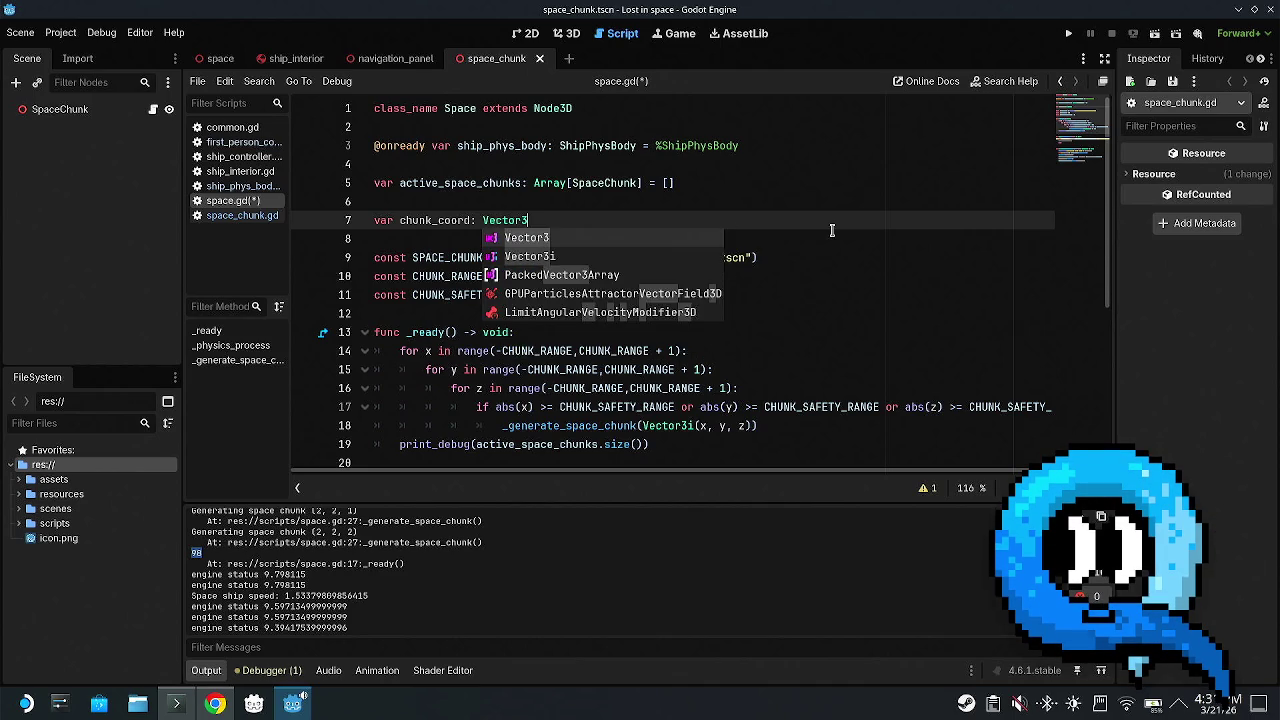
pyautogui.write('i = ')
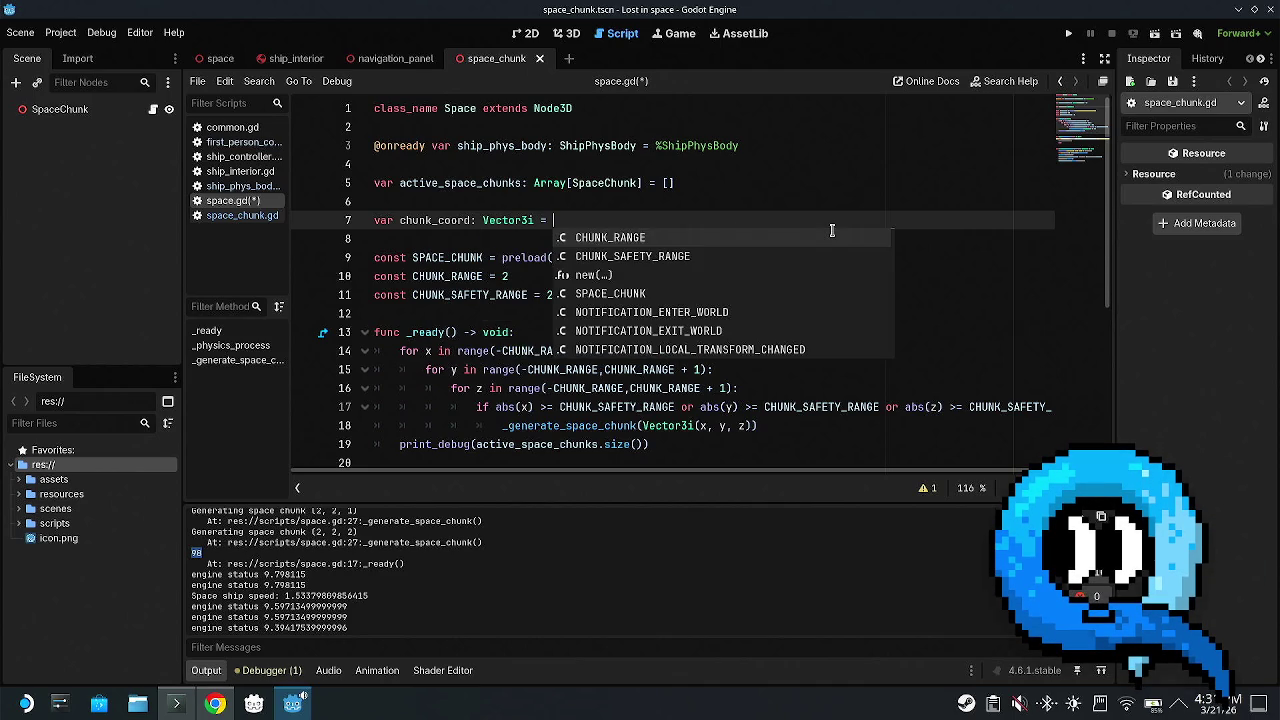
pyautogui.write('Vecto')
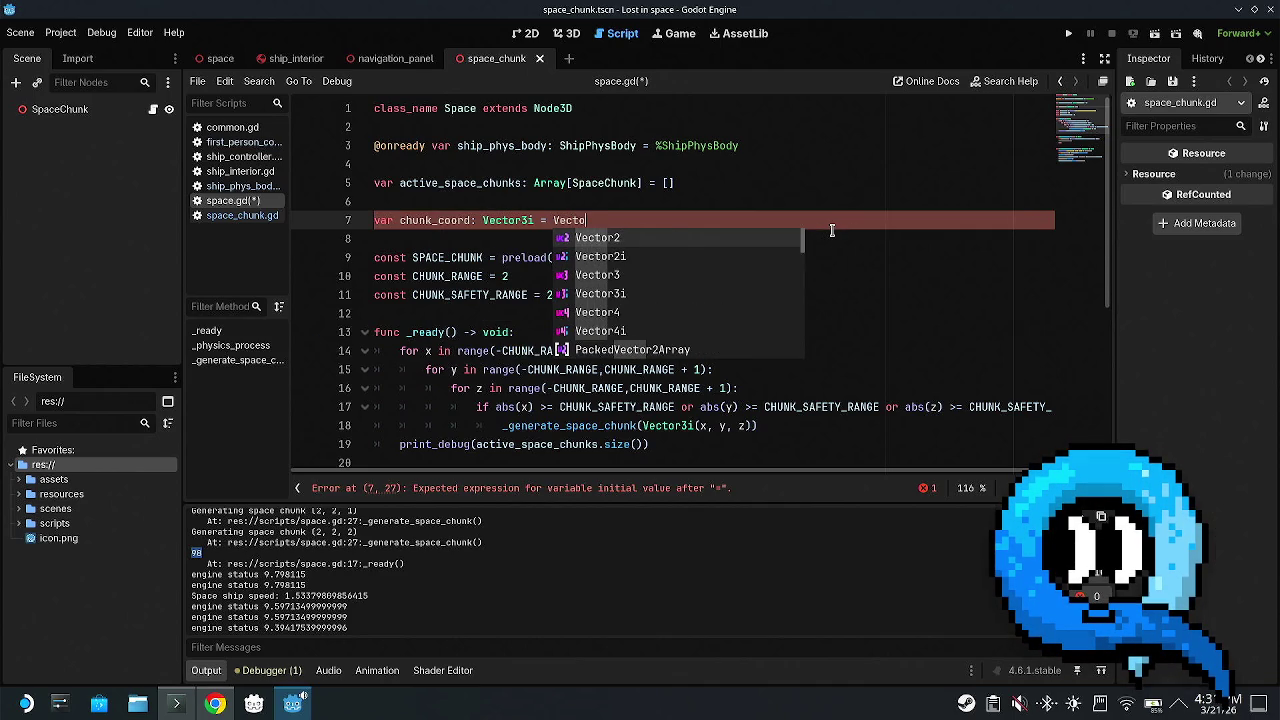
pyautogui.write('r3')
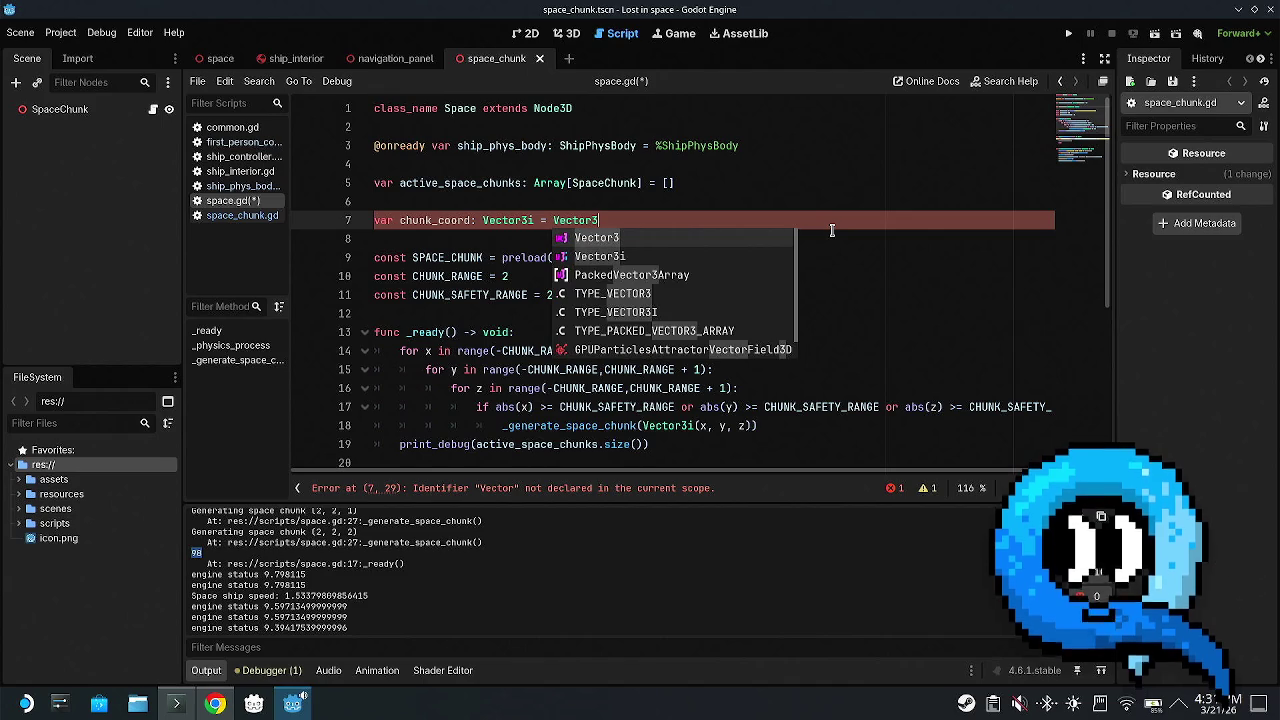
pyautogui.press('Down')
pyautogui.press('Return')
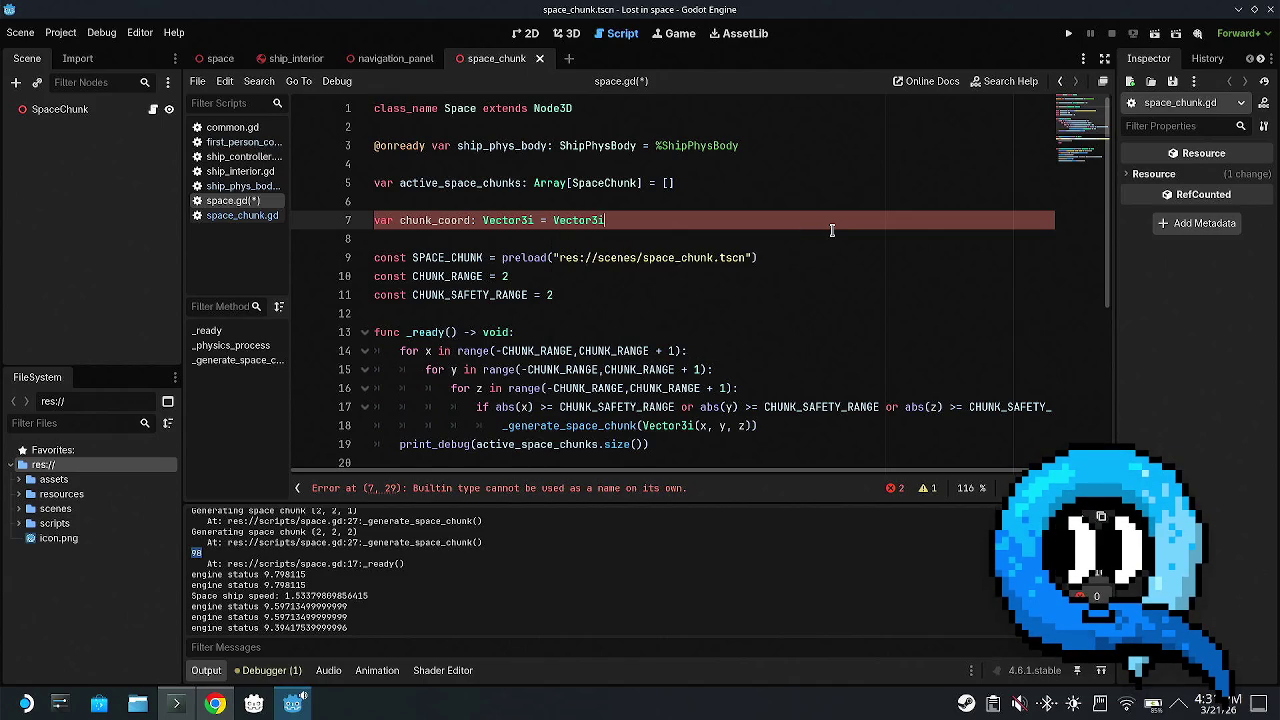
pyautogui.write('.ZERO')
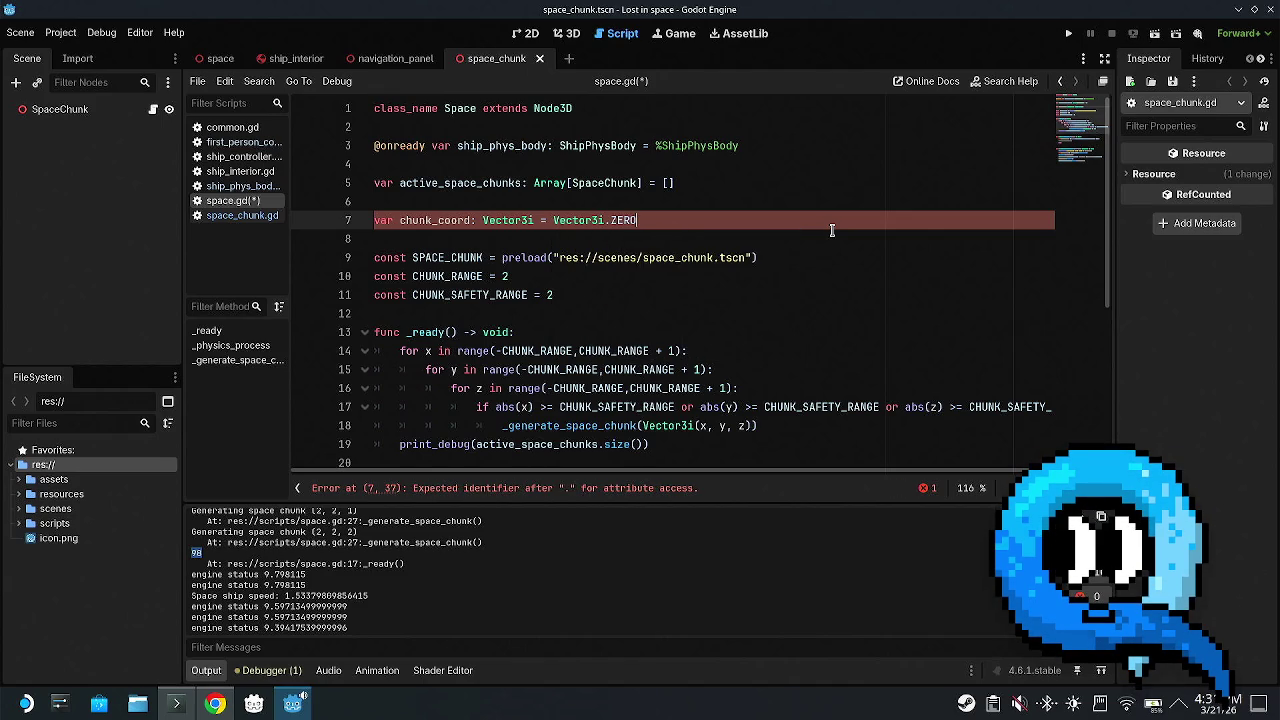
pyautogui.hotkey('ctrl', 's')
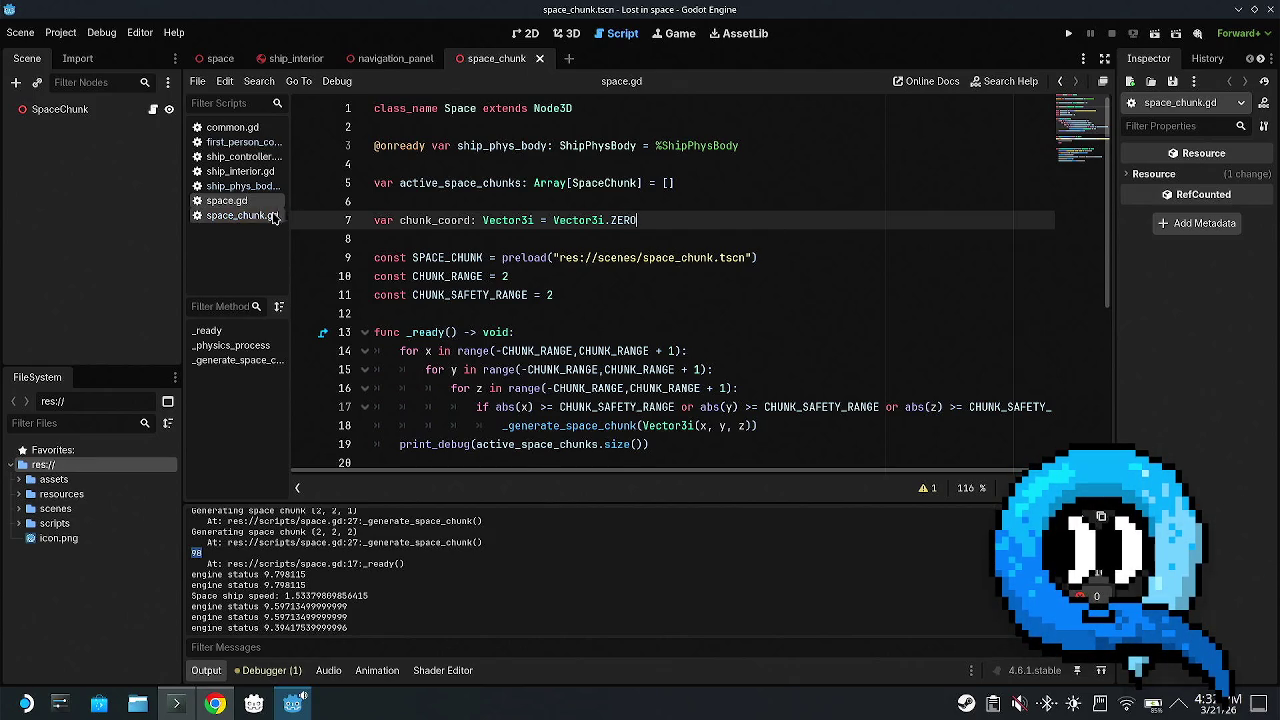
pyautogui.click(273, 216)
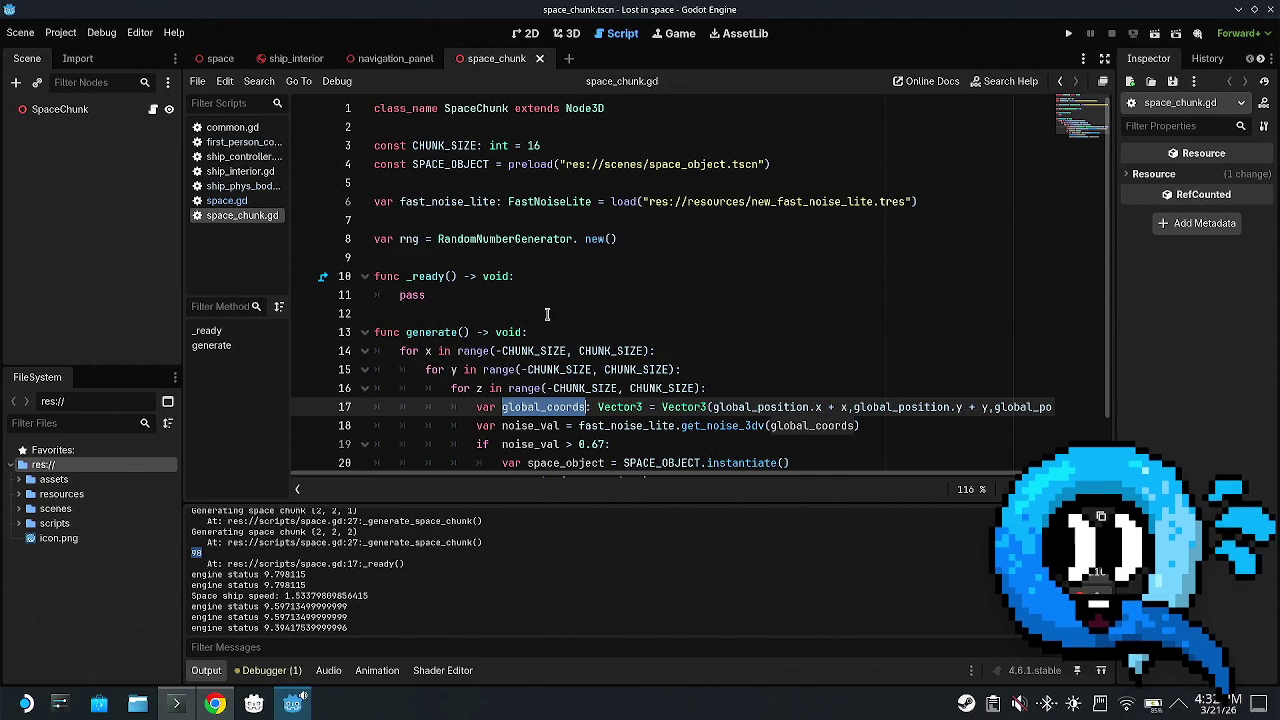
# - Inspect global_coords, fast_noise_lite and get_noise_3dv in space_chunk.gd's generate code
pyautogui.scroll(-1, 550, 315)
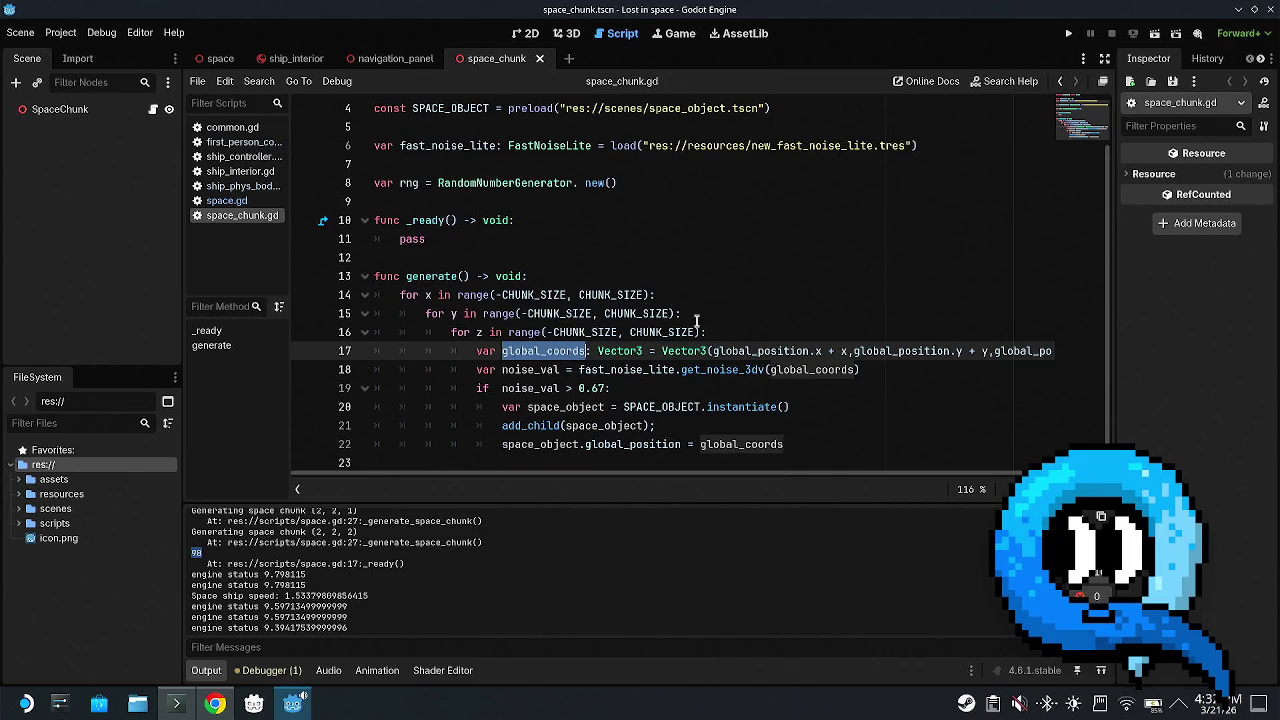
pyautogui.press('Down')
pyautogui.press('Up')
pyautogui.press('Left')
pyautogui.press('Left')
pyautogui.press('Left')
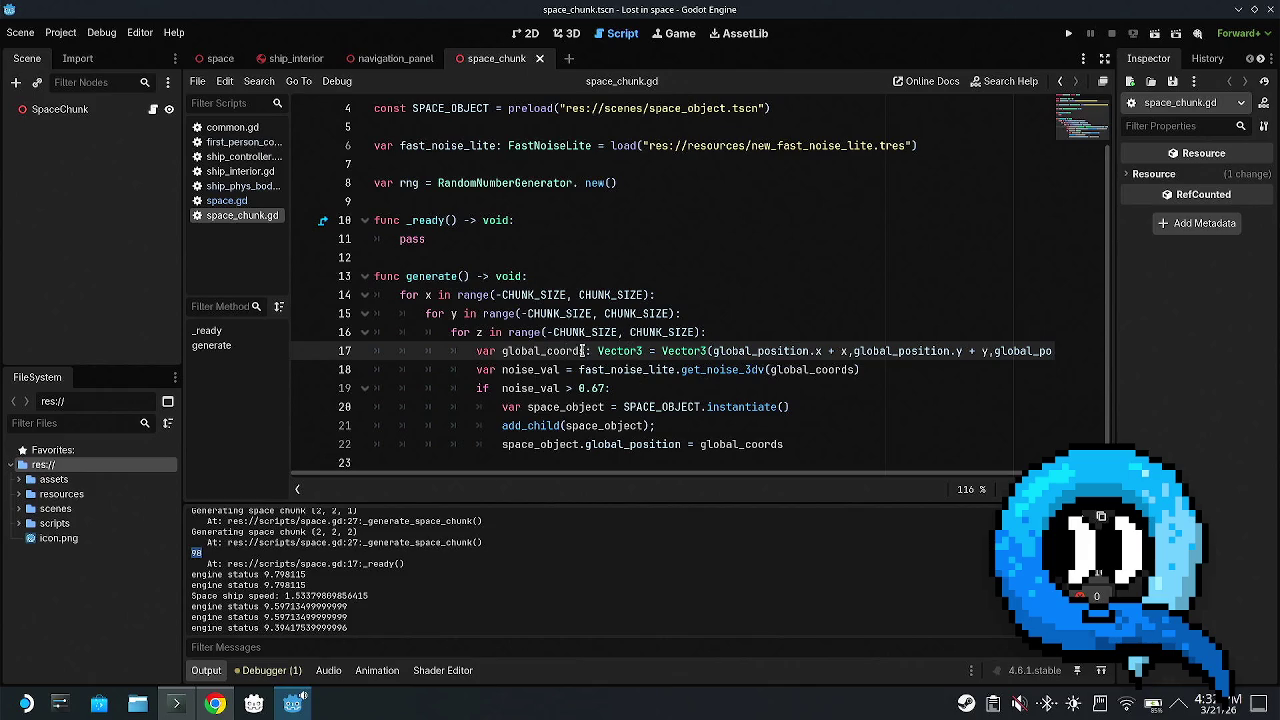
pyautogui.doubleClick(568, 347)
pyautogui.doubleClick(713, 370)
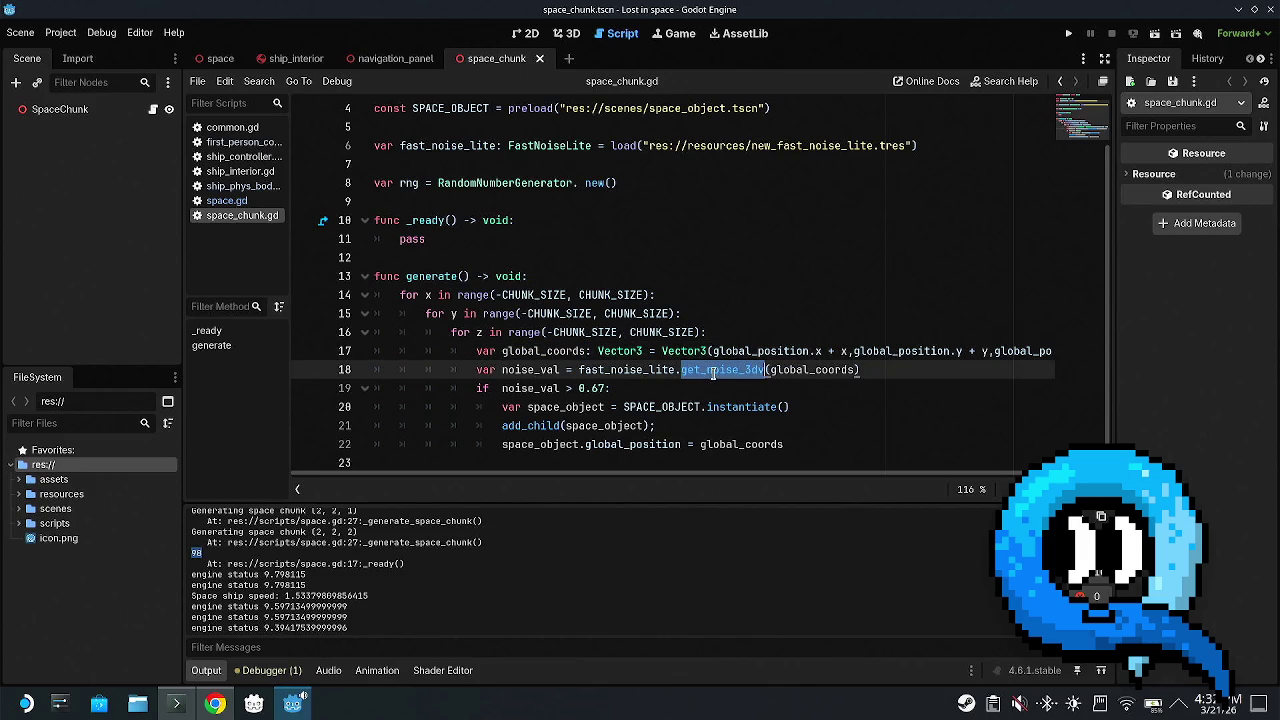
pyautogui.doubleClick(632, 370)
pyautogui.doubleClick(797, 370)
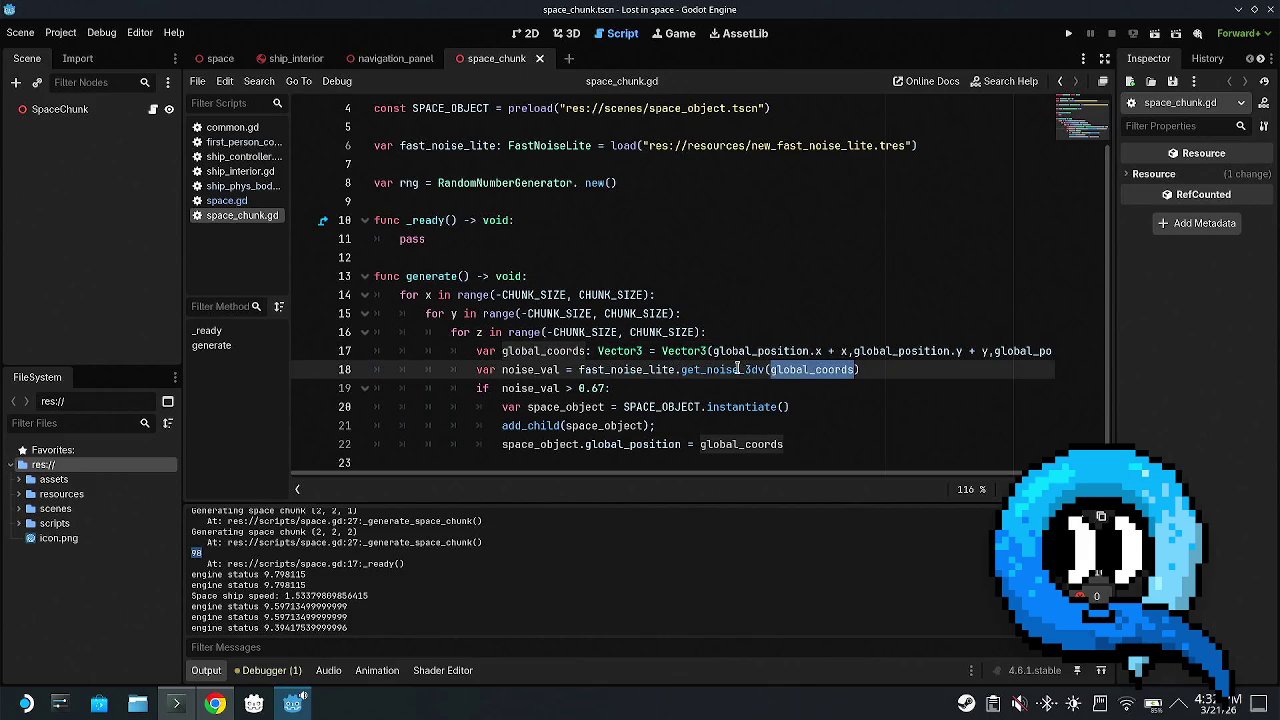
pyautogui.click(644, 370)
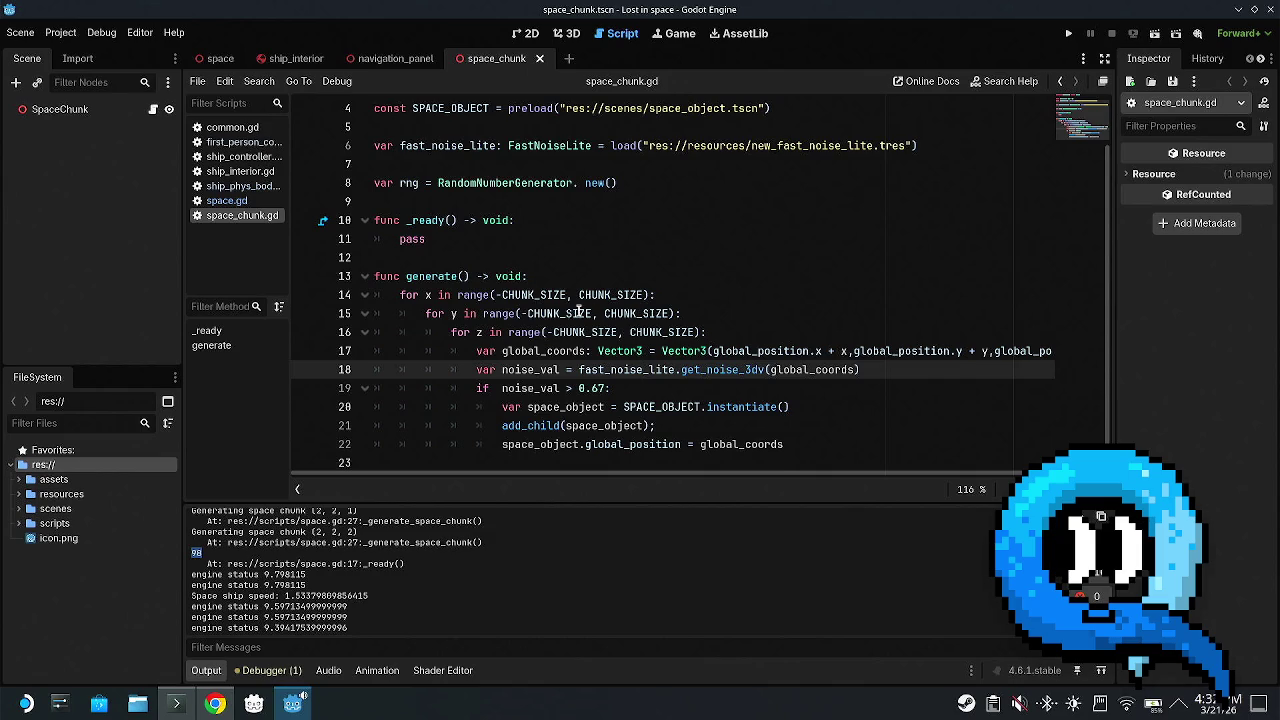
pyautogui.scroll(2, 580, 320)
pyautogui.scroll(-1, 530, 183)
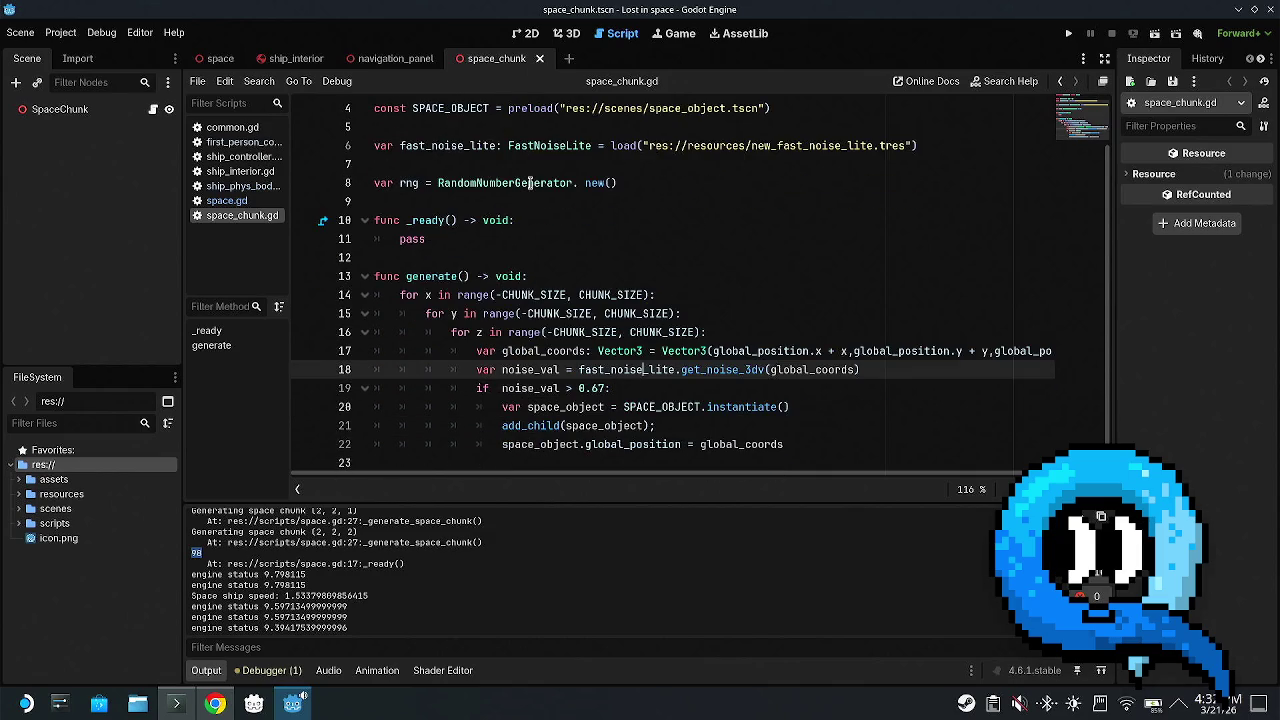
# - Review the add_child chunk spawning in space.gd's _generate_space_chunk, ending on space.gd
pyautogui.click(238, 202)
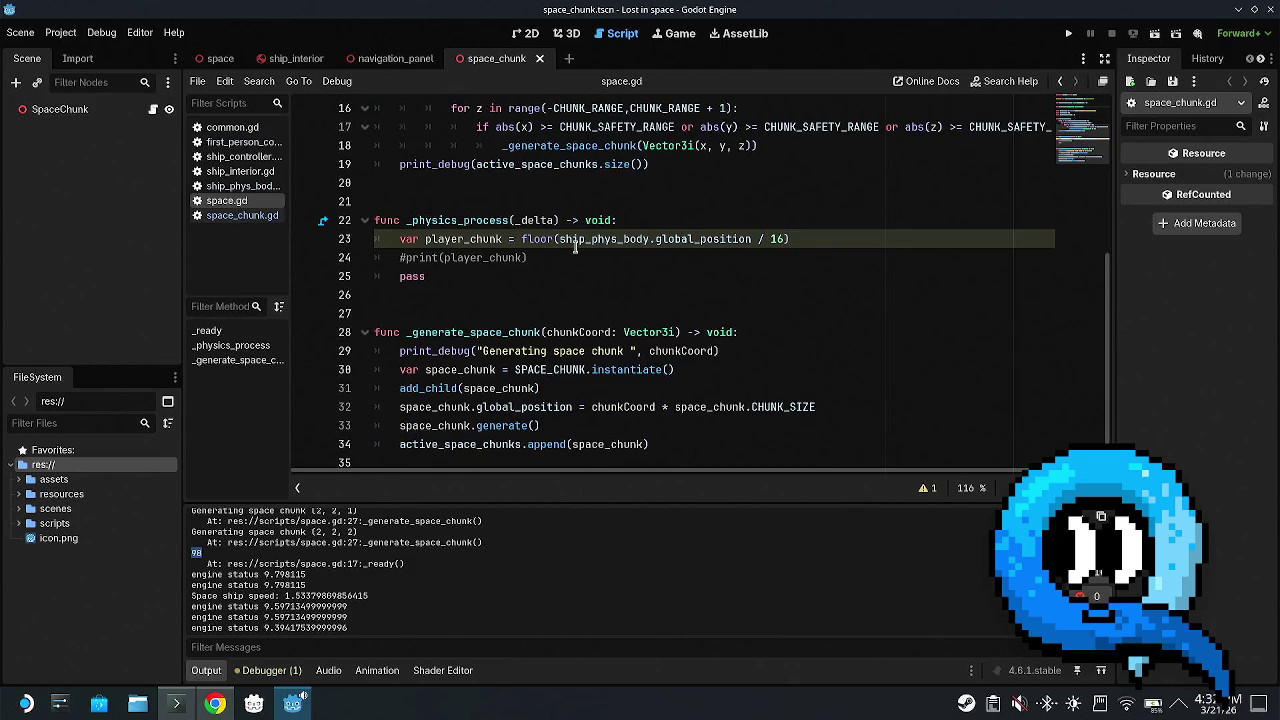
pyautogui.click(530, 369)
pyautogui.click(553, 388)
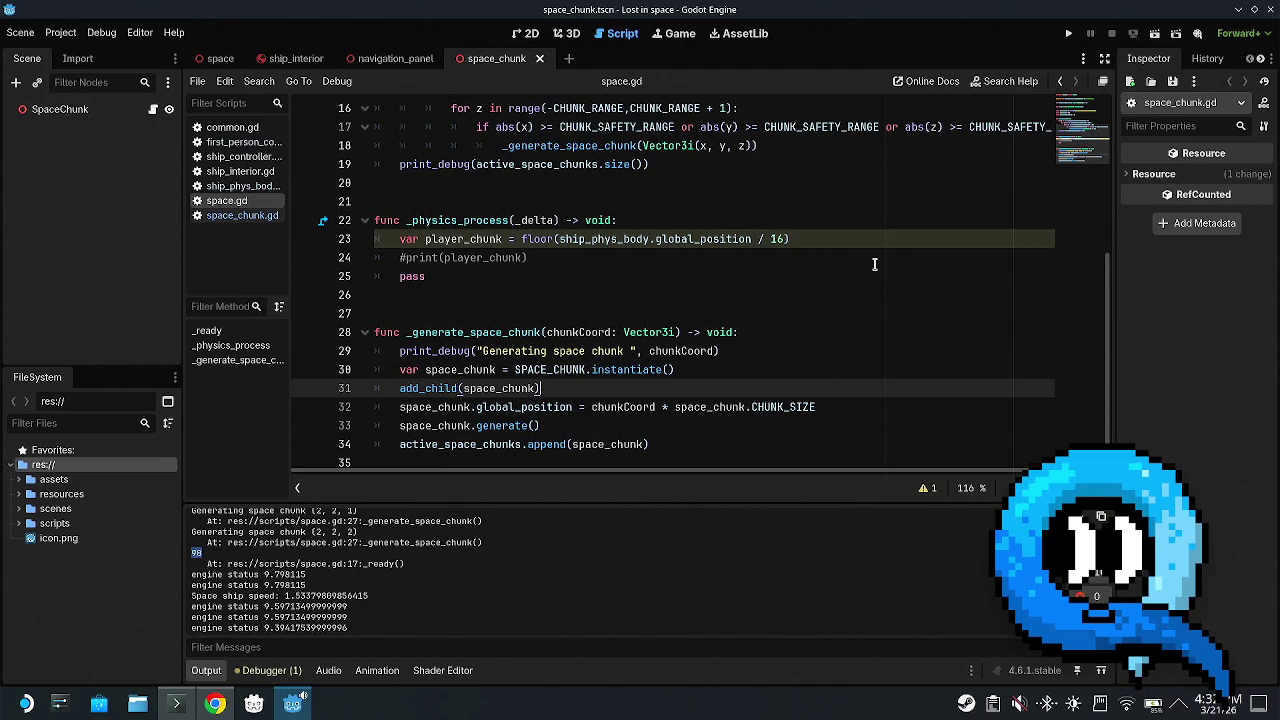
pyautogui.click(242, 215)
pyautogui.scroll(2, 477, 177)
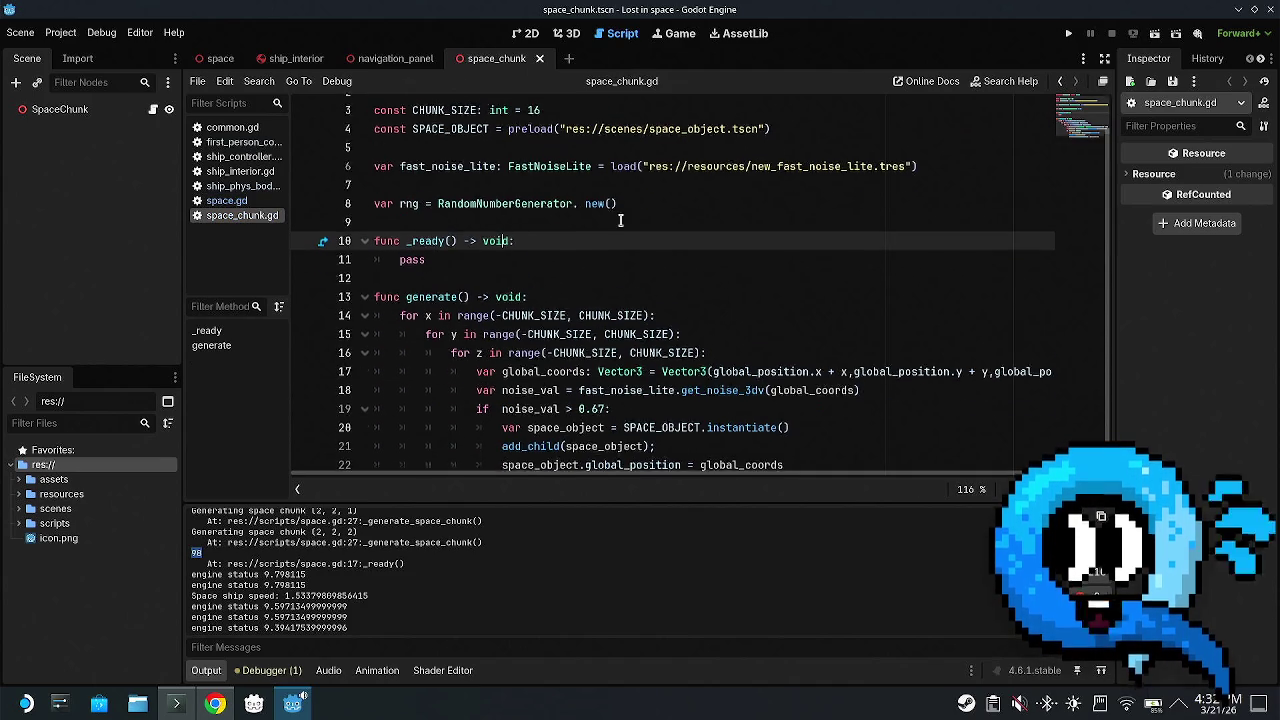
pyautogui.click(477, 179)
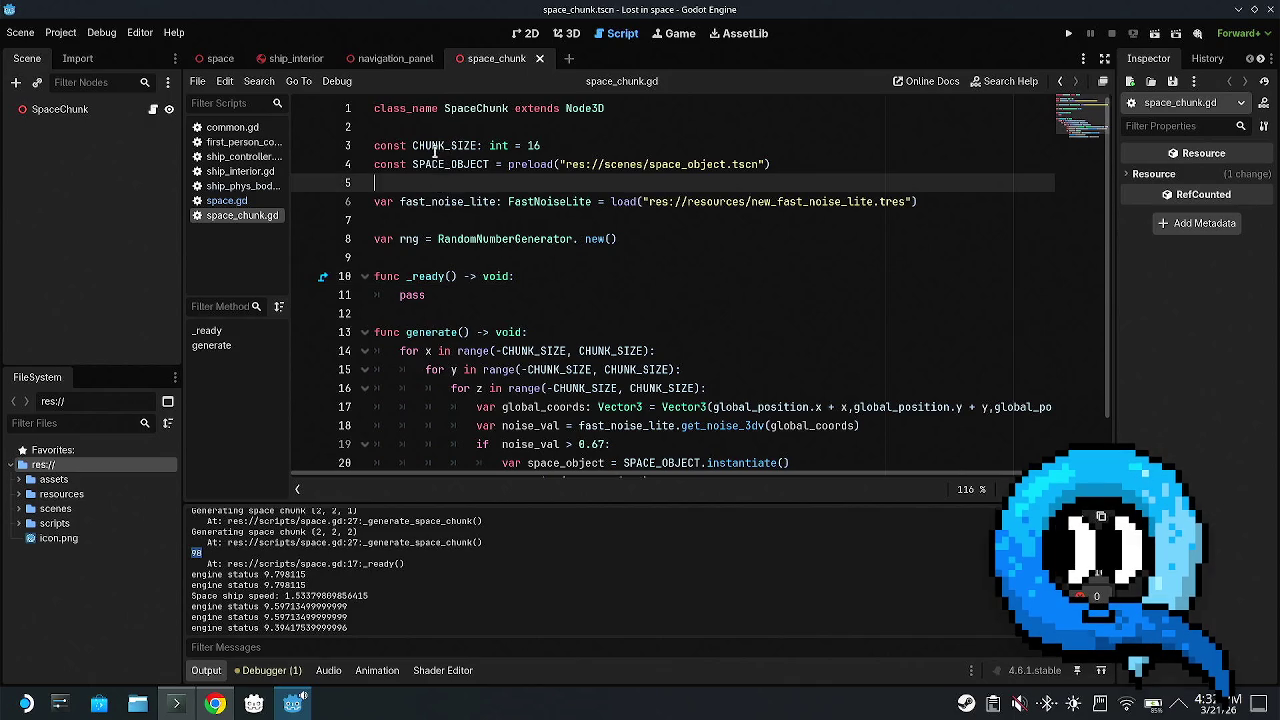
pyautogui.click(227, 200)
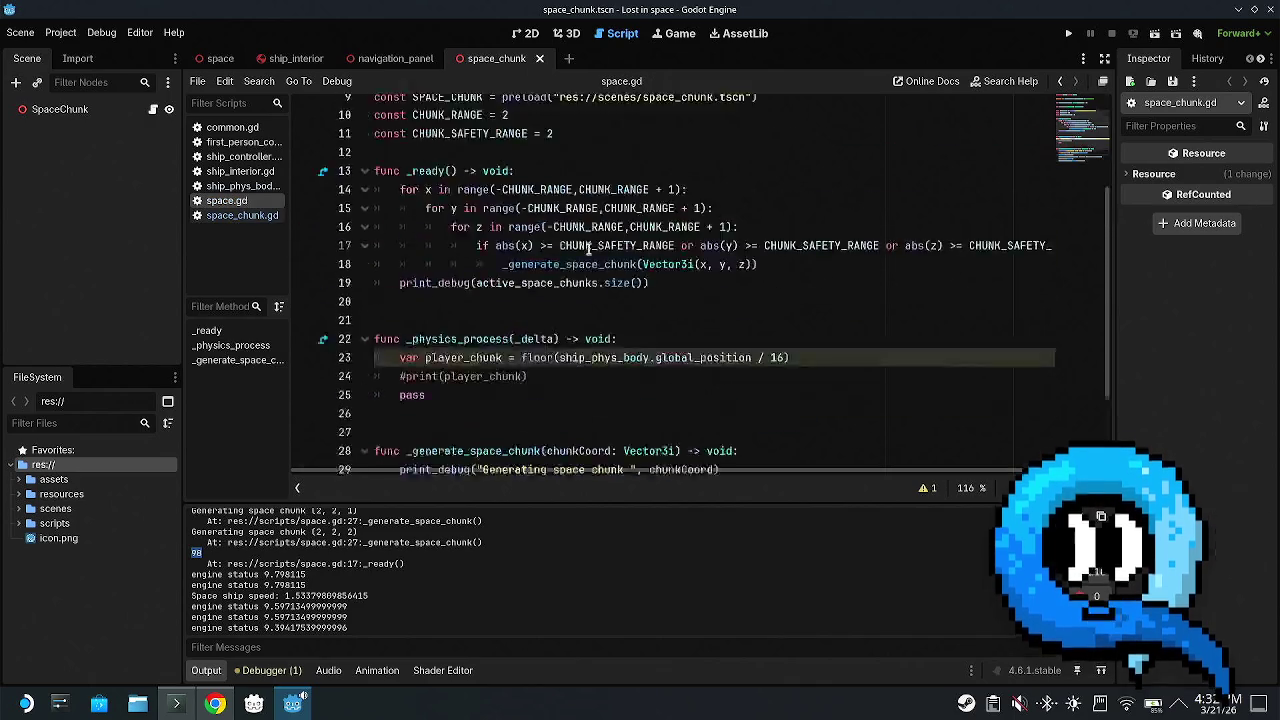
pyautogui.scroll(3, 583, 315)
# - Cut the chunk_coord line from space.gd and paste it below the constants in space_chunk.gd, saving
pyautogui.click(443, 220)
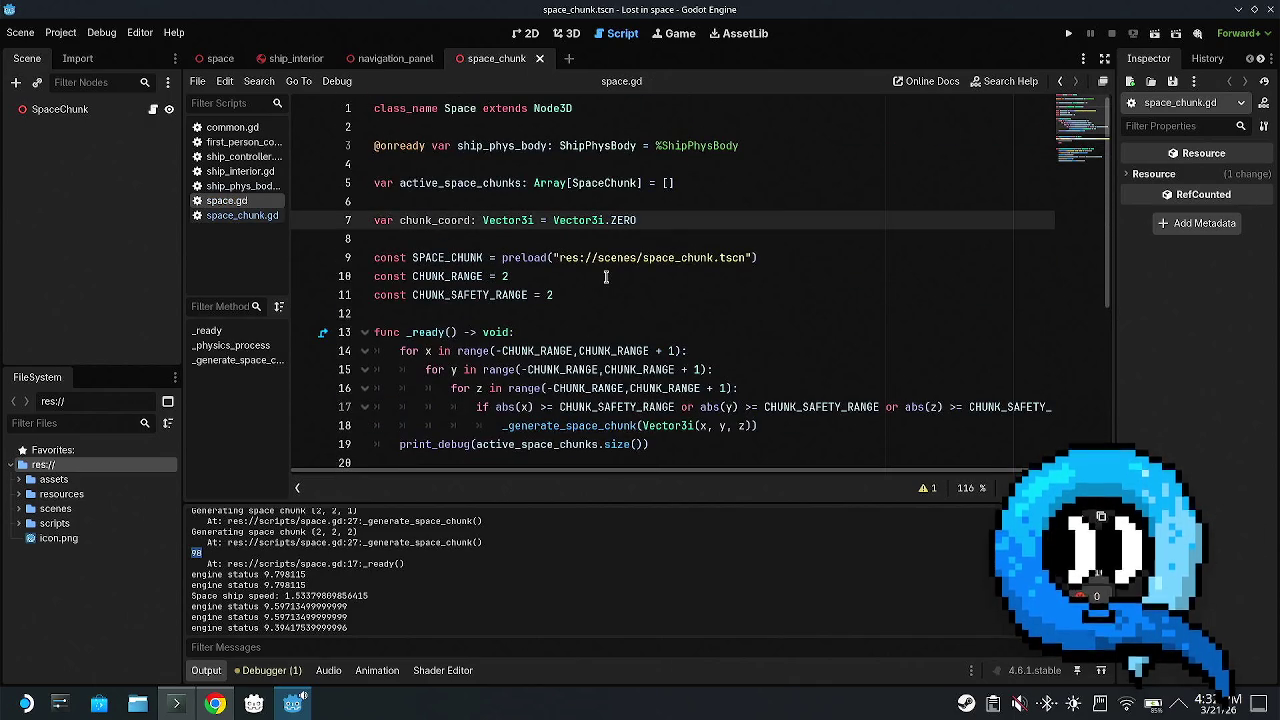
pyautogui.hotkey('ctrl', 'shift', 'k')
pyautogui.click(242, 215)
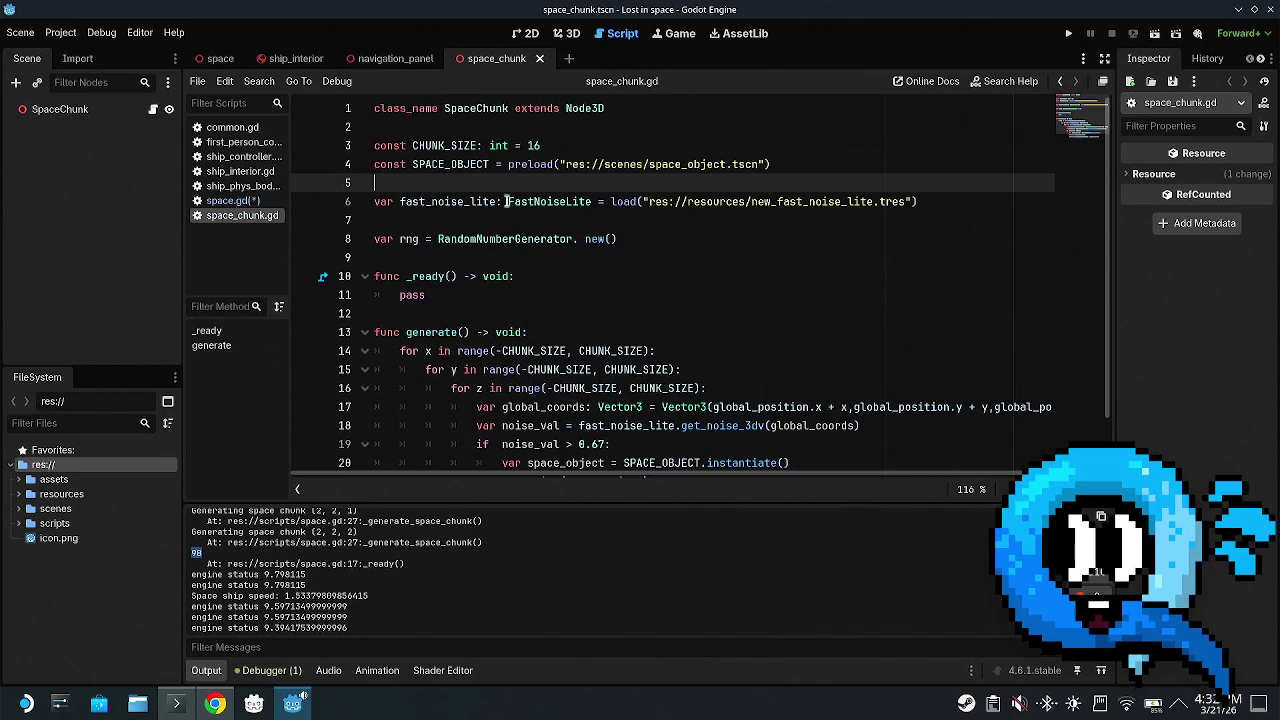
pyautogui.write('var chunk_coord: Vector3i = Vector3i.ZERO')
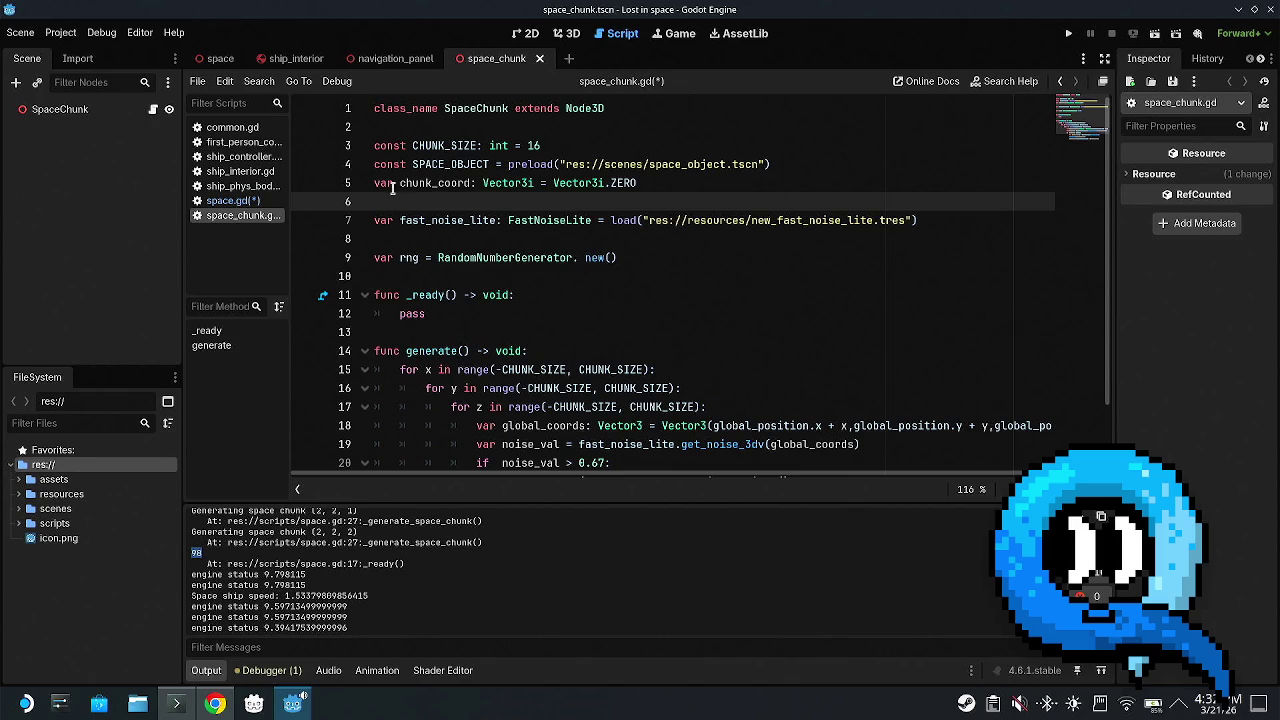
pyautogui.hotkey('ctrl', 'shift', 'k')
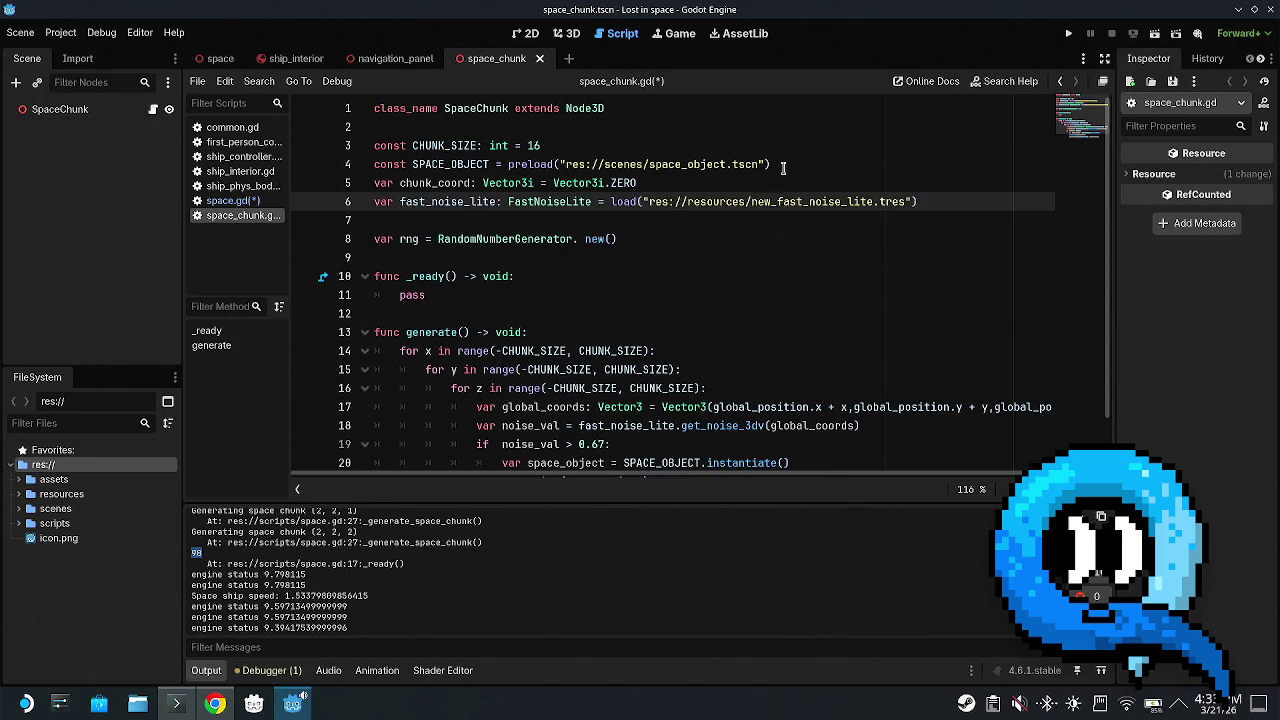
pyautogui.click(799, 161)
pyautogui.press('Return')
pyautogui.hotkey('ctrl', 's')
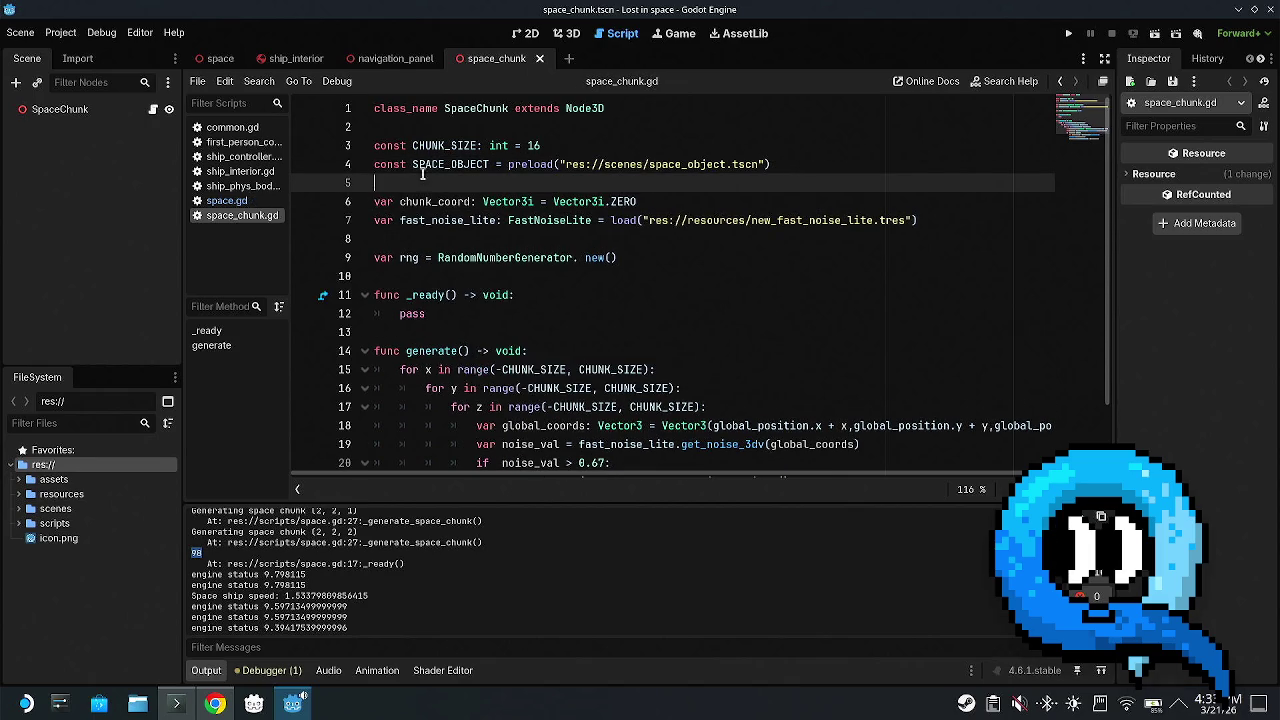
# - Remove the leftover empty line 7 in space.gd, save, and add a blank line after chunk_coord
pyautogui.click(253, 201)
pyautogui.hotkey('ctrl', 'shift', 'k')
pyautogui.hotkey('ctrl', 's')
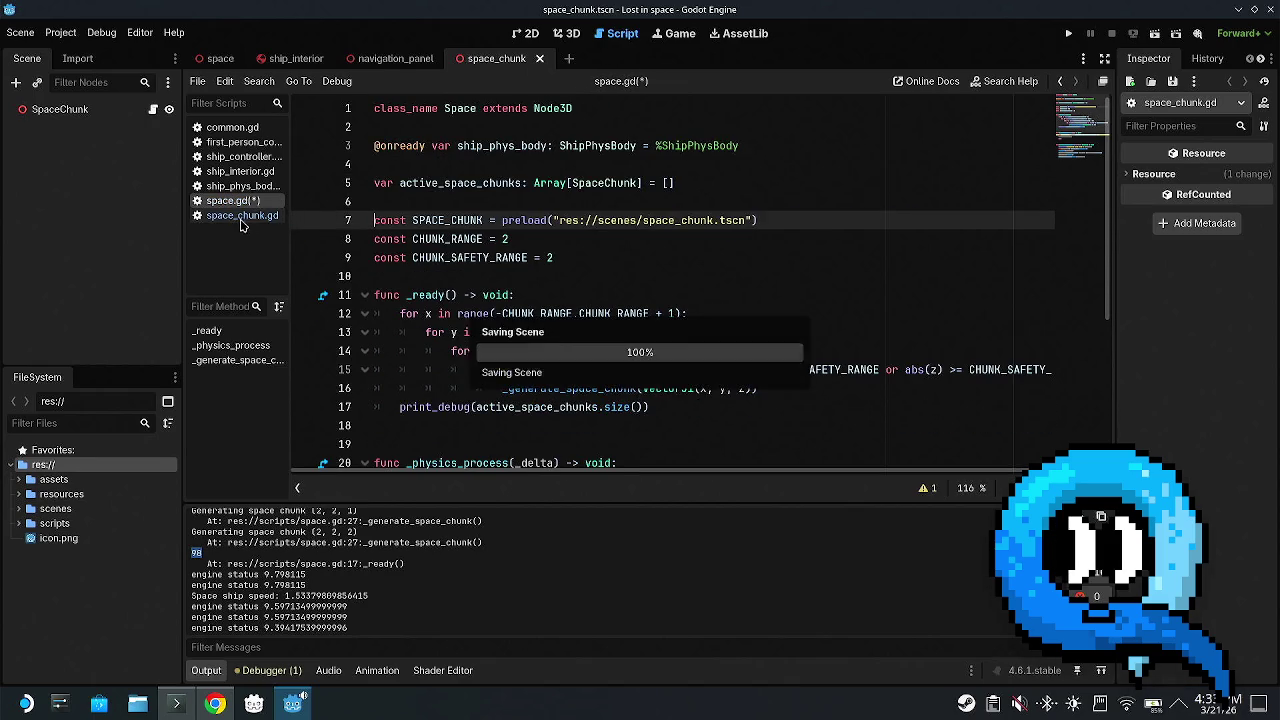
pyautogui.click(250, 216)
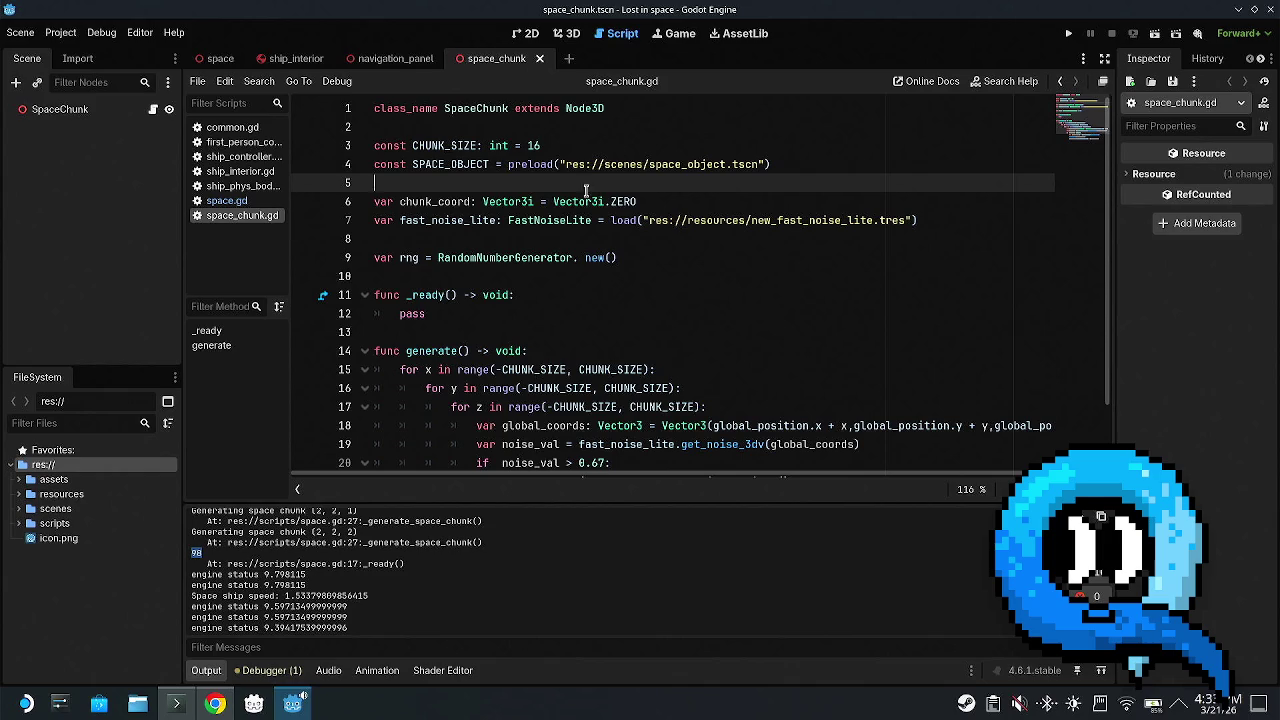
pyautogui.scroll(-2, 496, 210)
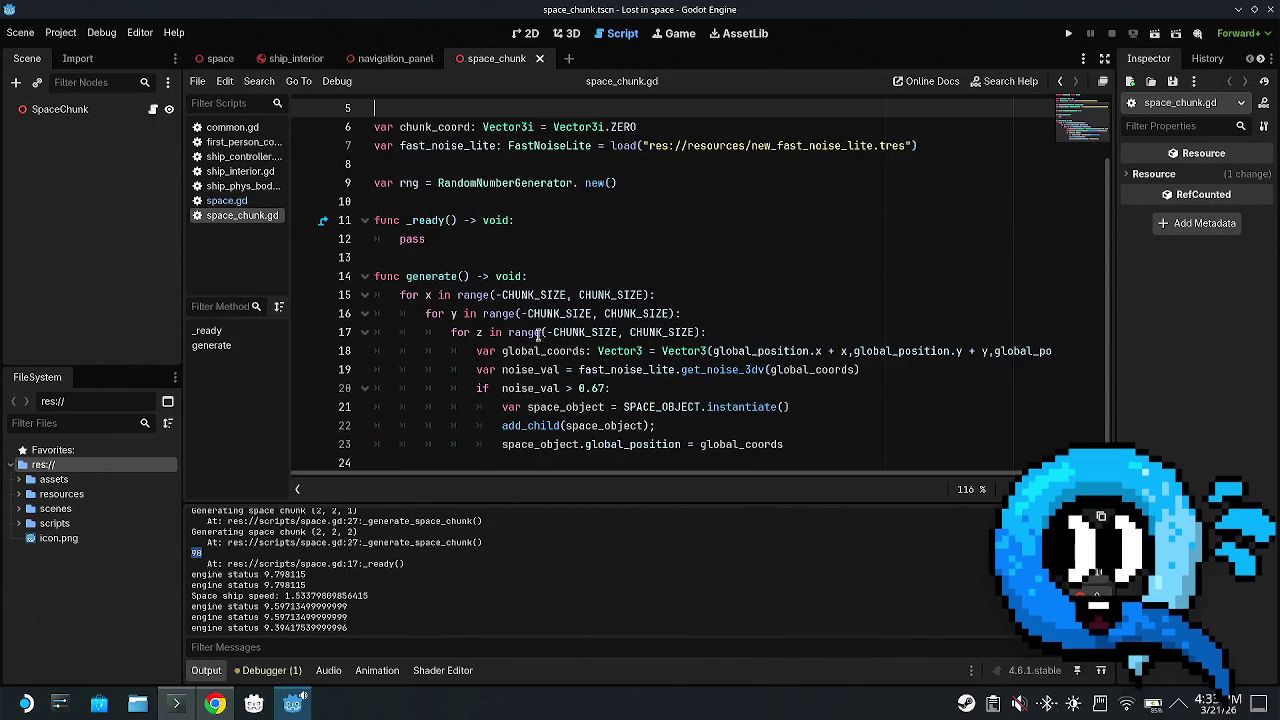
pyautogui.scroll(2, 504, 214)
pyautogui.click(498, 203)
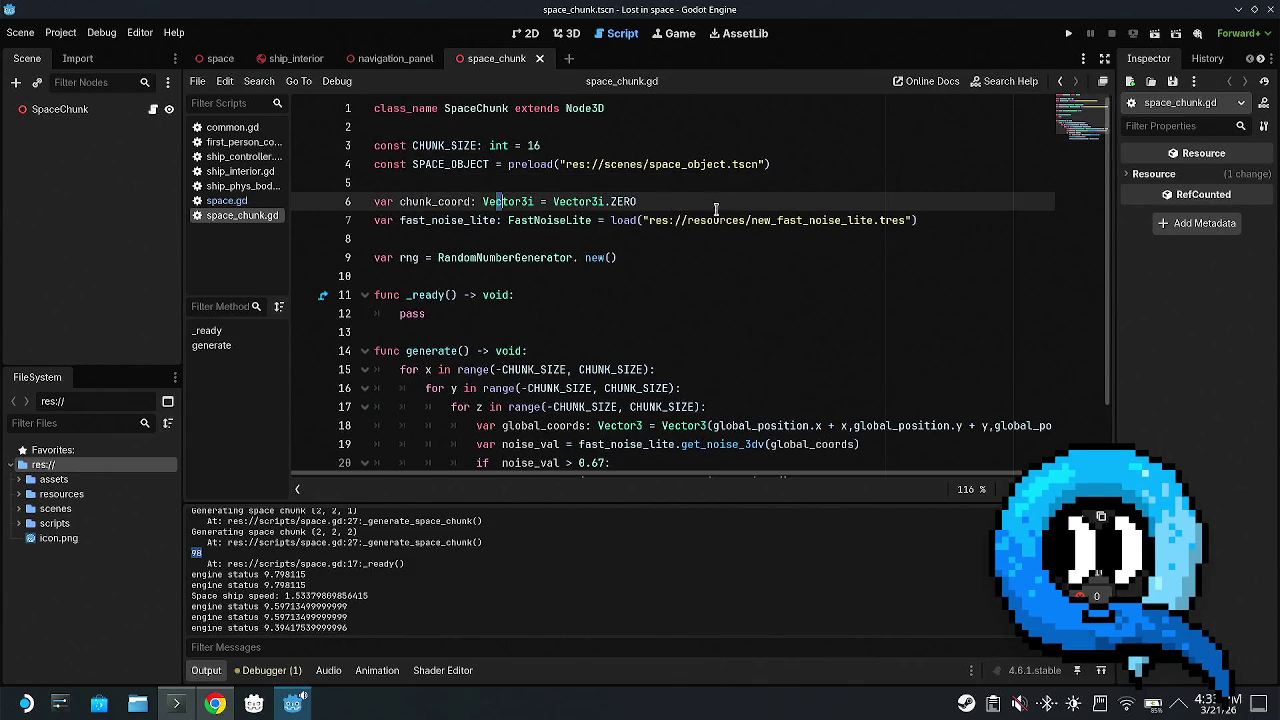
pyautogui.click(658, 201)
pyautogui.press('Return')
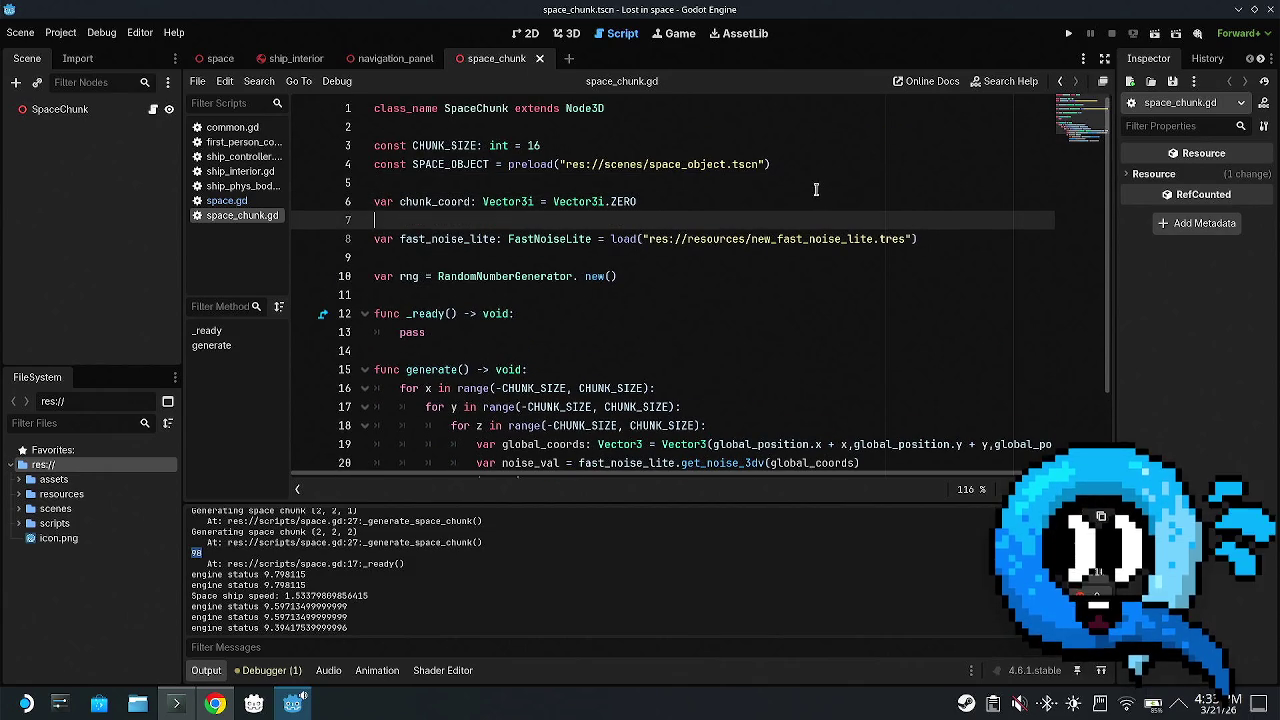
# - Search for 'godot setget' in a new Chrome tab
pyautogui.click(215, 703)
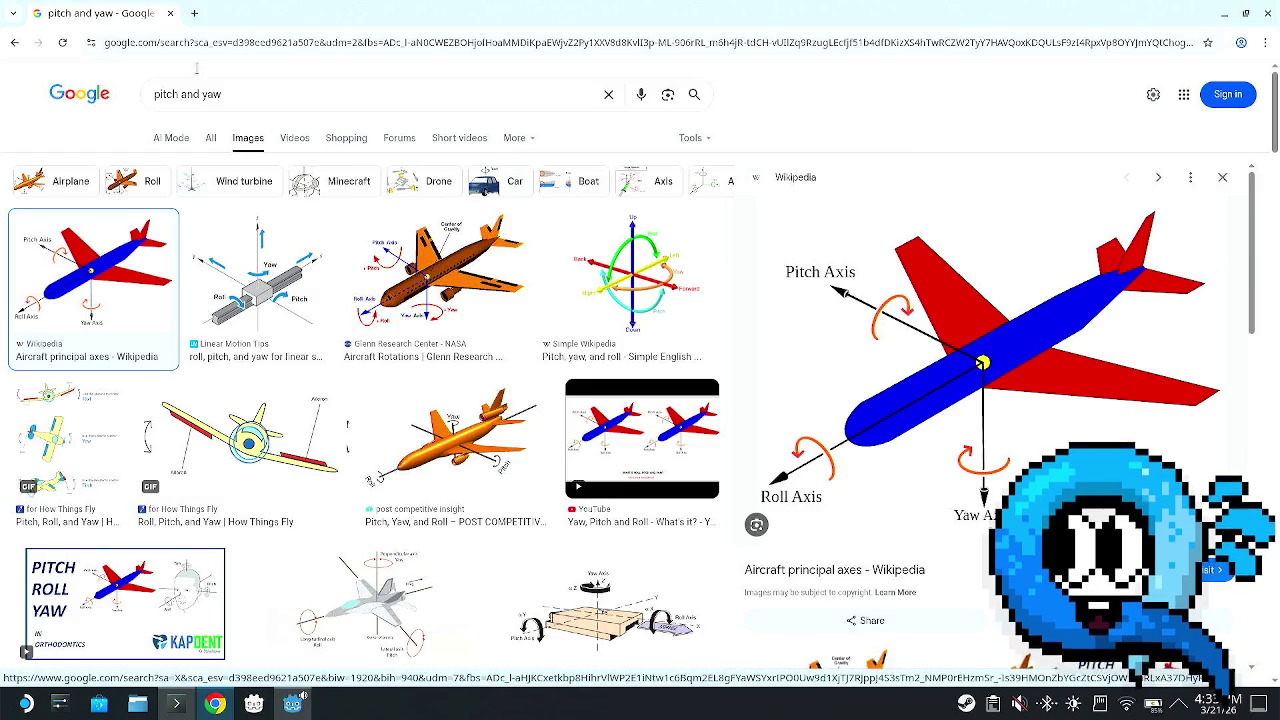
pyautogui.click(193, 14)
pyautogui.write('godot s')
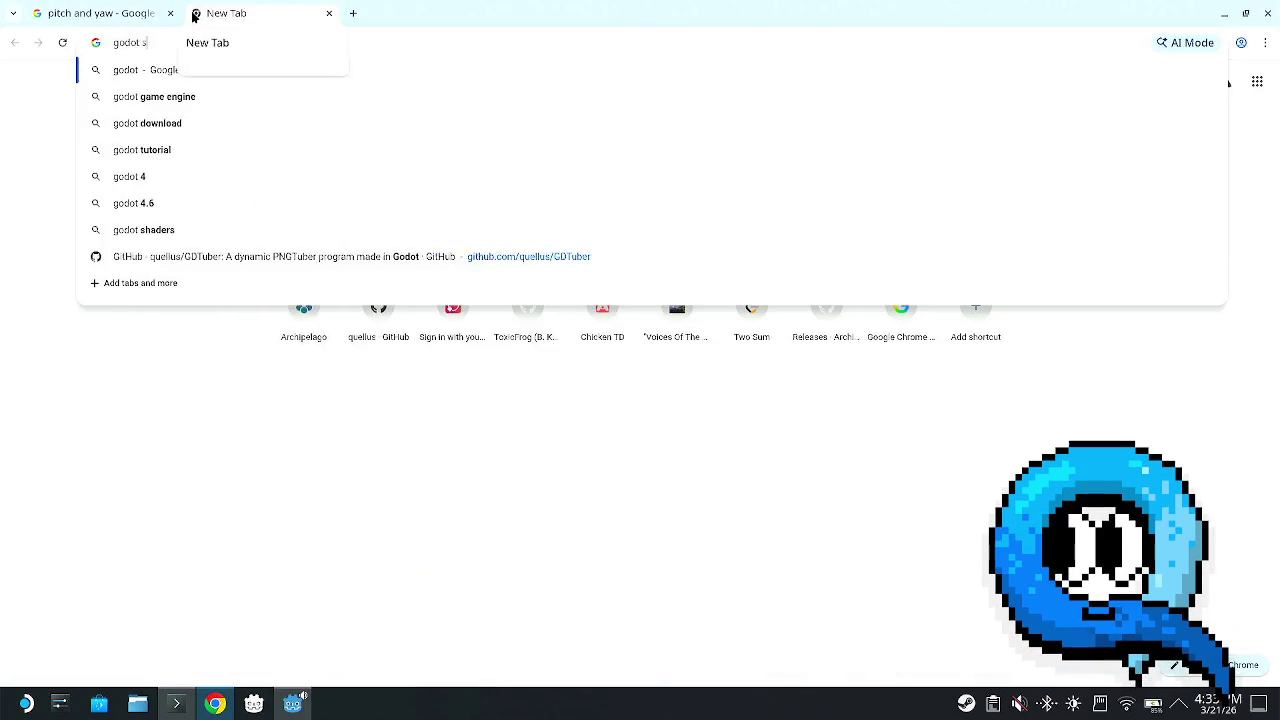
pyautogui.write('etget')
pyautogui.press('Return')
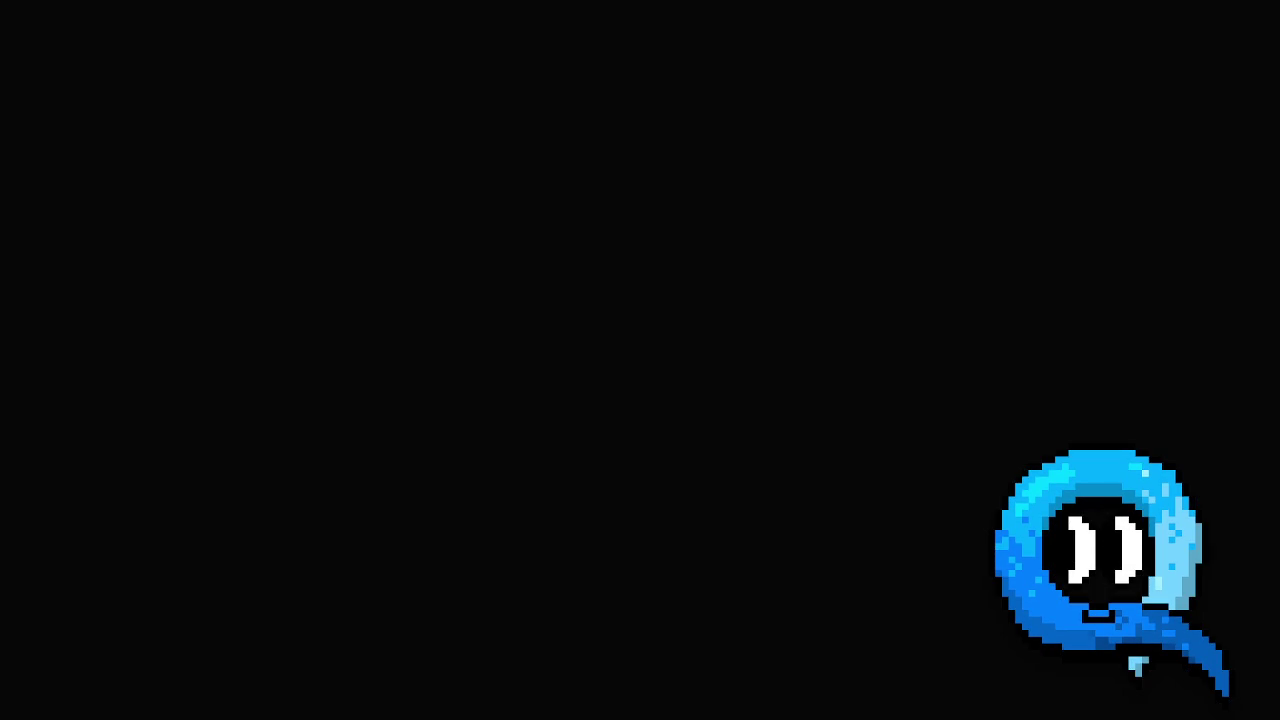
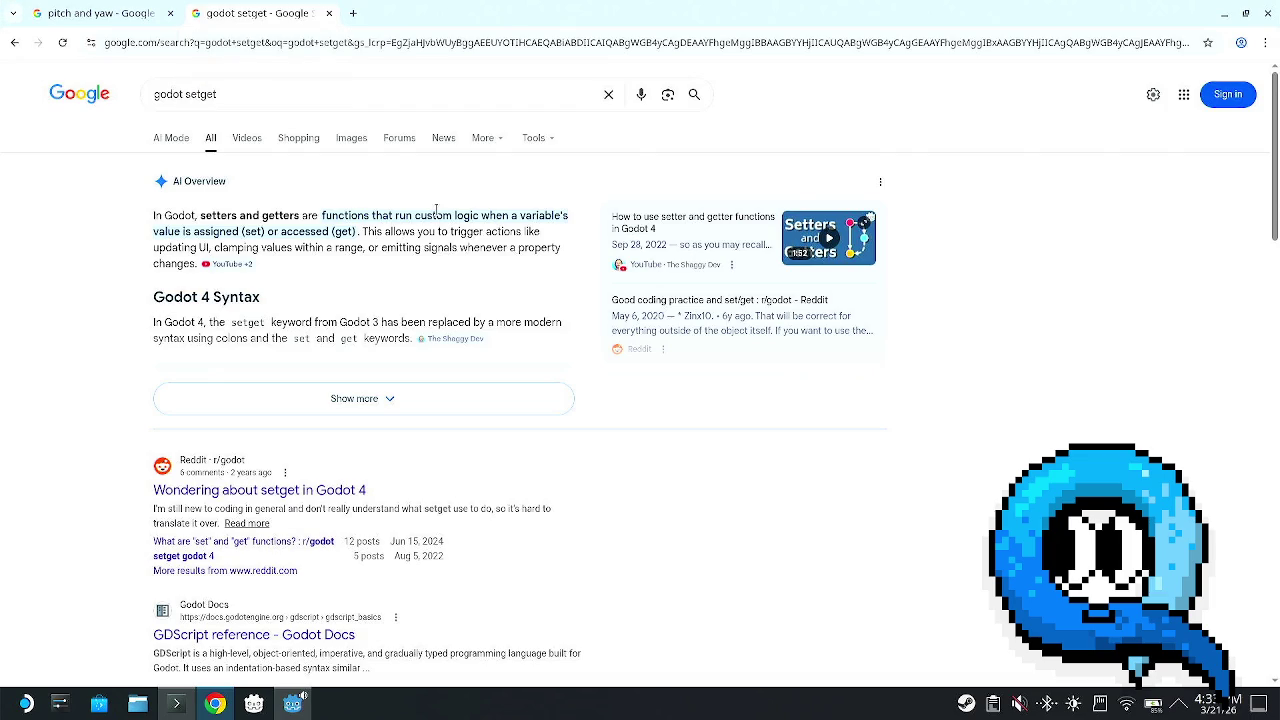
# - Expand the Godot setget AI overview and select the second GDScript example's inline set and get lines
pyautogui.click(301, 410)
pyautogui.scroll(-1, 221, 425)
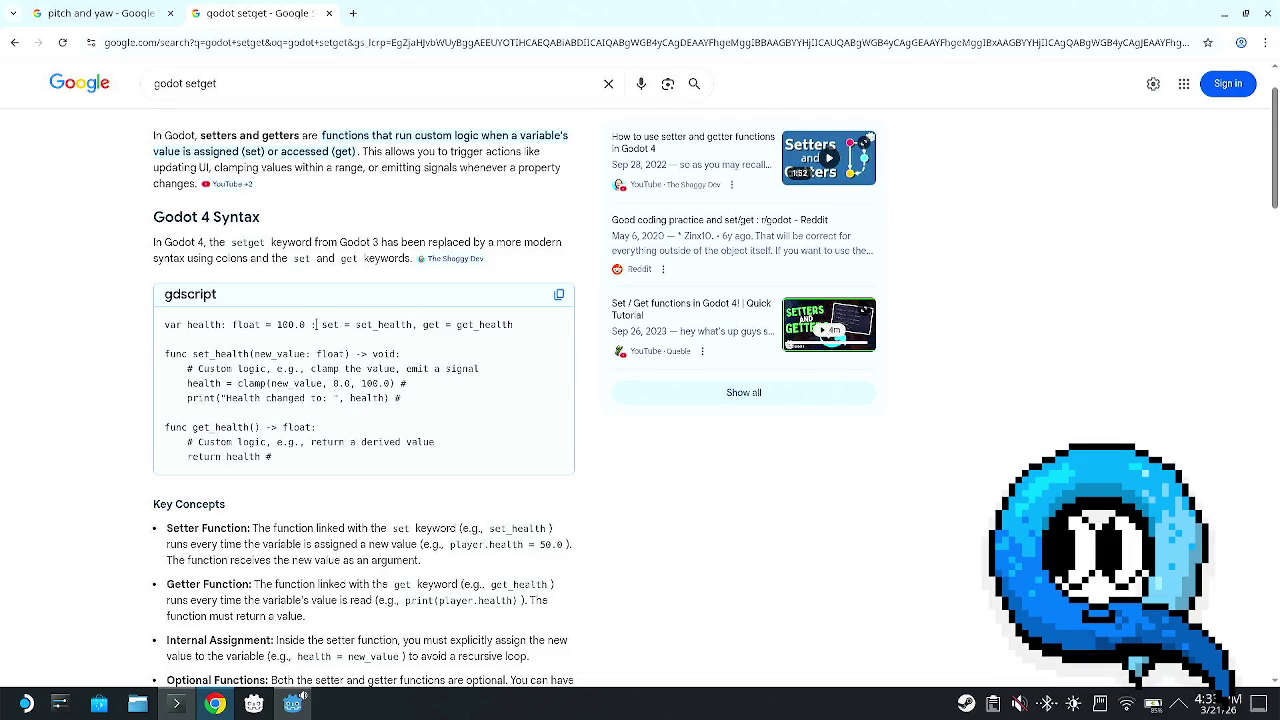
pyautogui.moveTo(322, 324); pyautogui.dragTo(516, 324)
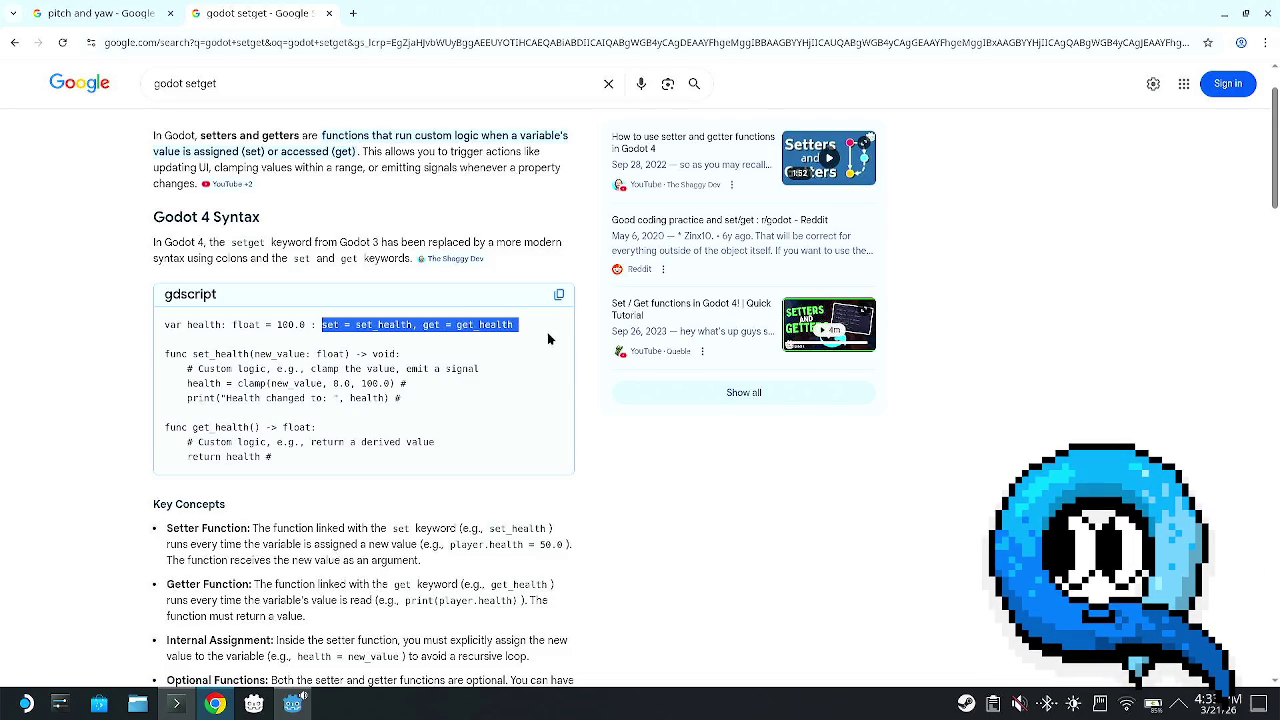
pyautogui.click(433, 372)
pyautogui.scroll(-8, 123, 385)
pyautogui.scroll(2, 138, 392)
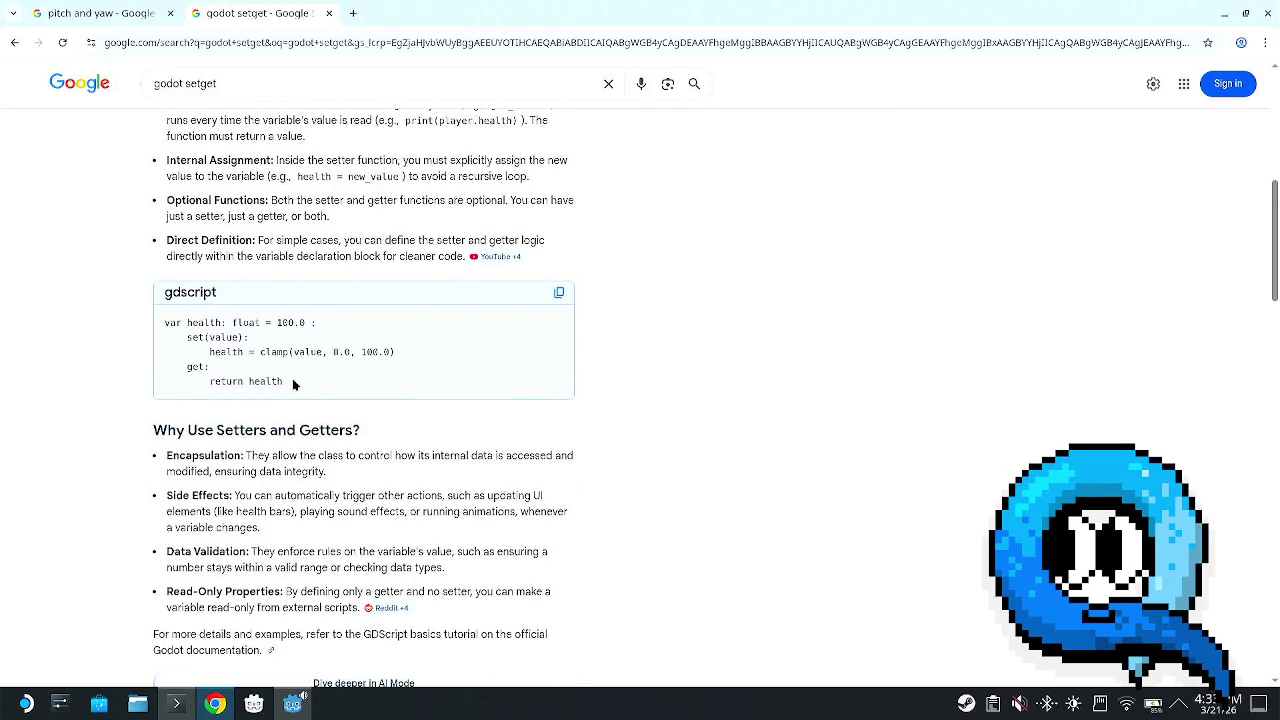
pyautogui.moveTo(290, 380); pyautogui.dragTo(158, 332)
pyautogui.moveTo(285, 381)
pyautogui.mouseDown()
pyautogui.moveTo(186, 366)
pyautogui.moveTo(182, 337)
pyautogui.mouseUp()
pyautogui.hotkey('ctrl', 'c')
# - Paste the example under chunk_coord, delete its getter lines, and save space_chunk.gd
pyautogui.hotkey('alt', 'Tab')
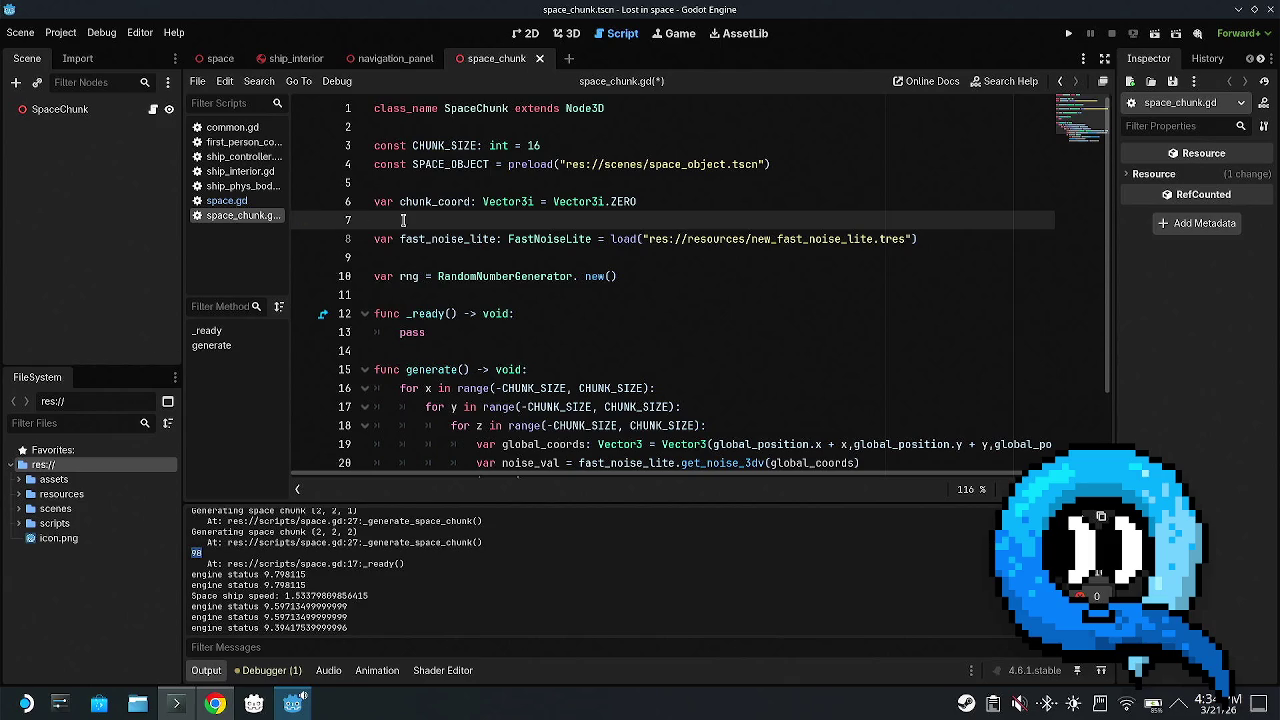
pyautogui.hotkey('ctrl', 'v')
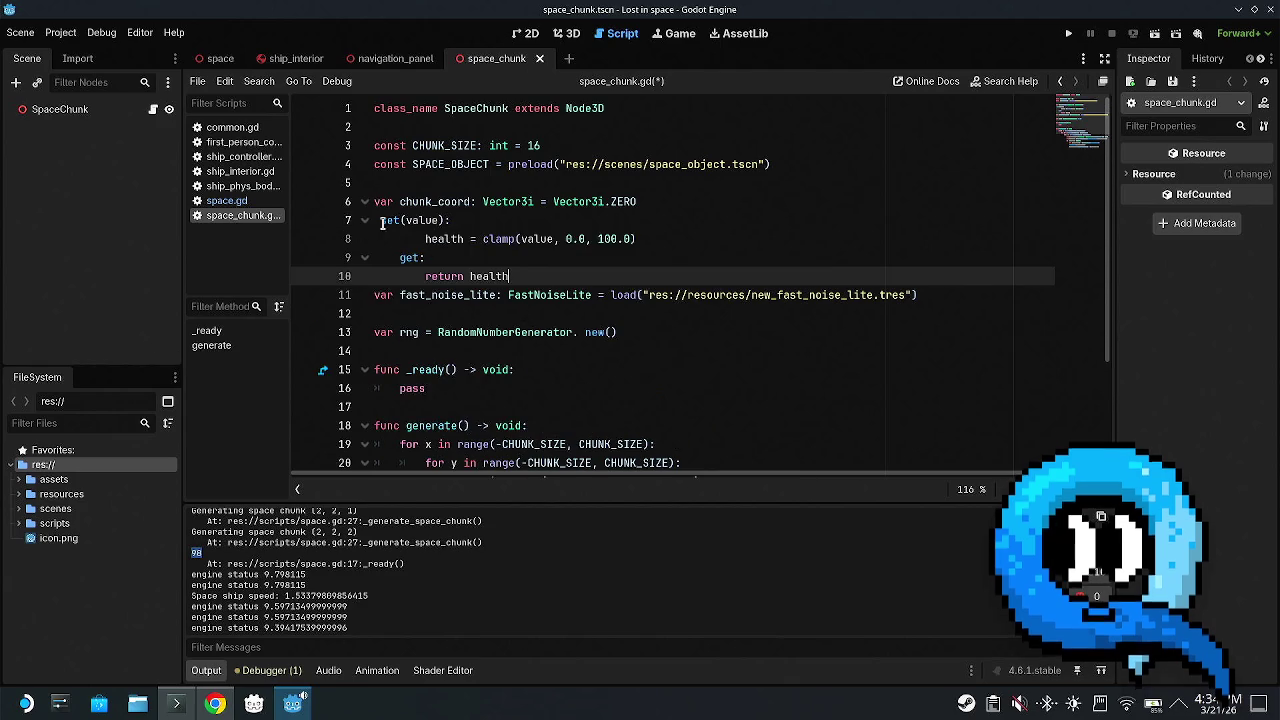
pyautogui.click(378, 220)
pyautogui.press('Tab')
pyautogui.moveTo(426, 257); pyautogui.dragTo(350, 260)
pyautogui.press('BackSpace')
pyautogui.press('BackSpace')
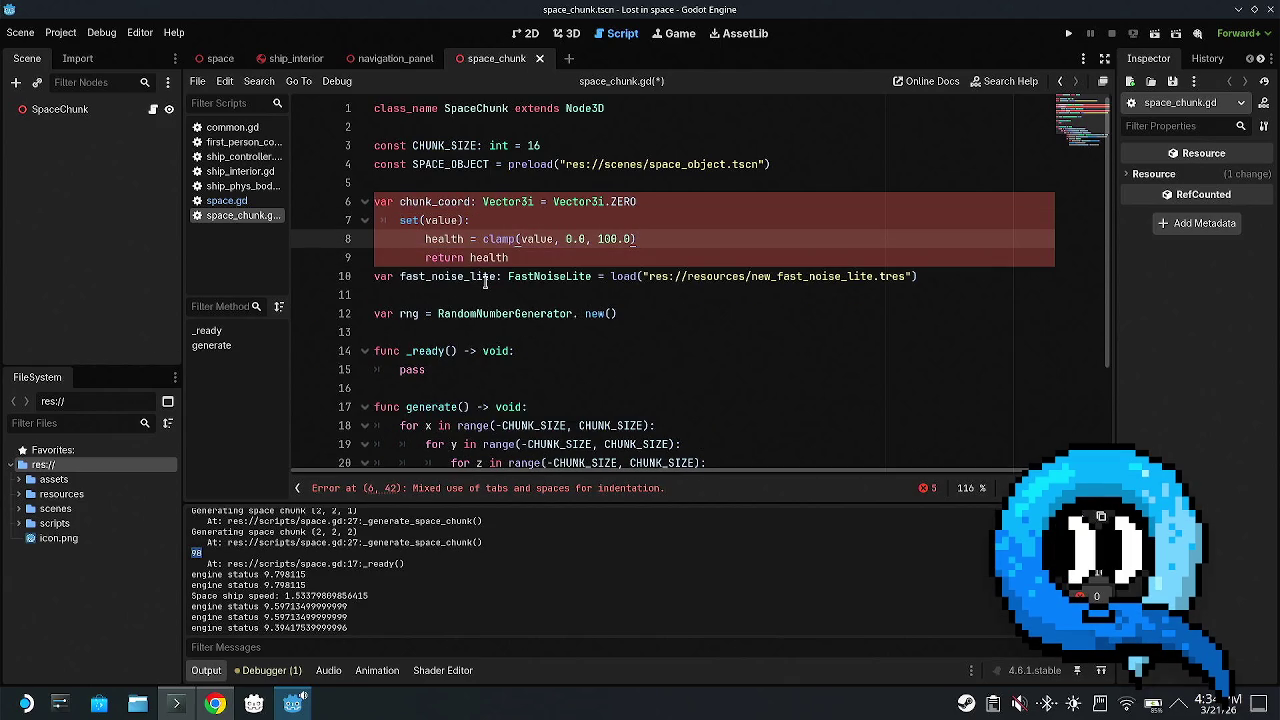
pyautogui.press('Down')
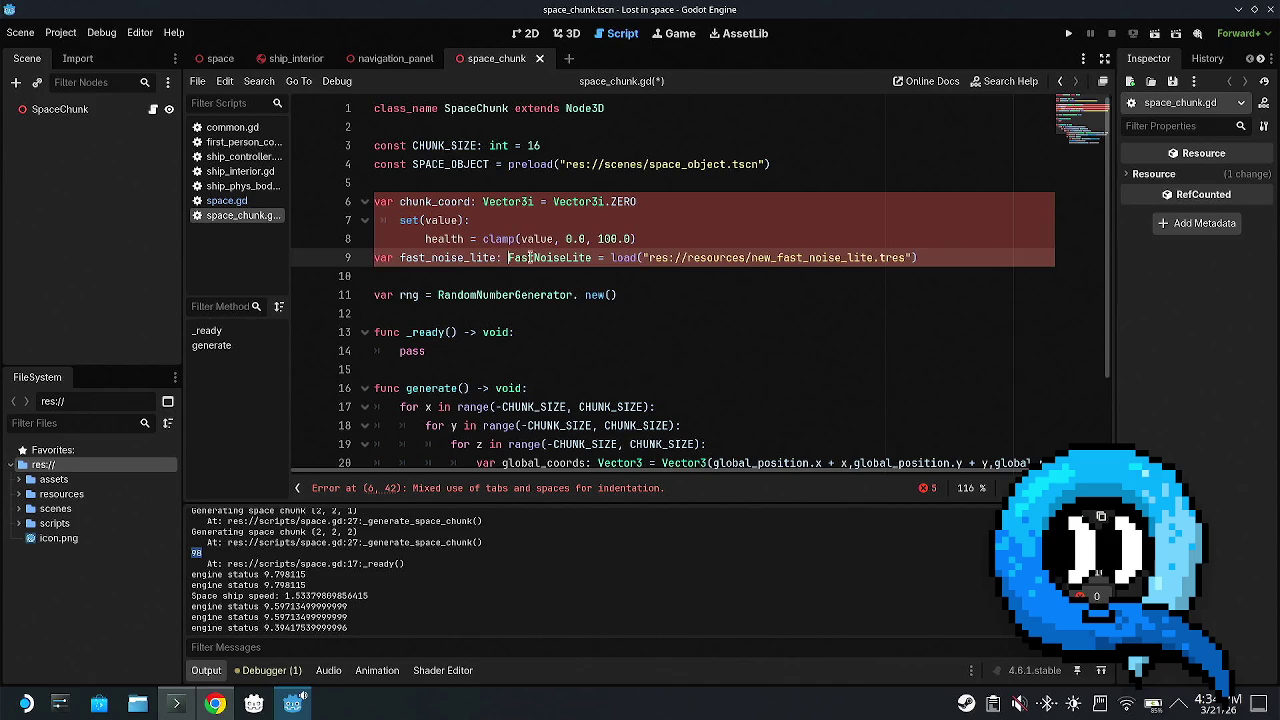
pyautogui.hotkey('ctrl', 'z')
pyautogui.hotkey('ctrl', 'z')
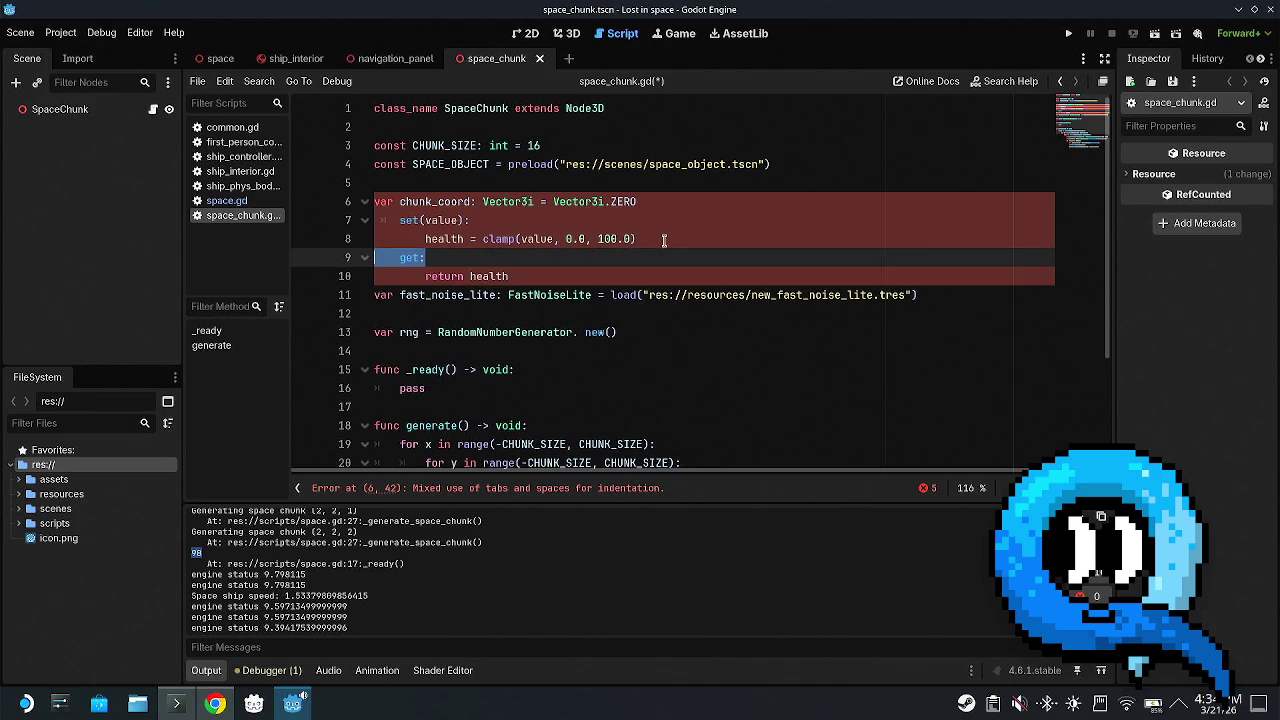
pyautogui.click(526, 276)
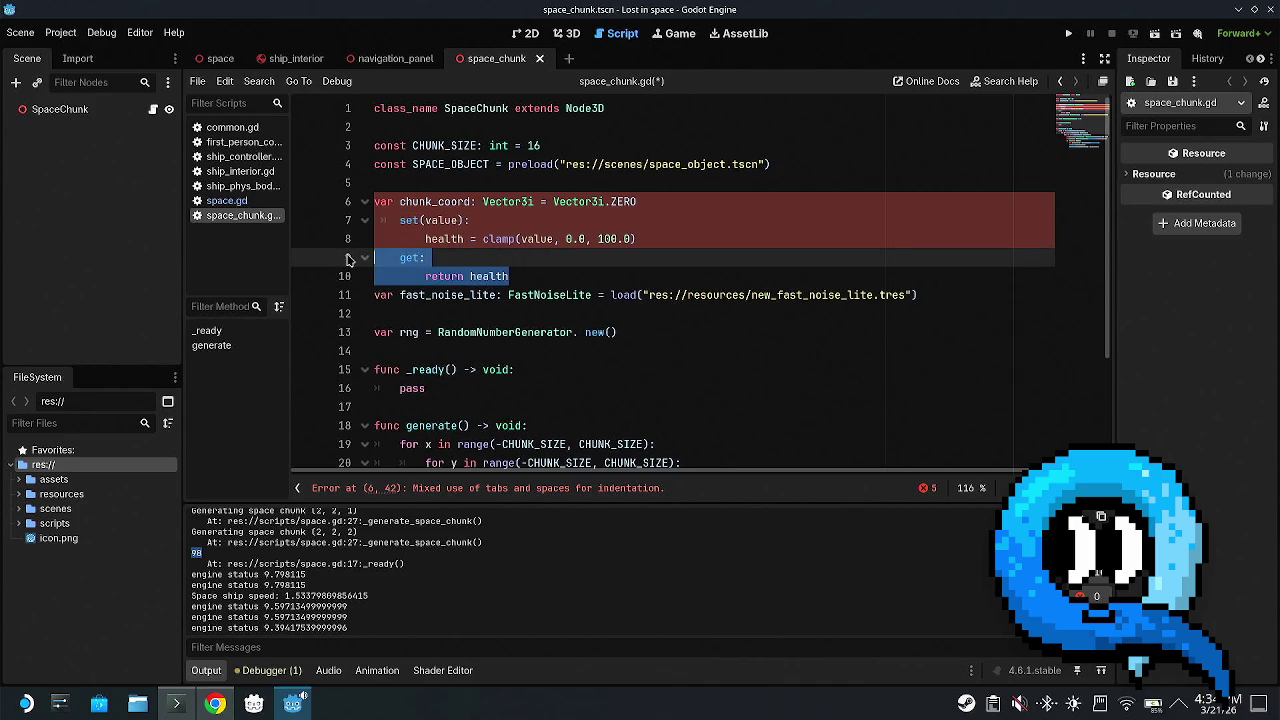
pyautogui.press('BackSpace')
pyautogui.hotkey('ctrl', 's')
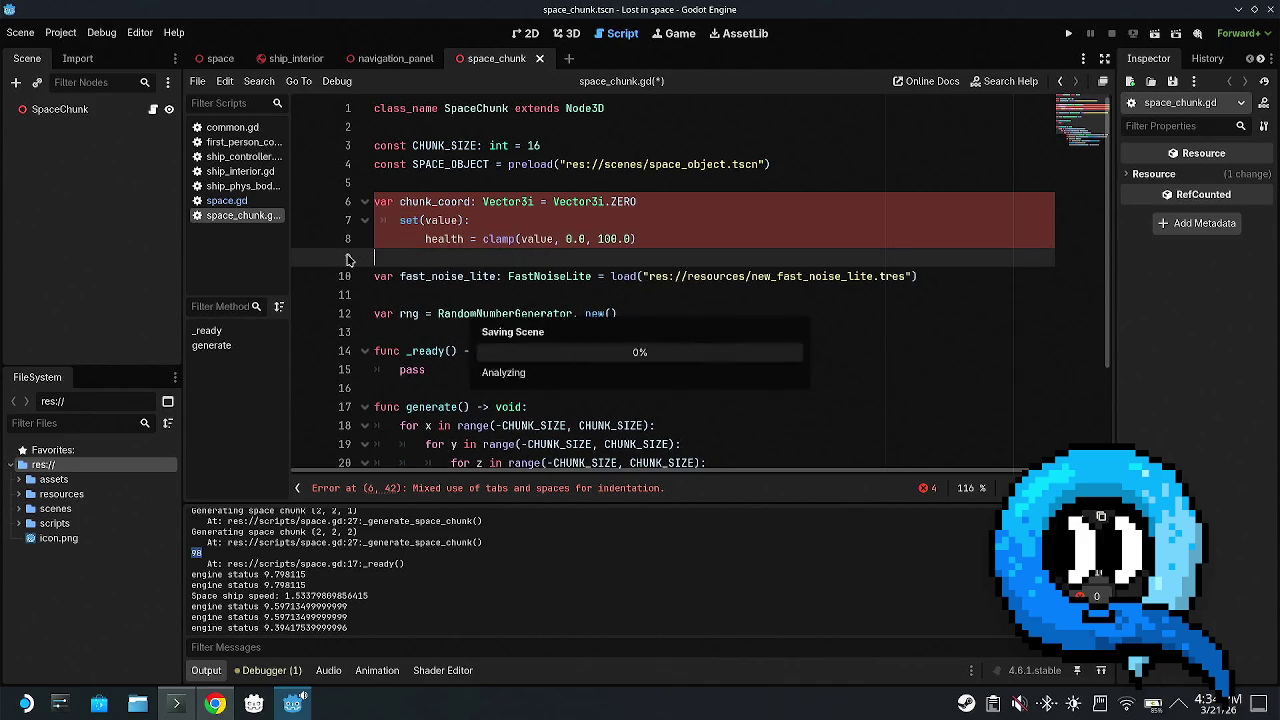
# - Fix the setter's tab indentation, delete the stray 'fdsa' text, and add ':' after Vector3i.ZERO
pyautogui.doubleClick(422, 221)
pyautogui.press('Down')
pyautogui.press('Down')
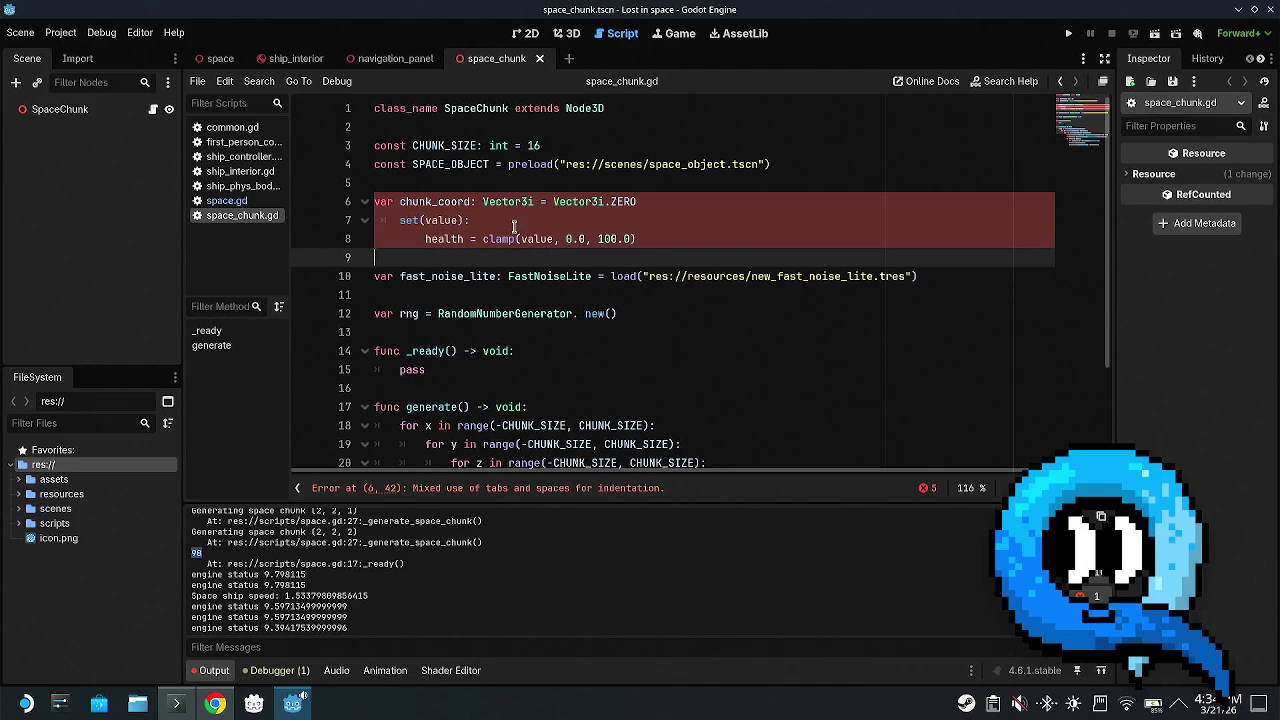
pyautogui.click(398, 222)
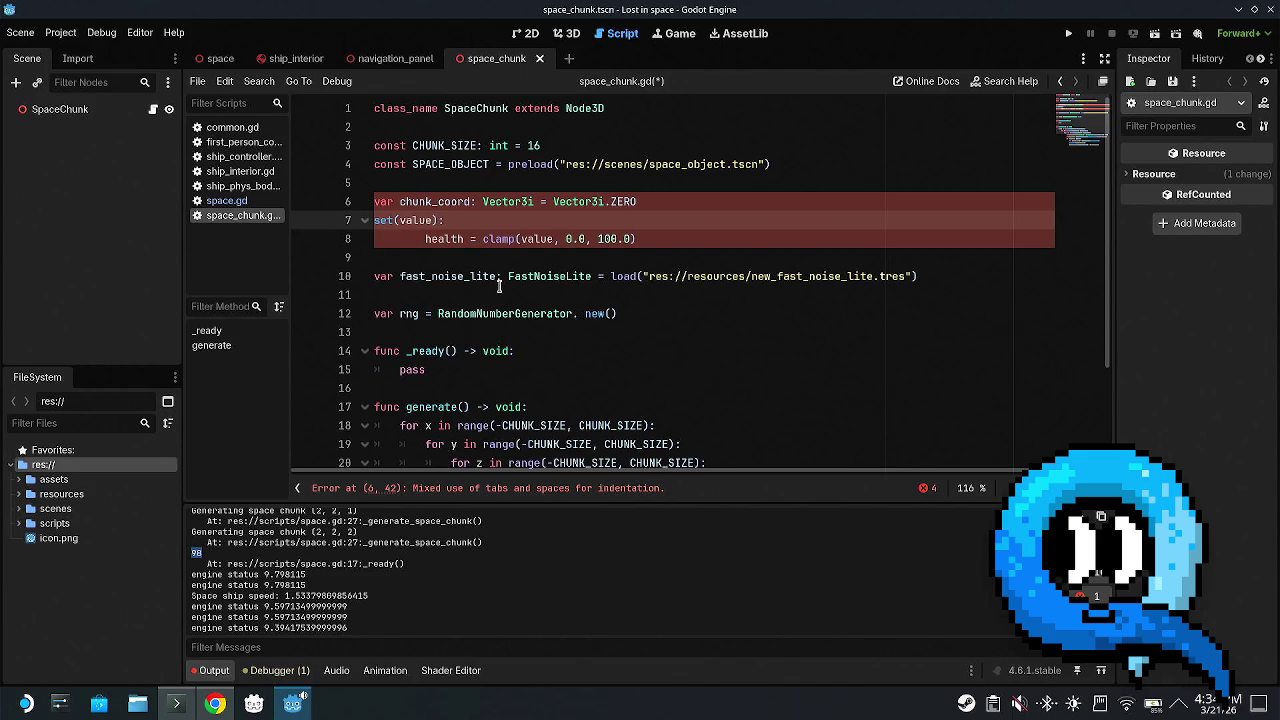
pyautogui.press('Down')
pyautogui.press('BackSpace')
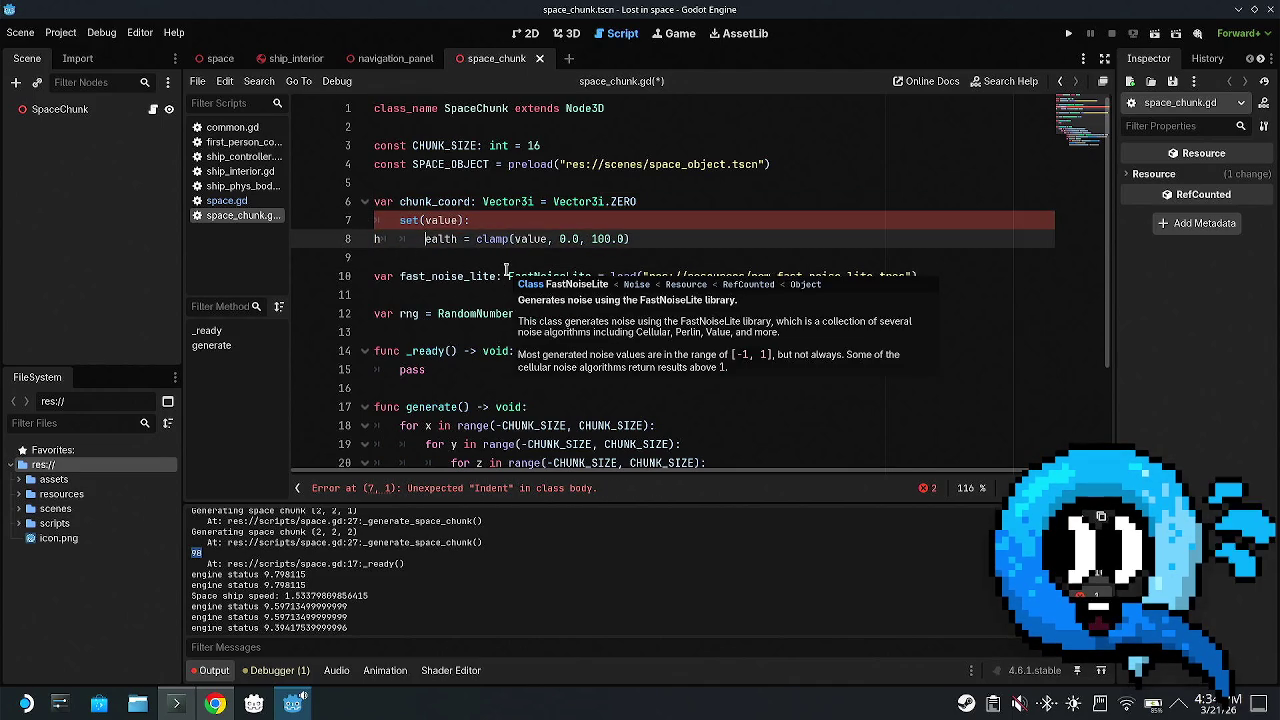
pyautogui.press('BackSpace')
pyautogui.press('BackSpace')
pyautogui.press('Home')
pyautogui.press('Tab')
pyautogui.press('Tab')
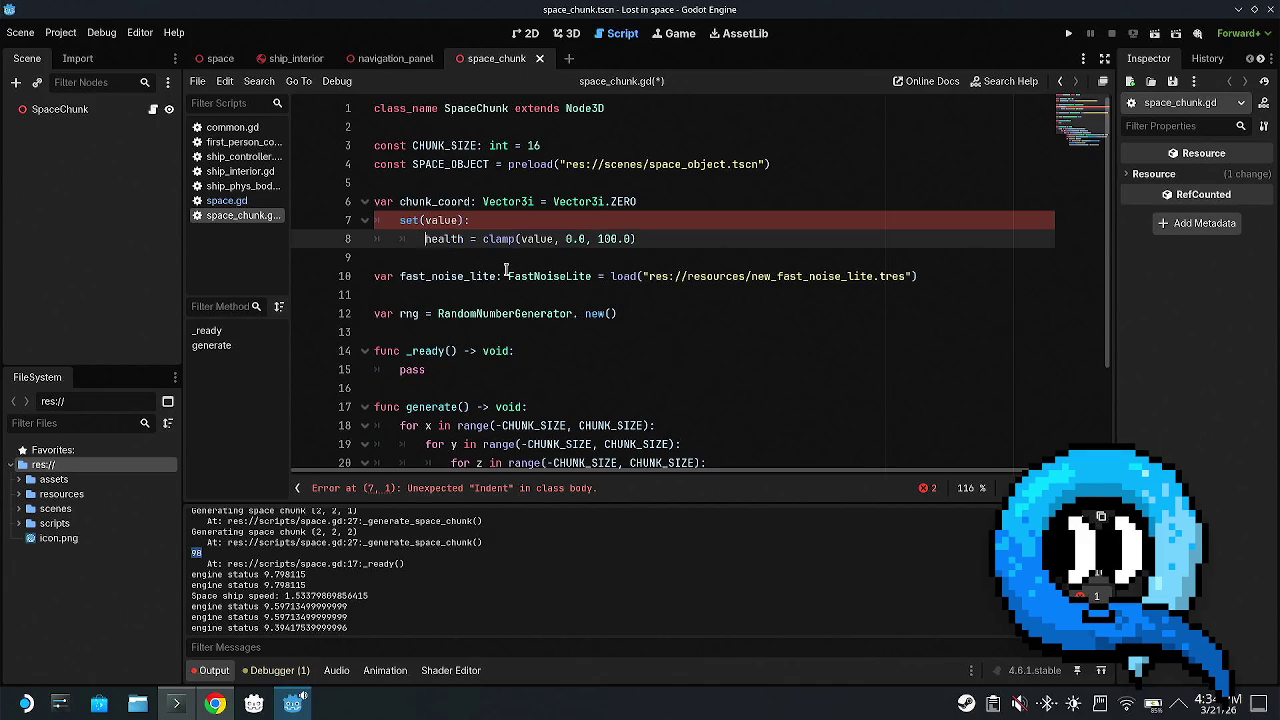
pyautogui.click(521, 225)
pyautogui.write('fdsa')
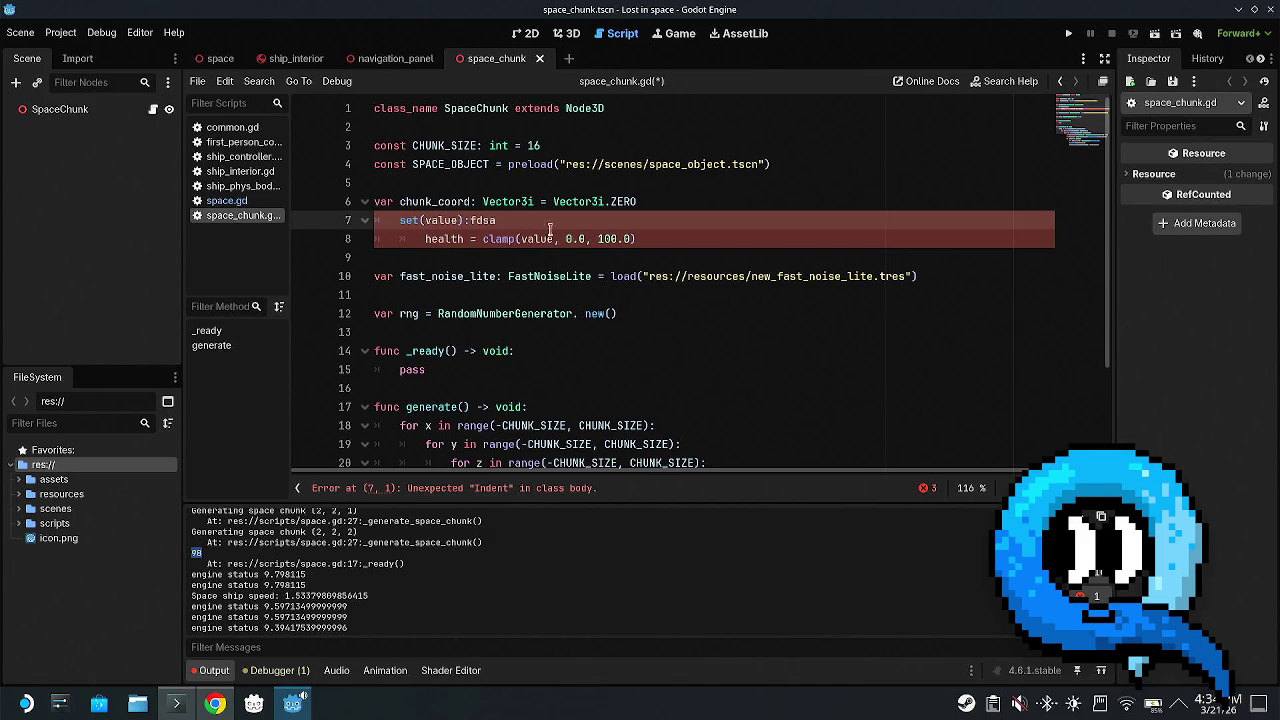
pyautogui.press('BackSpace')
pyautogui.press('BackSpace')
pyautogui.press('BackSpace')
pyautogui.click(399, 225)
pyautogui.click(688, 203)
pyautogui.write(':')
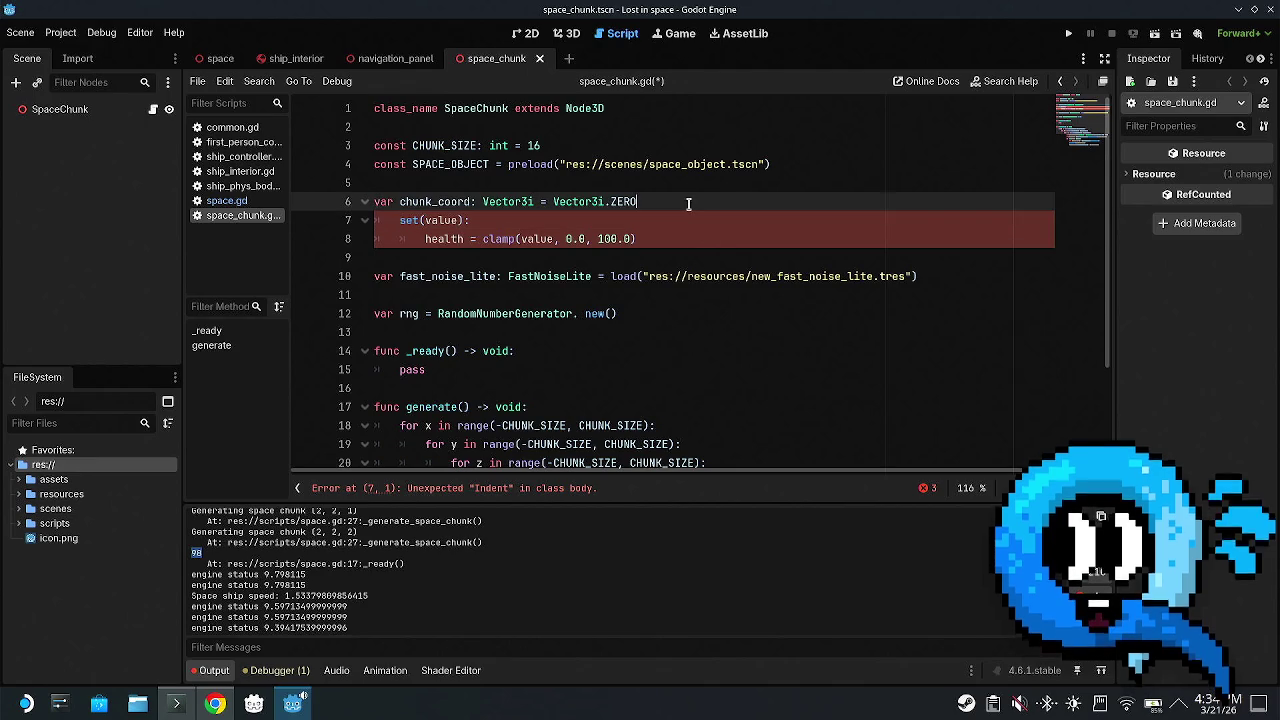
pyautogui.click(533, 244)
pyautogui.hotkey('alt', 'Tab')
pyautogui.click(757, 337)
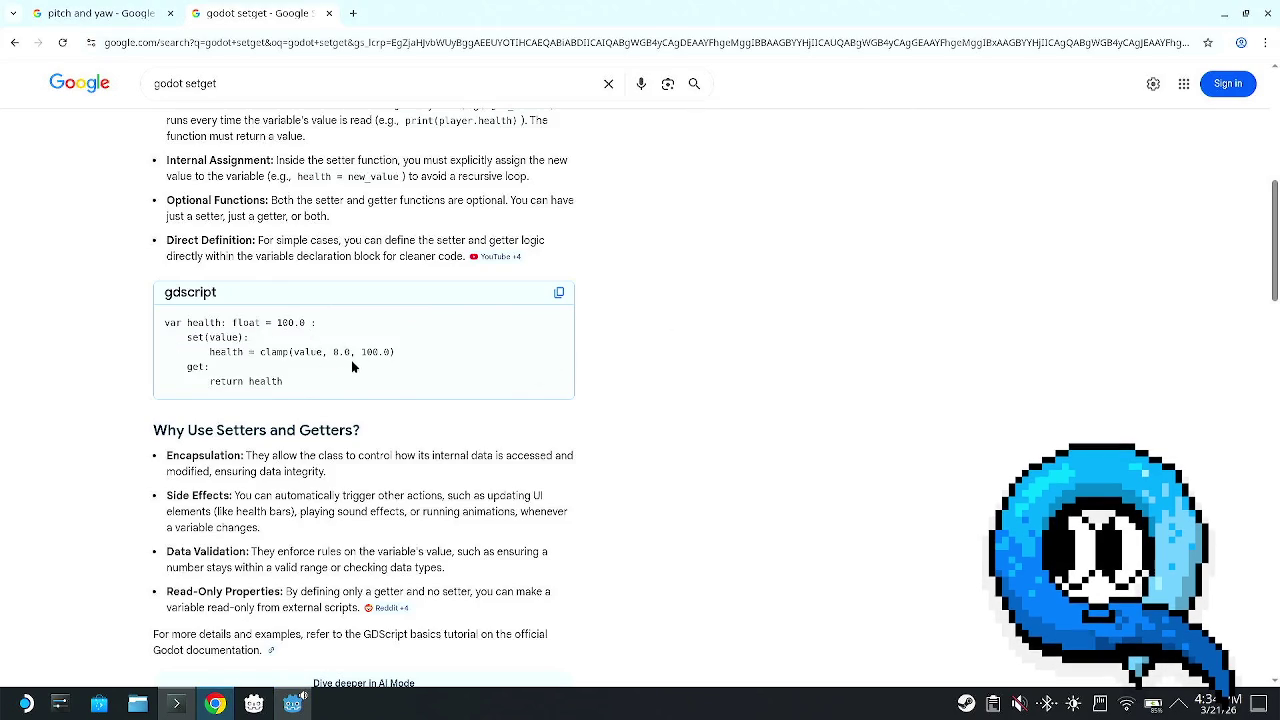
# - Replace the clamp expression and health so the setter body reads chunk_coord = value, then save
pyautogui.hotkey('alt', 'Tab')
pyautogui.moveTo(671, 241); pyautogui.dragTo(484, 239)
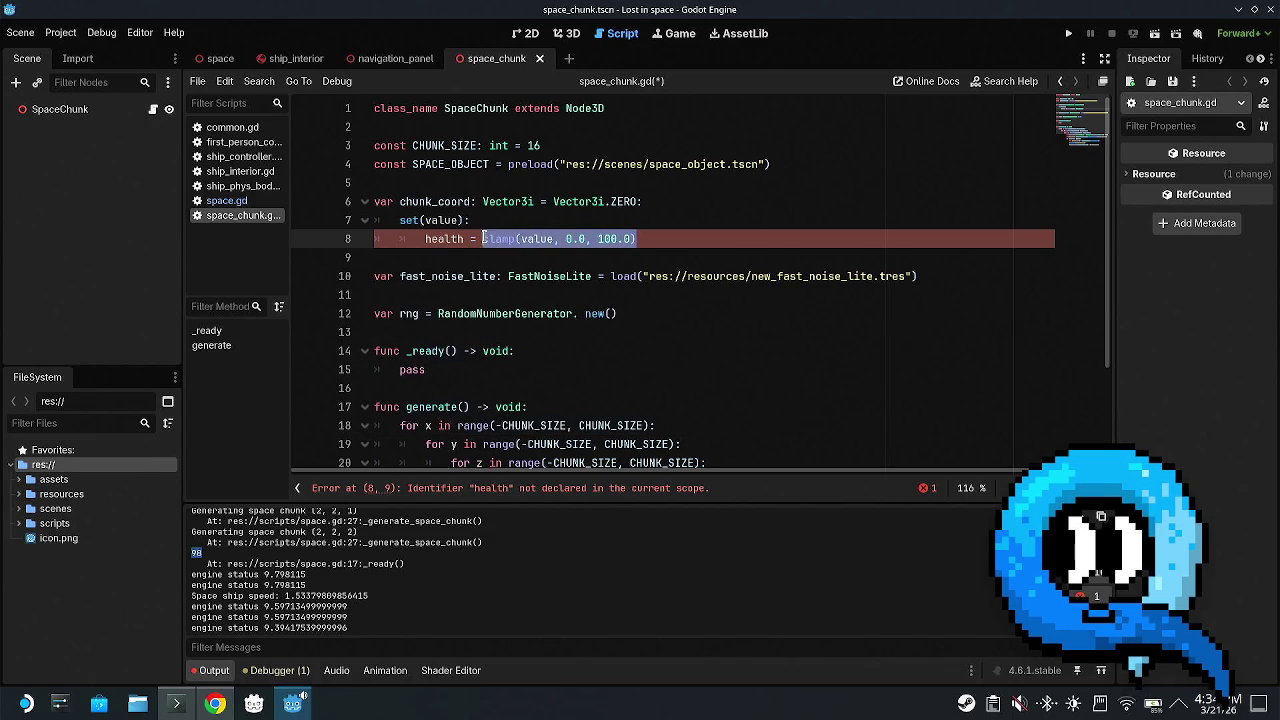
pyautogui.press('BackSpace')
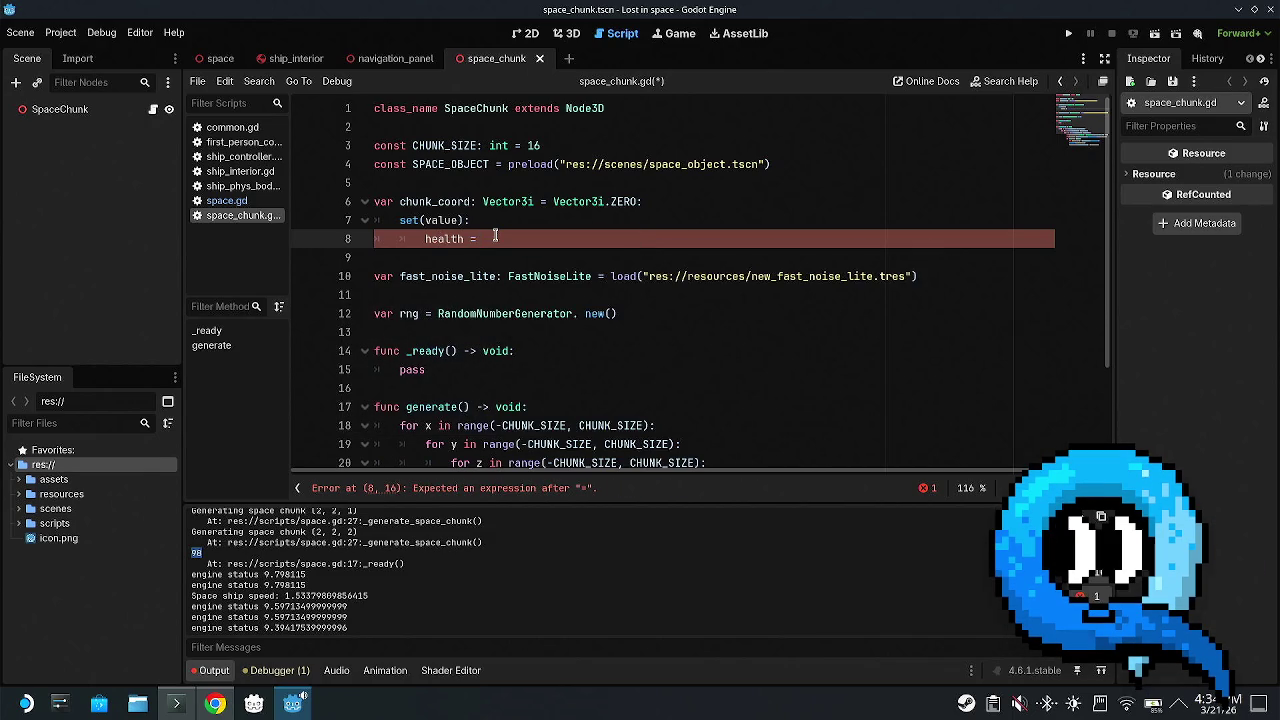
pyautogui.write('value')
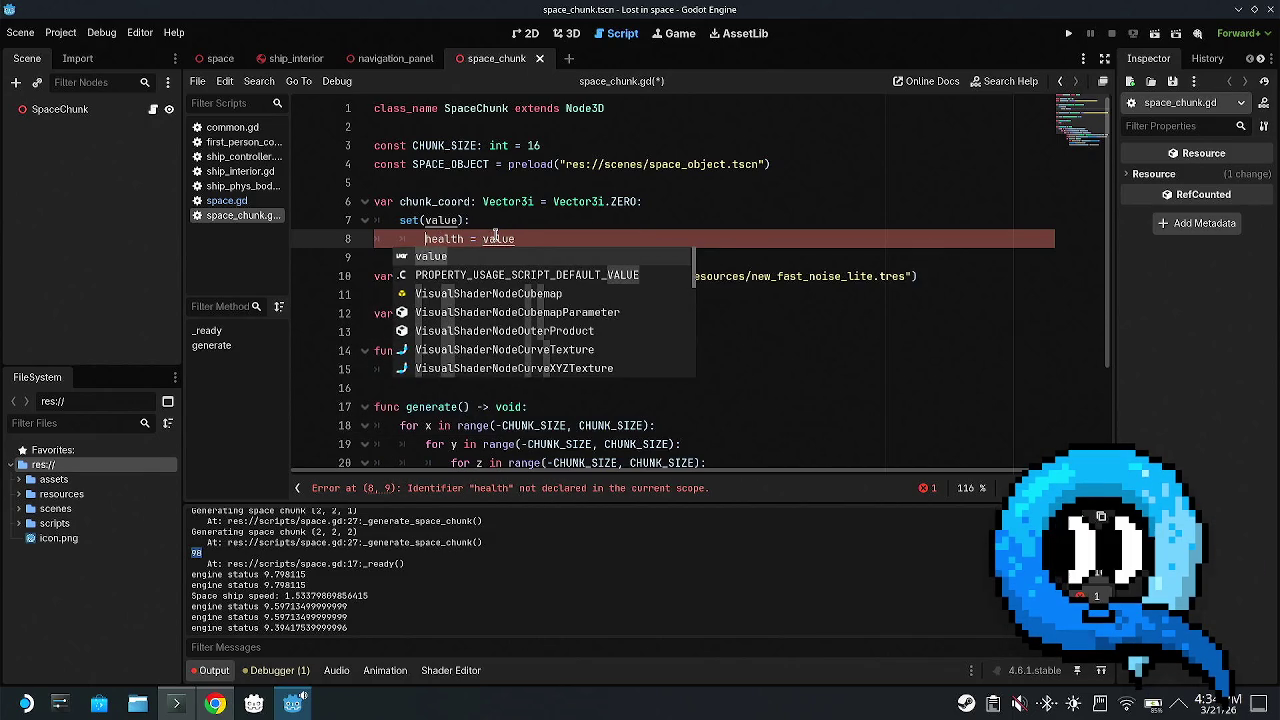
pyautogui.press('Home')
pyautogui.hotkey('ctrl', 'Delete')
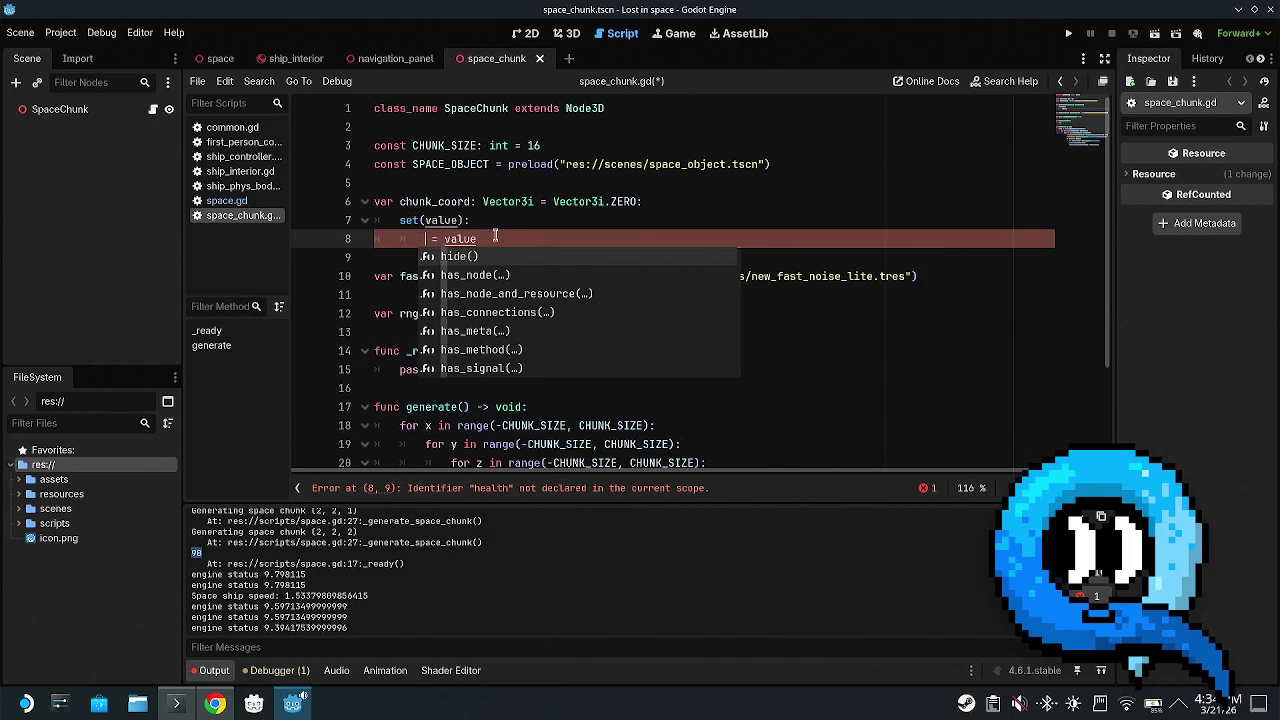
pyautogui.write('chun')
pyautogui.press('Return')
pyautogui.hotkey('ctrl', 's')
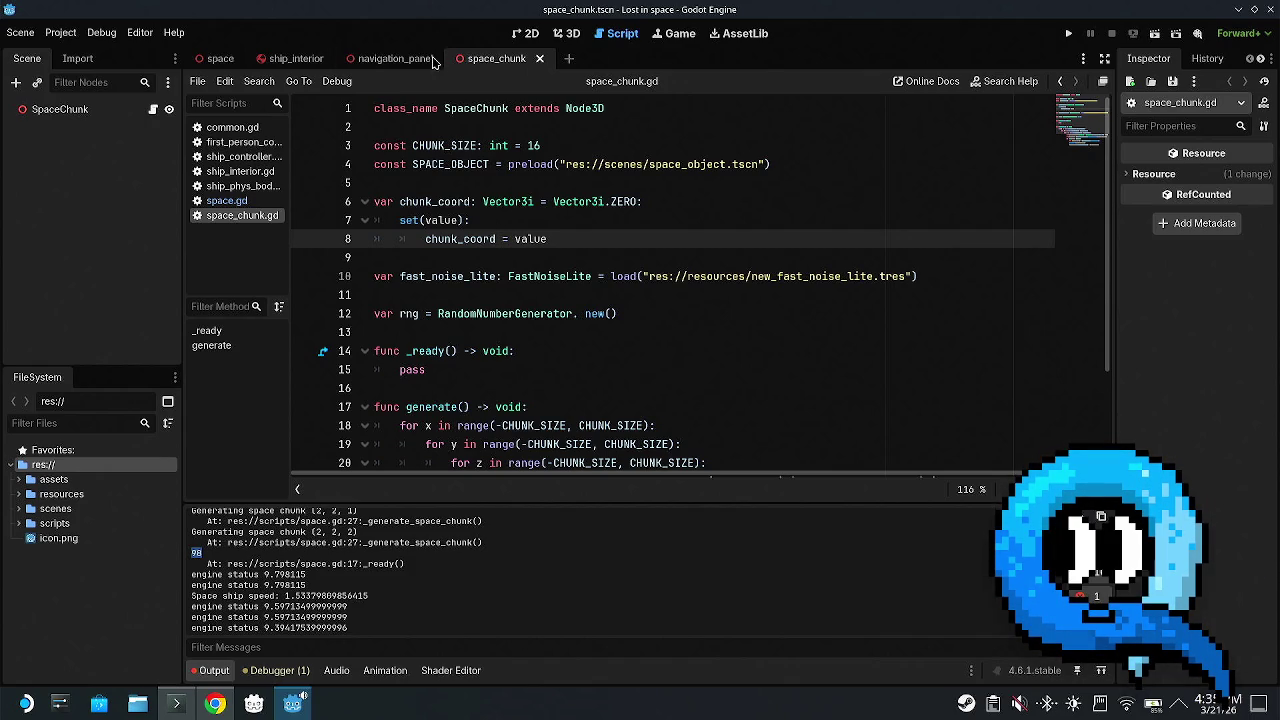
# - Add a new first line in the chunk_coord setter beginning 'global_position ='
pyautogui.click(564, 238)
pyautogui.doubleClick(436, 238)
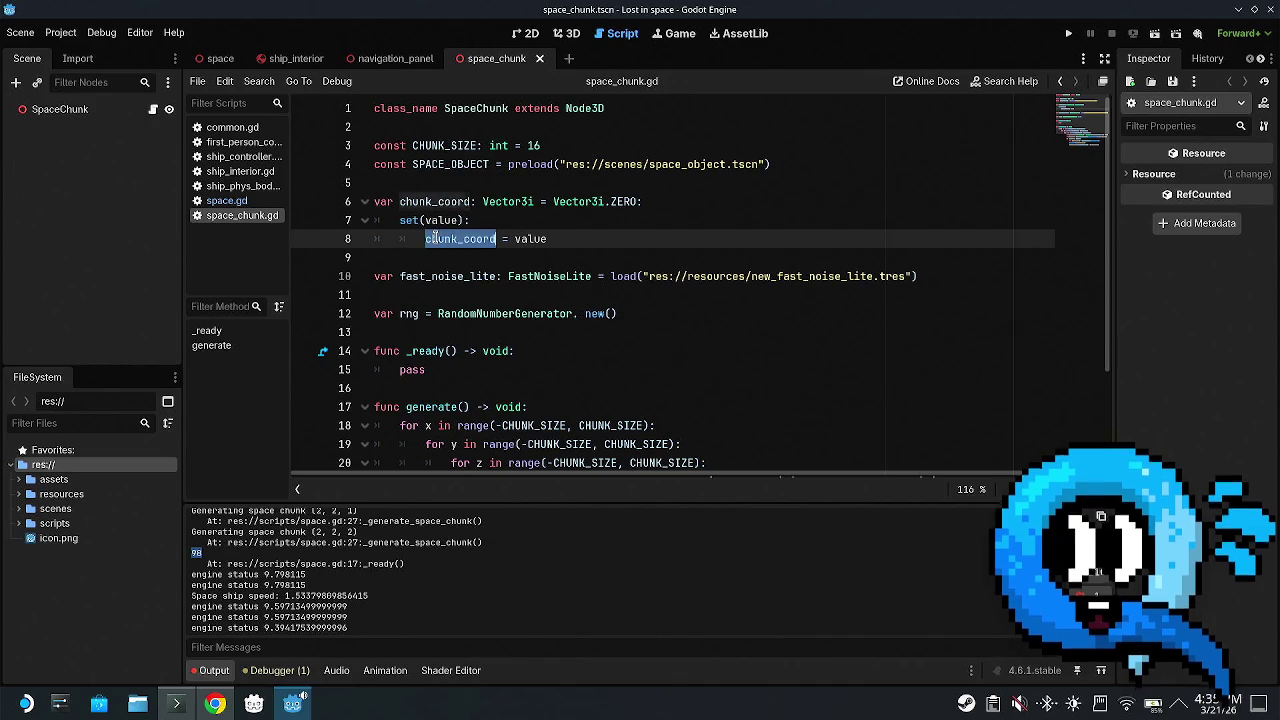
pyautogui.click(437, 210)
pyautogui.click(462, 238)
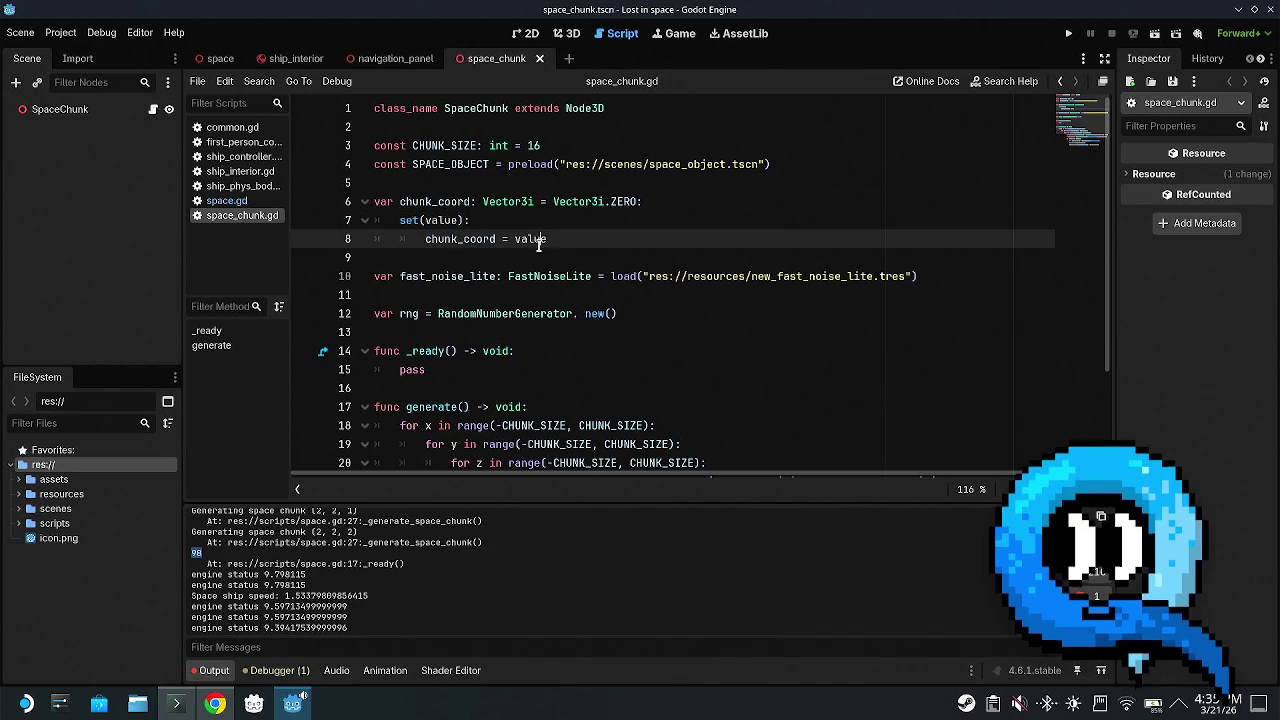
pyautogui.click(551, 222)
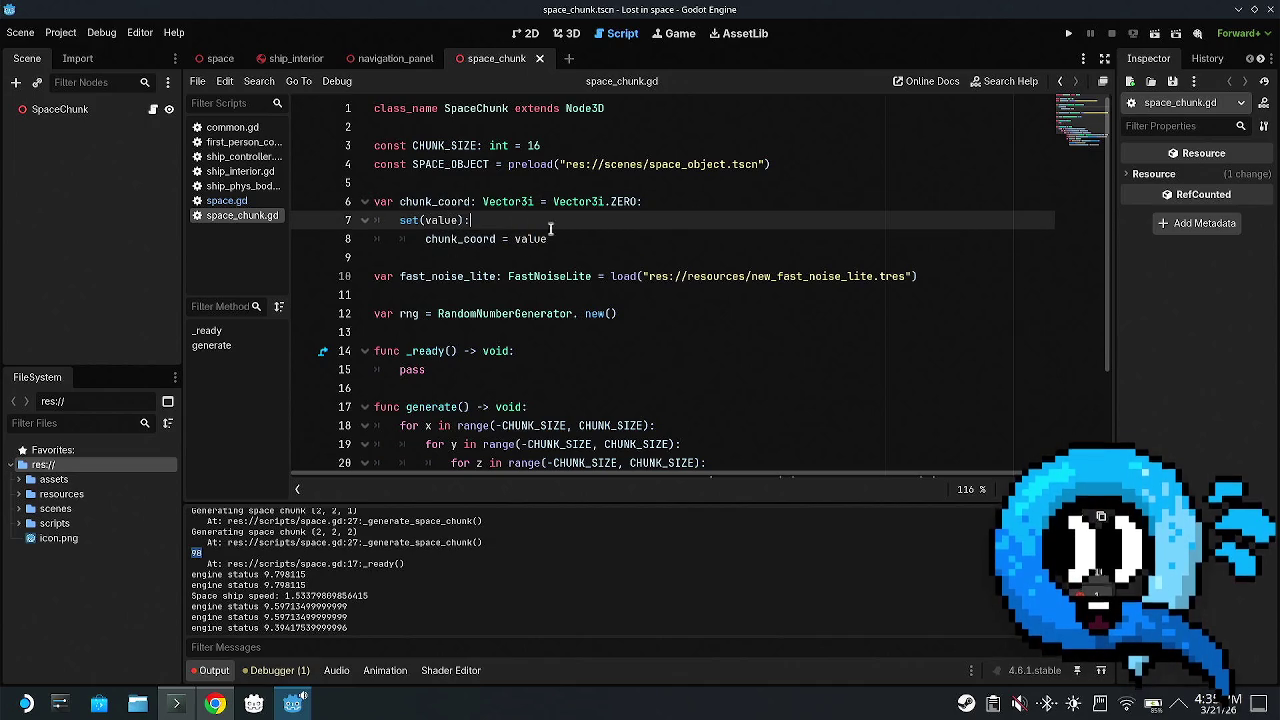
pyautogui.press('Return')
pyautogui.write('pr')
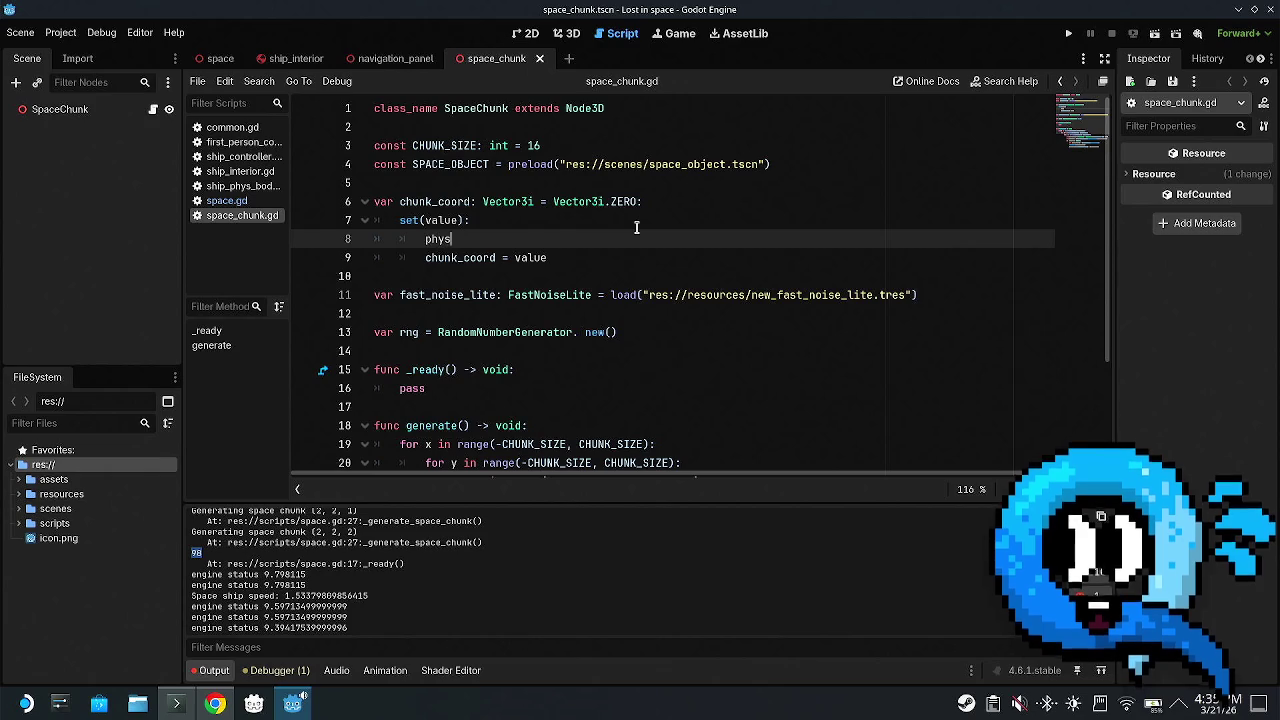
pyautogui.press('BackSpace')
pyautogui.press('BackSpace')
pyautogui.write('gl')
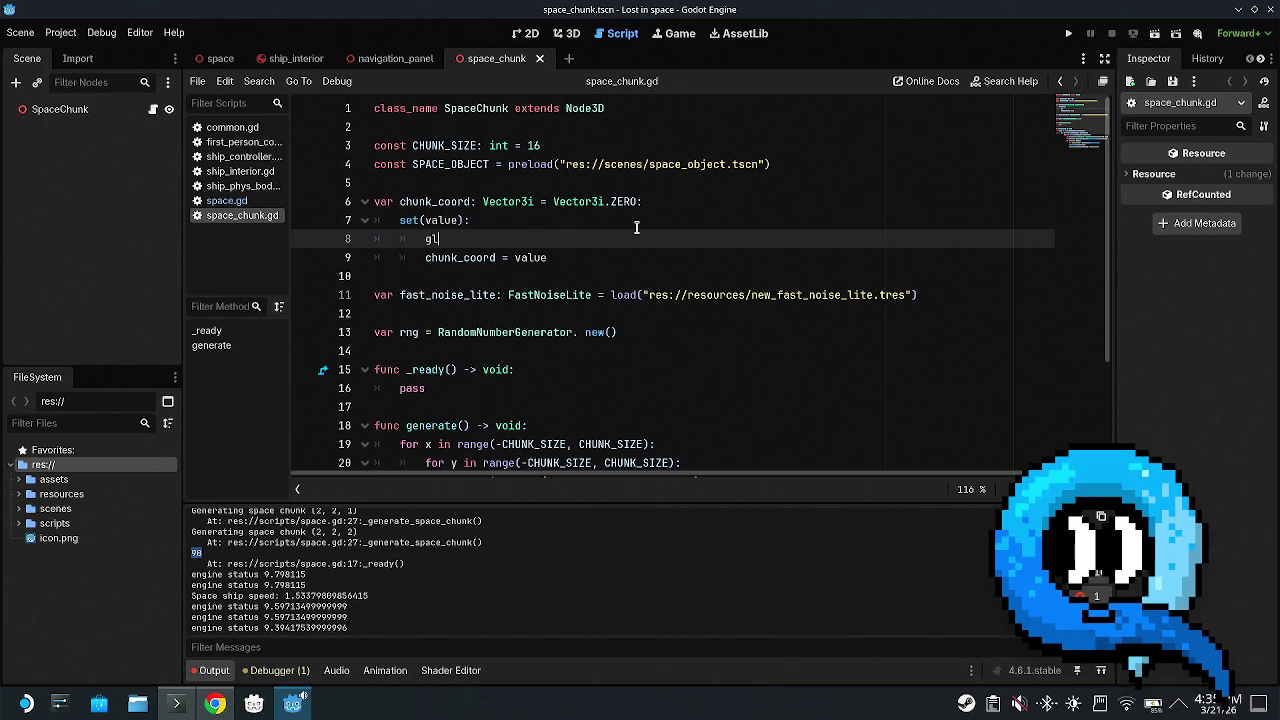
pyautogui.write('obal_posit')
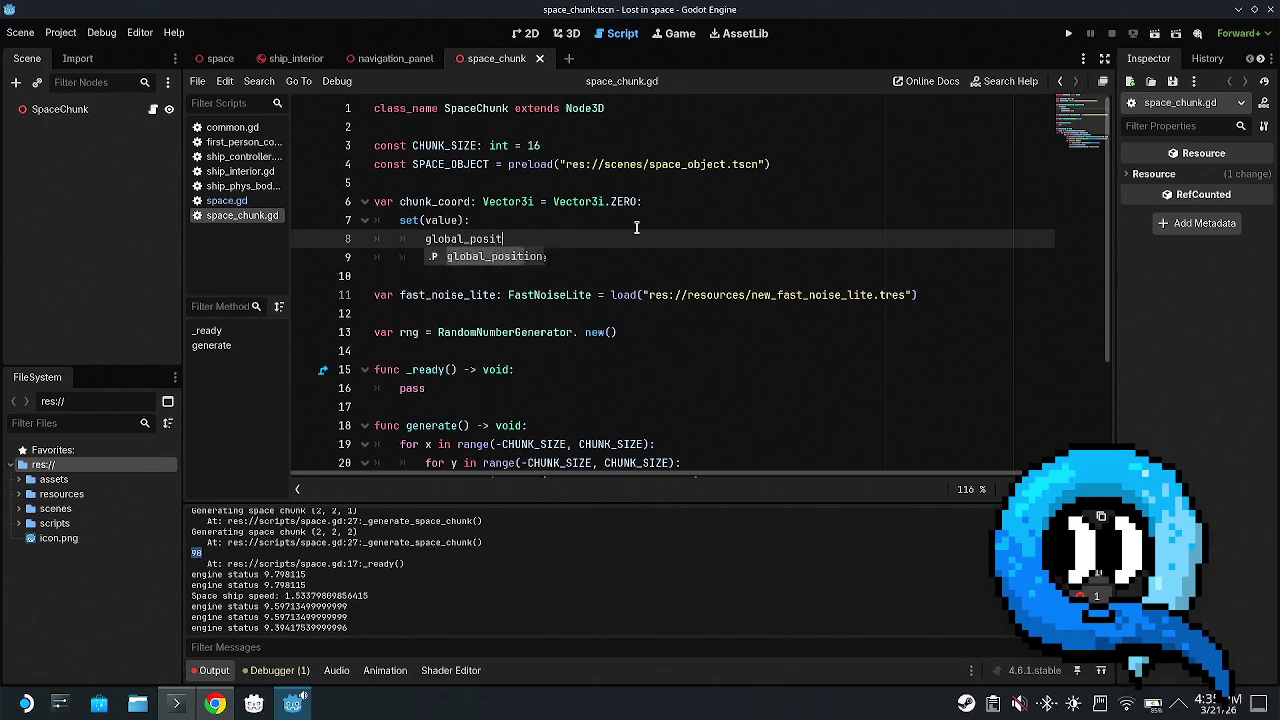
pyautogui.write('ion =')
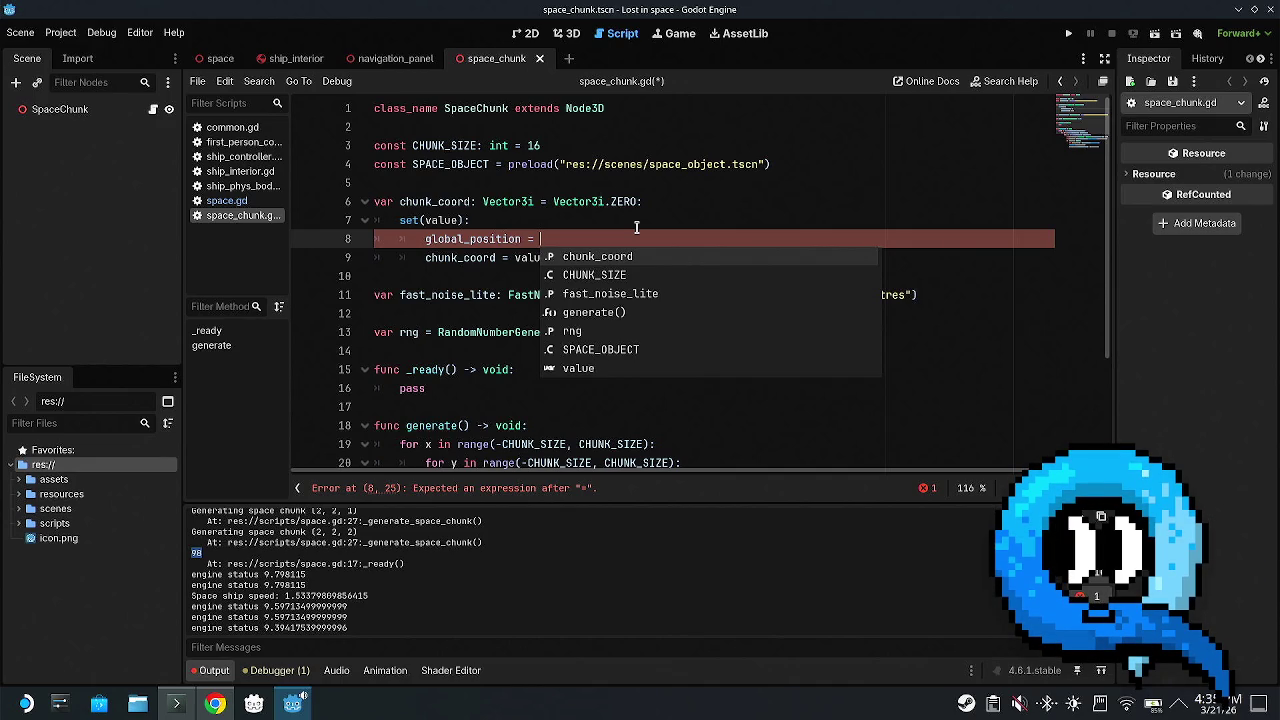
# - Complete it as Vector3(chunk_coord) * CHUNK_SIZE and save space_chunk.gd
pyautogui.write('chunk_voord')
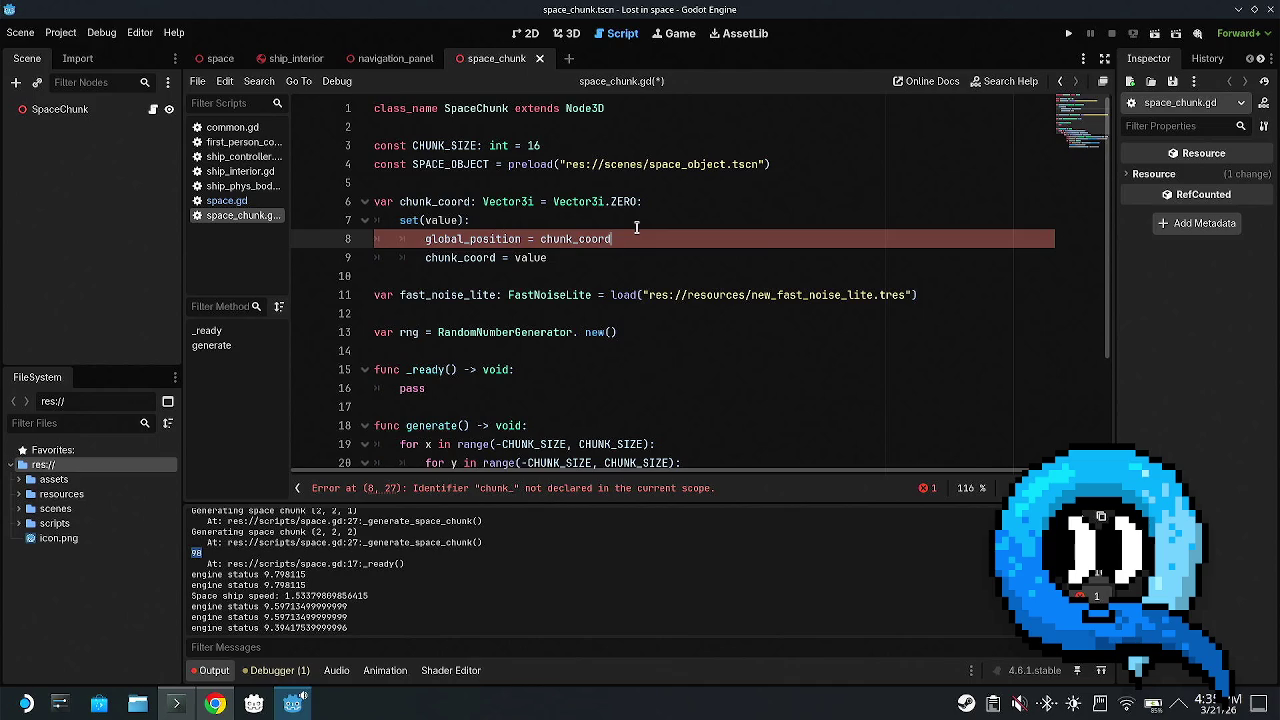
pyautogui.hotkey('ctrl', 'Left')
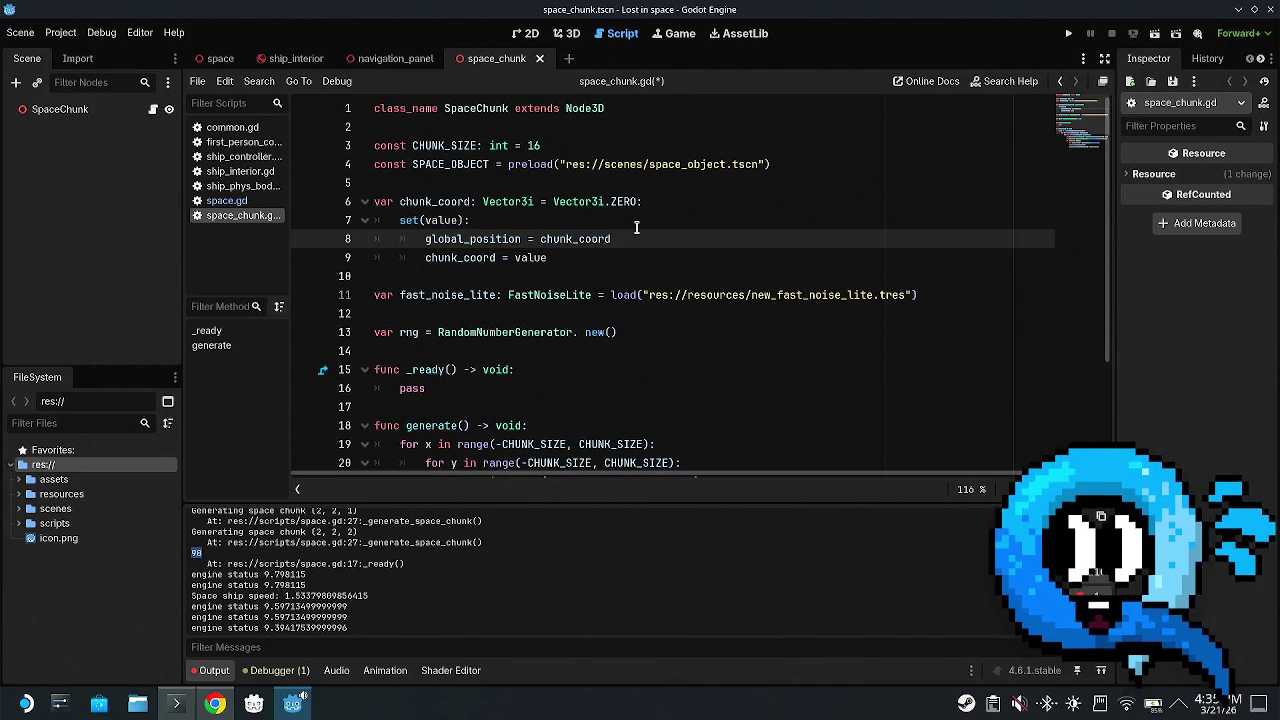
pyautogui.write('Vr')
pyautogui.press('BackSpace')
pyautogui.write('ector')
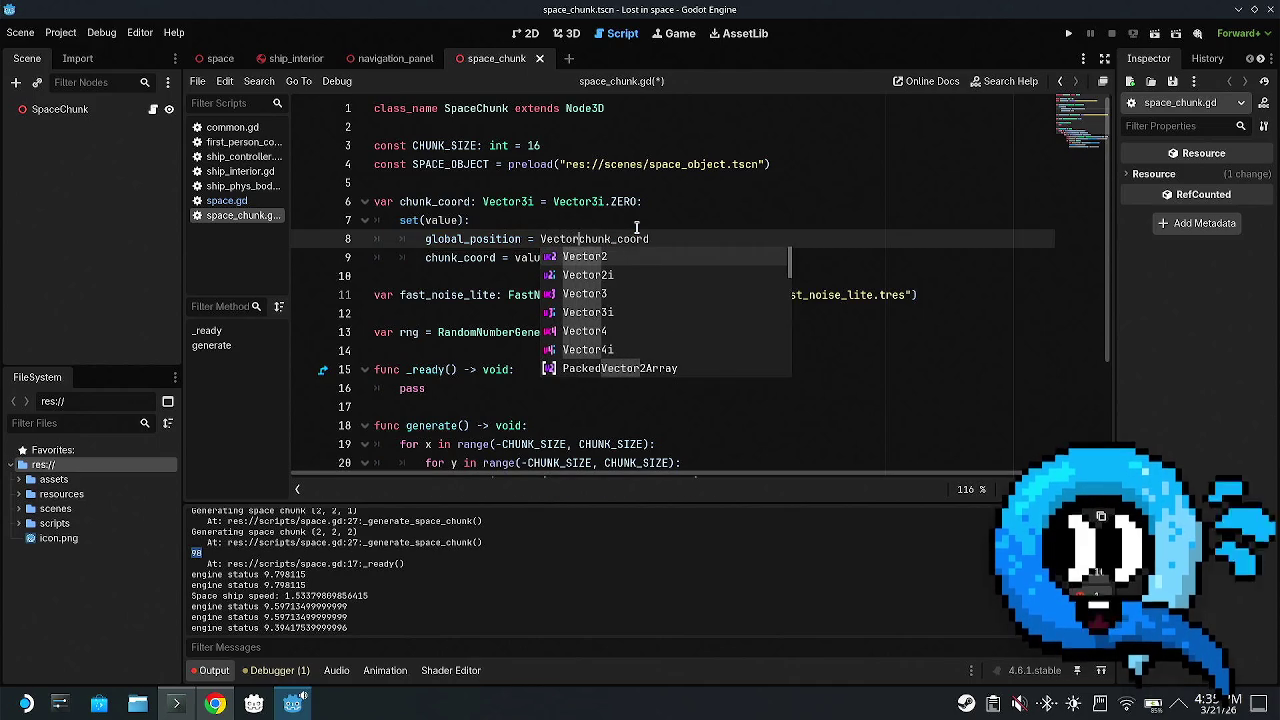
pyautogui.write('3(')
pyautogui.press('End')
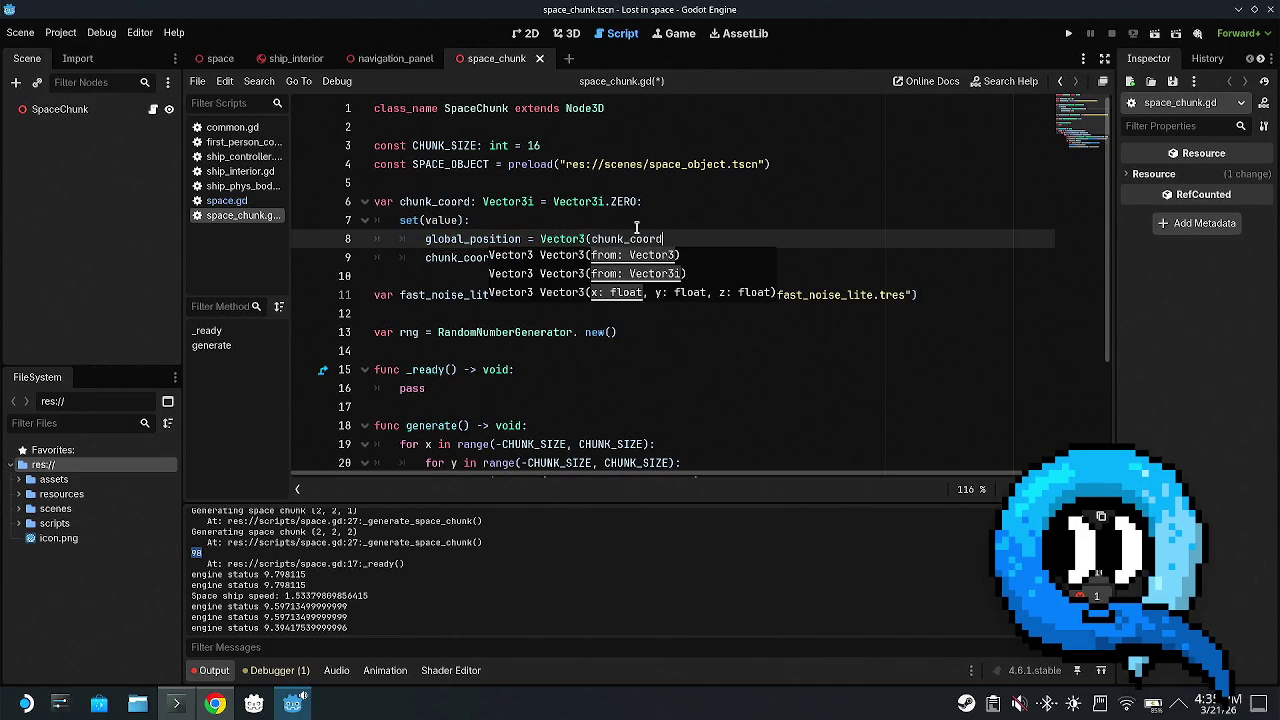
pyautogui.write(')')
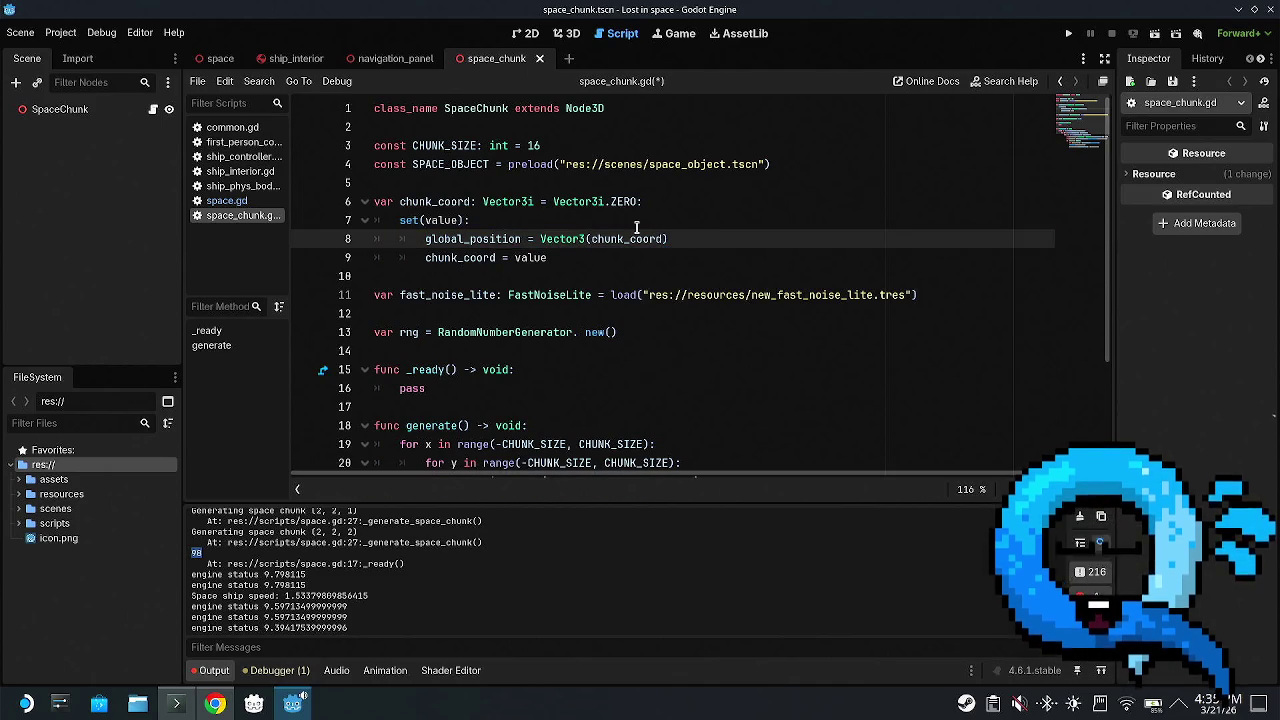
pyautogui.write(' * chunk')
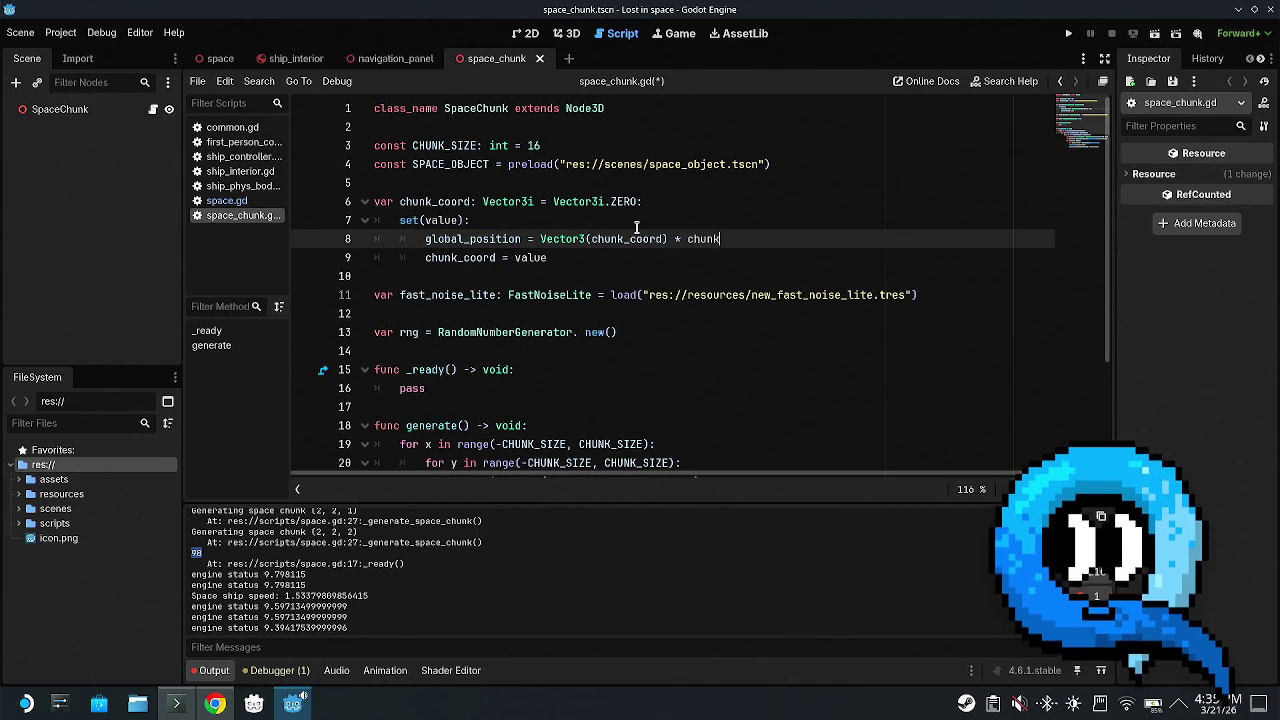
pyautogui.press('Down')
pyautogui.press('Return')
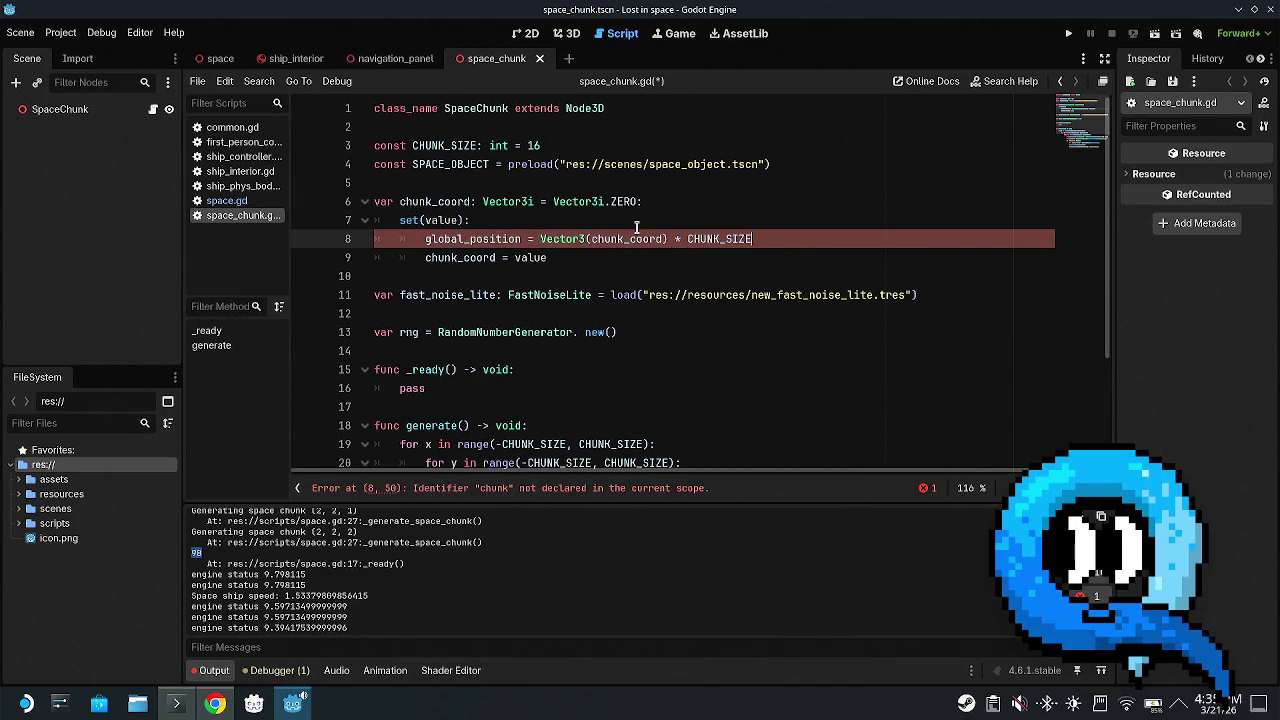
pyautogui.hotkey('ctrl', 's')
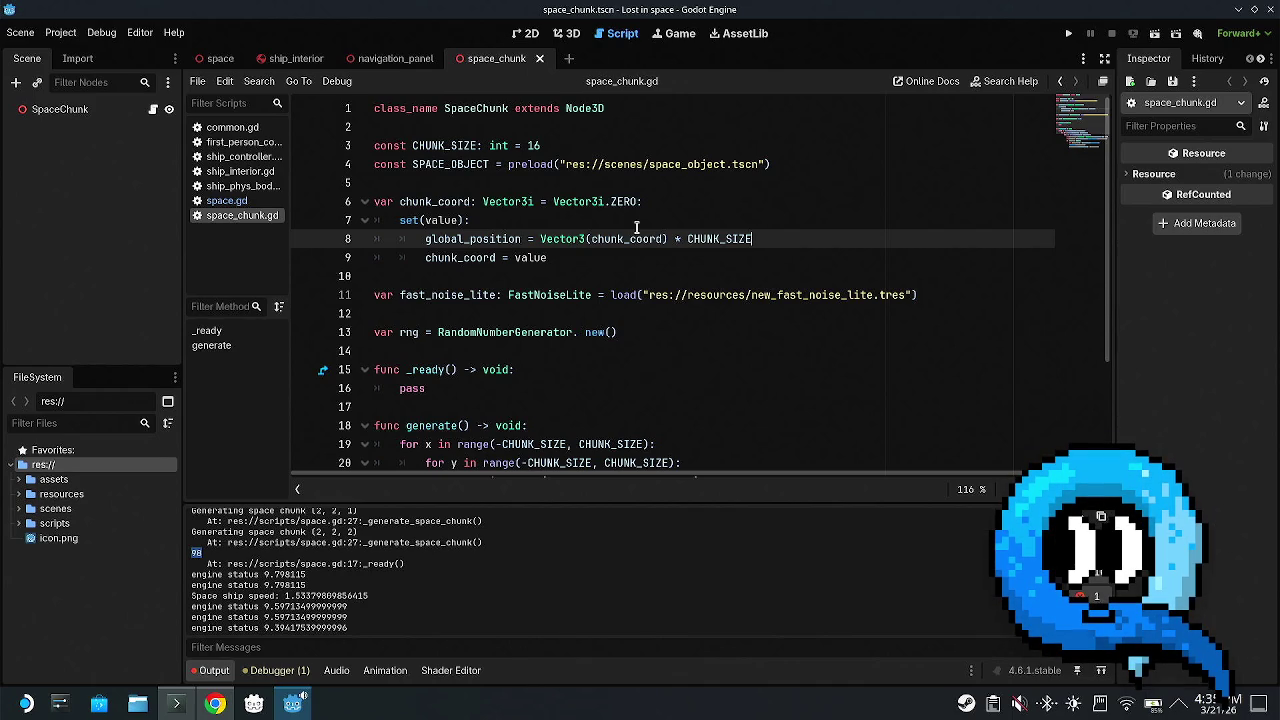
pyautogui.scroll(-3, 585, 240)
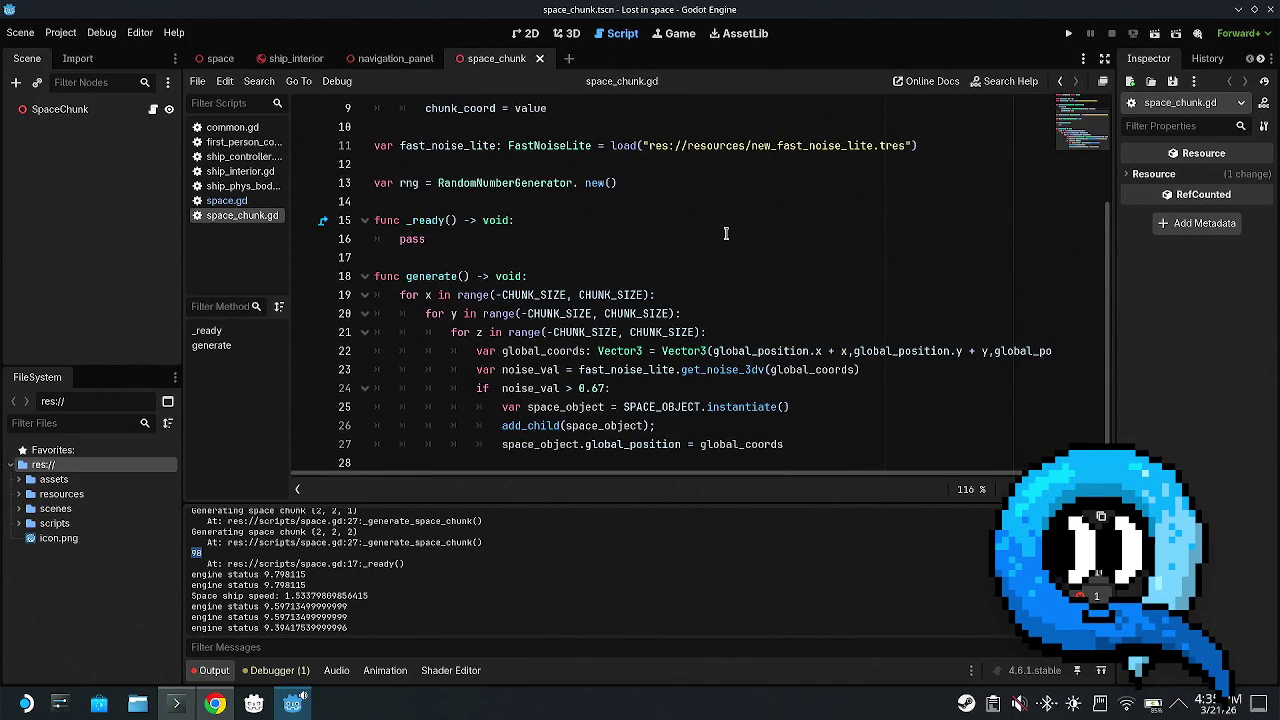
pyautogui.scroll(3, 726, 233)
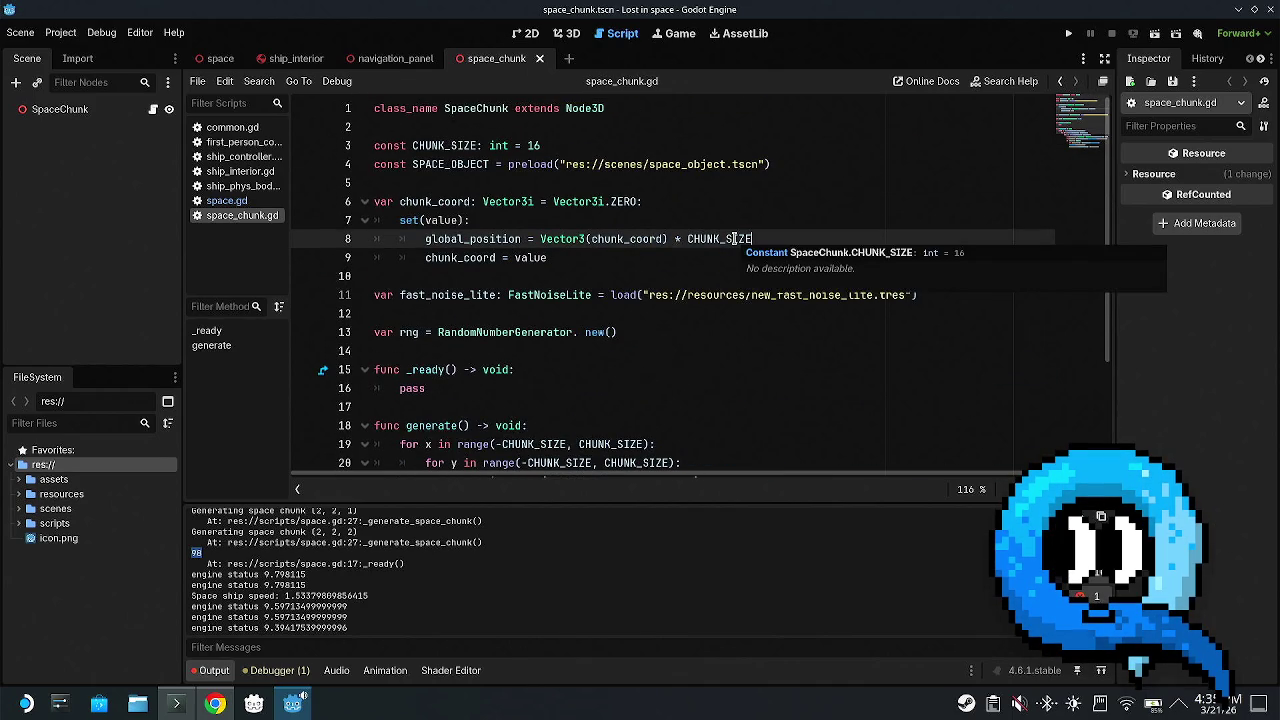
# - In space.gd, comment out the global_position line and add space_chunk.chunk_coord = chunkCoord below it
pyautogui.click(225, 205)
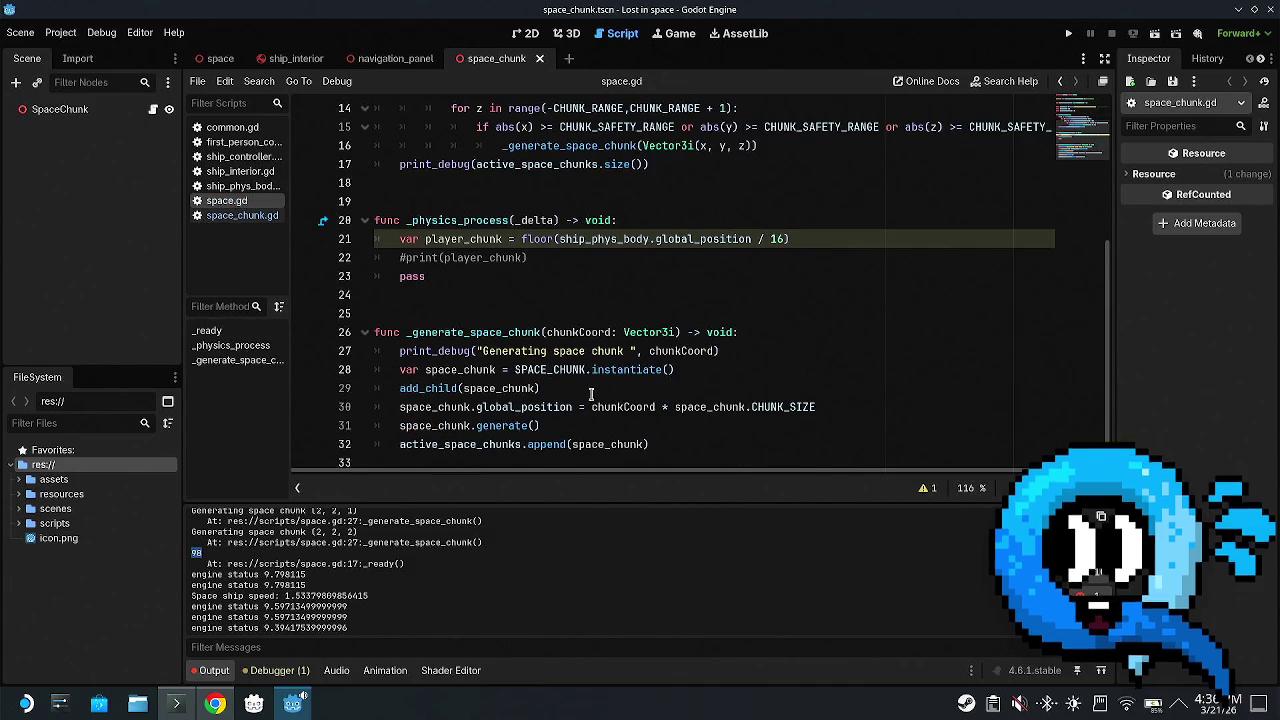
pyautogui.click(534, 407)
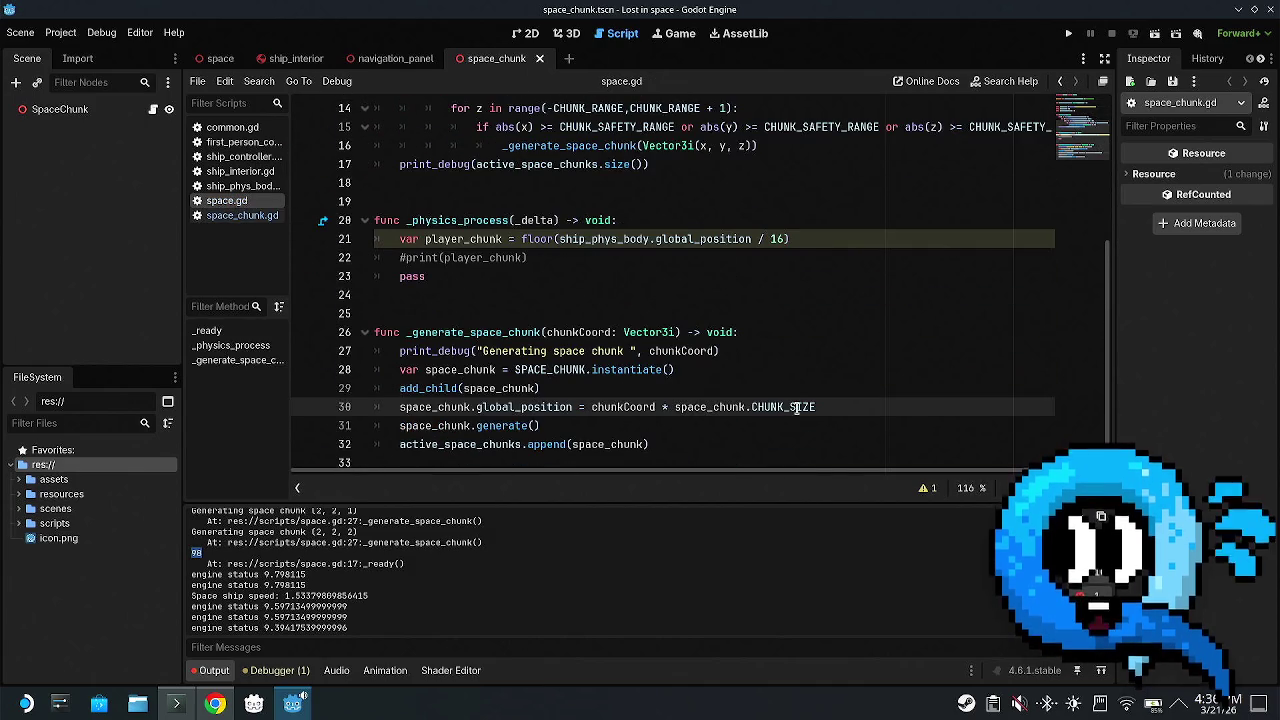
pyautogui.hotkey('ctrl', 'k')
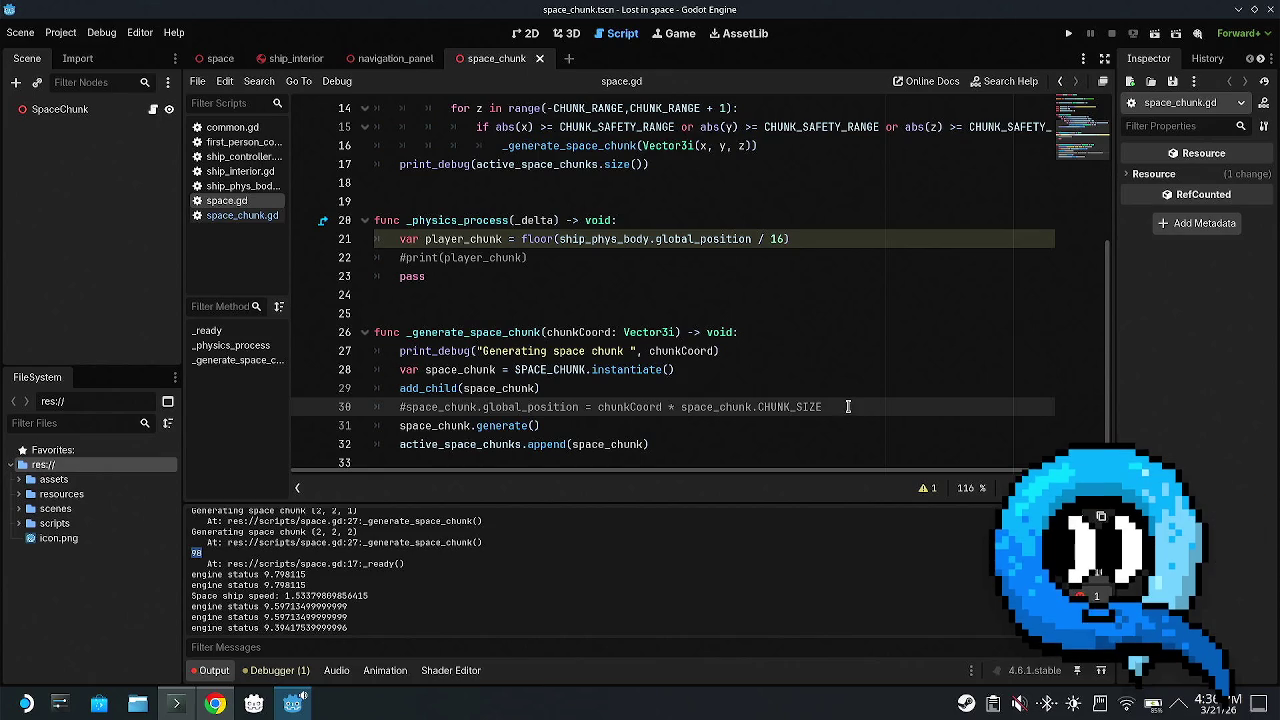
pyautogui.press('End')
pyautogui.press('Return')
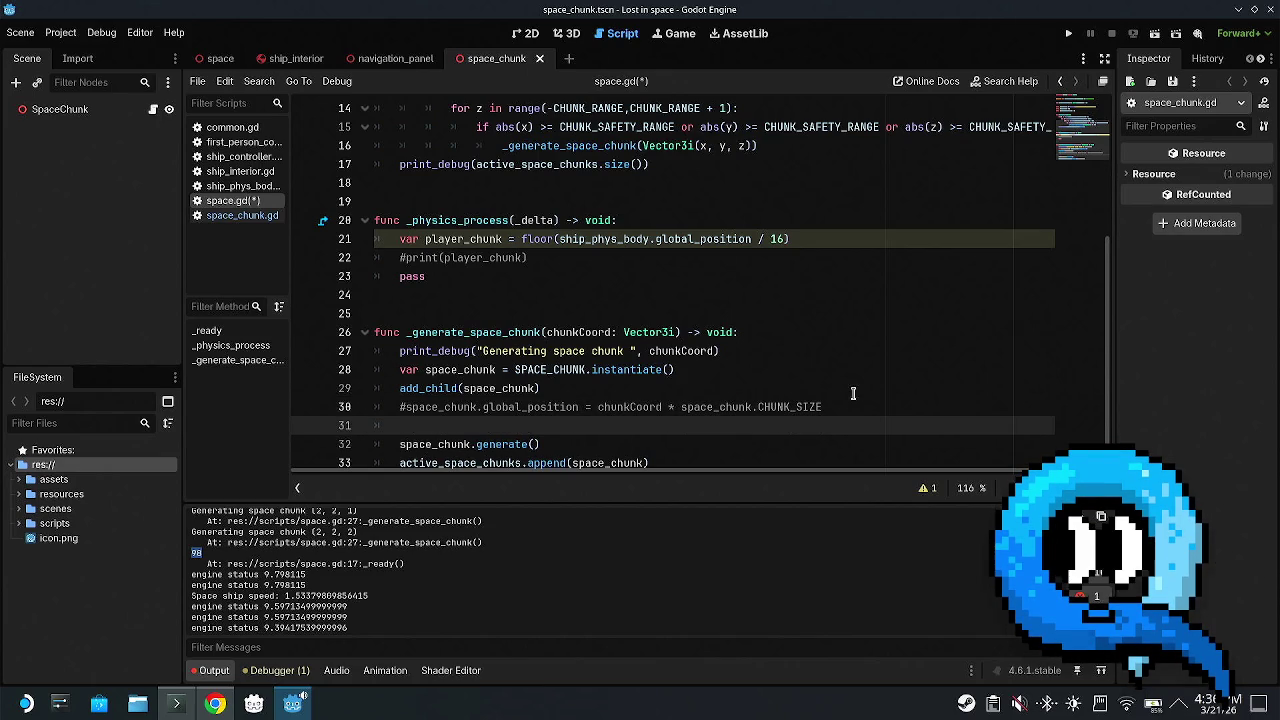
pyautogui.write('space_chunk.chu')
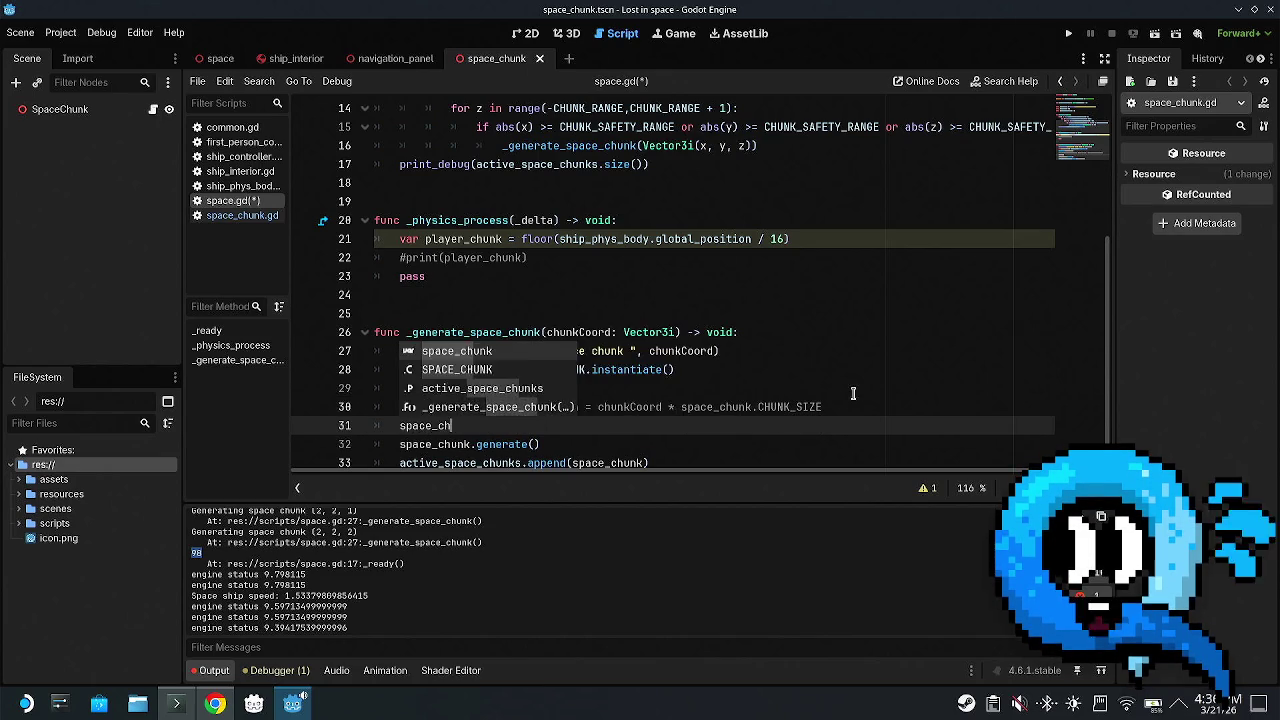
pyautogui.write('nk_')
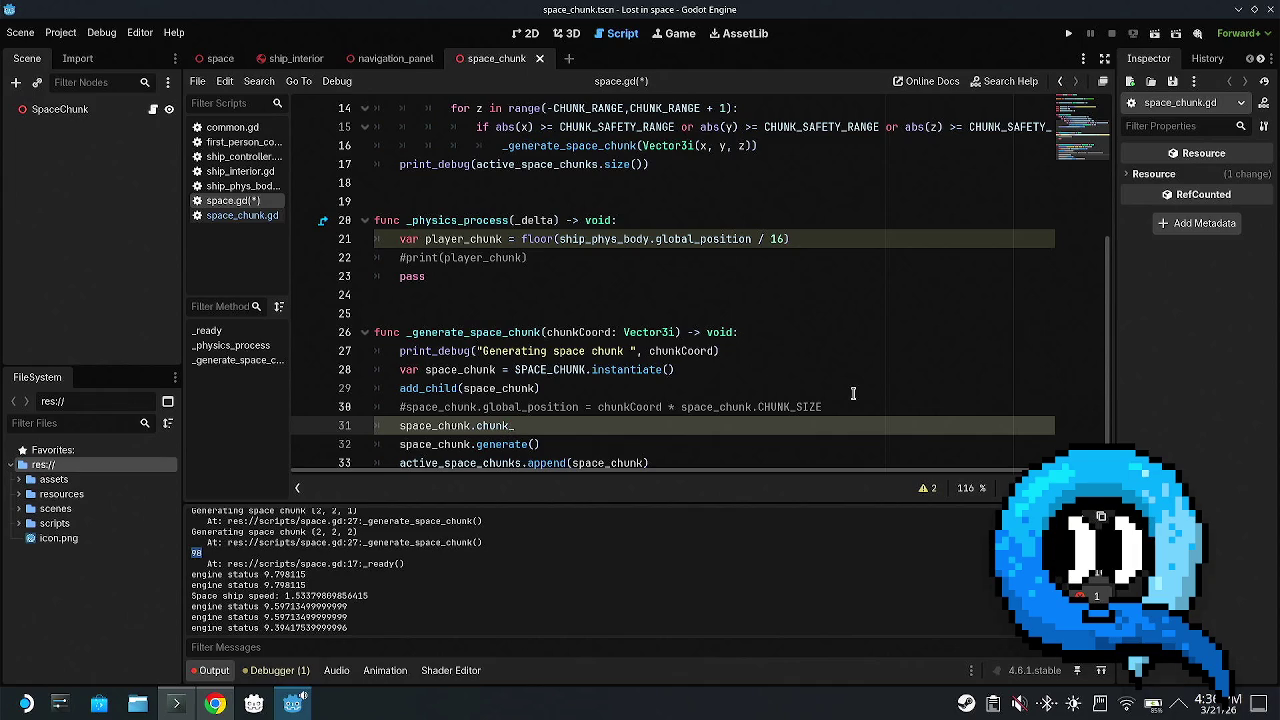
pyautogui.write('coord =')
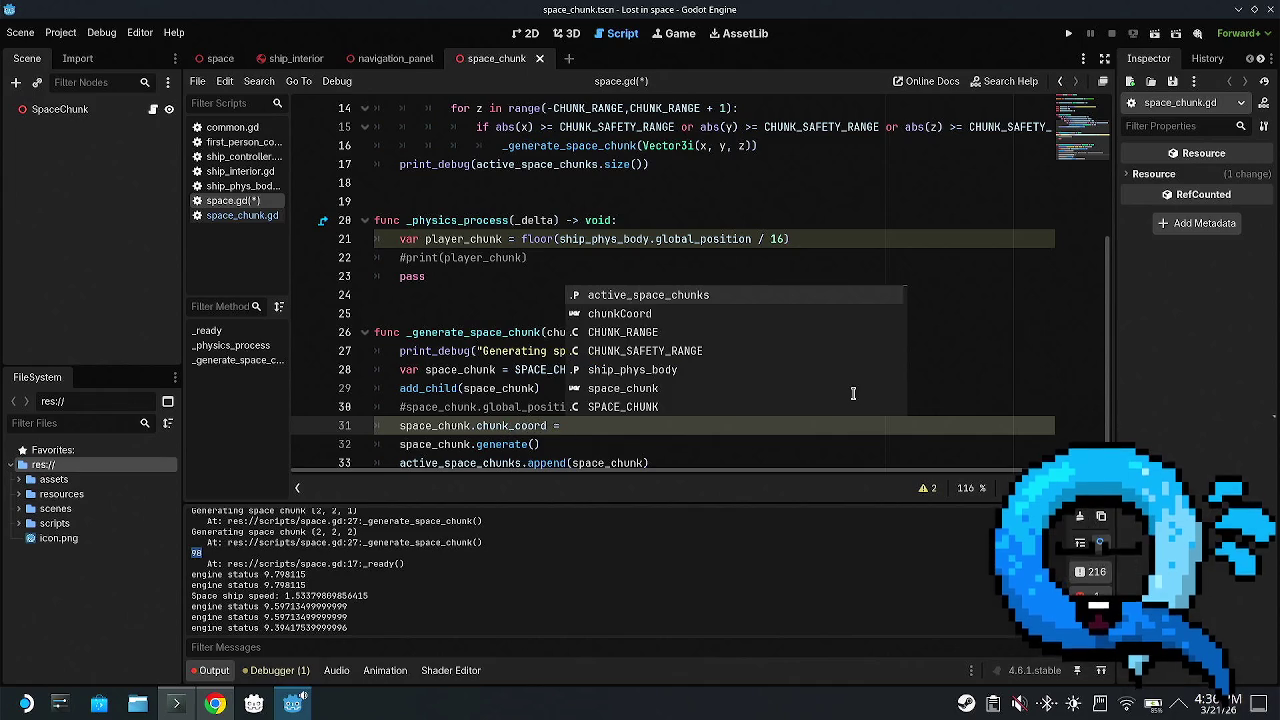
pyautogui.press('Escape')
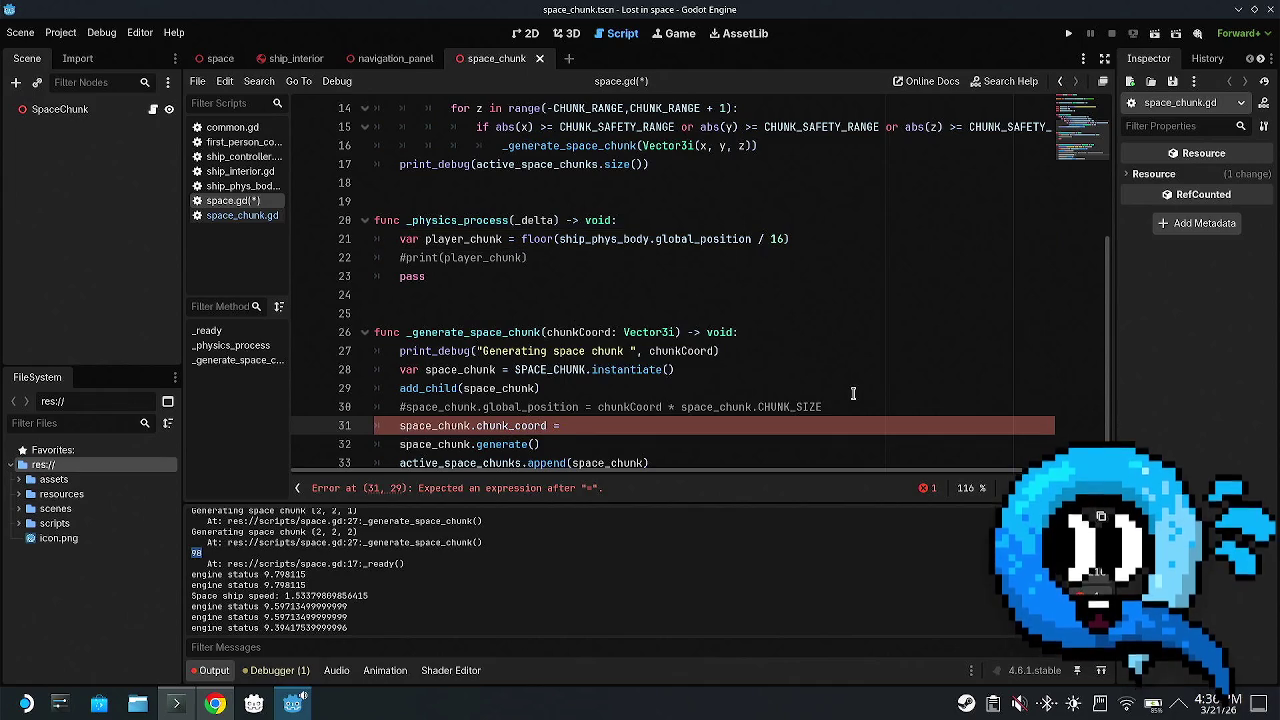
pyautogui.write('chunkCo')
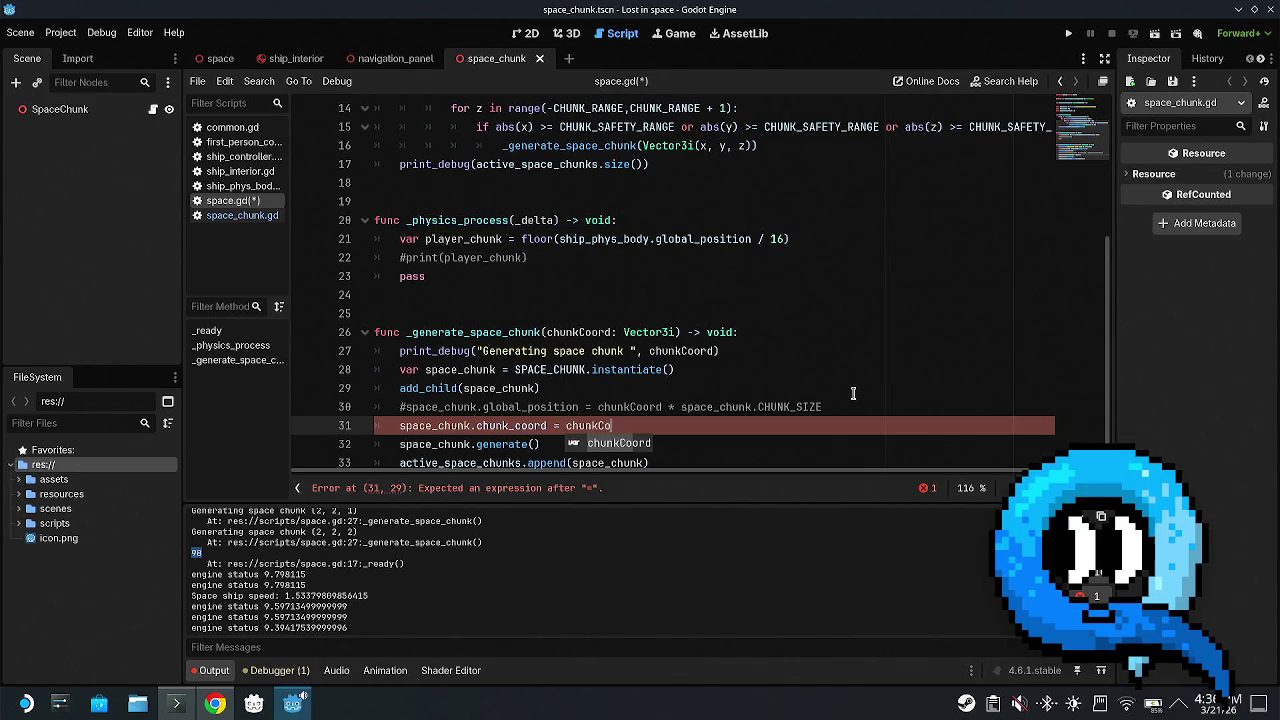
pyautogui.write('od')
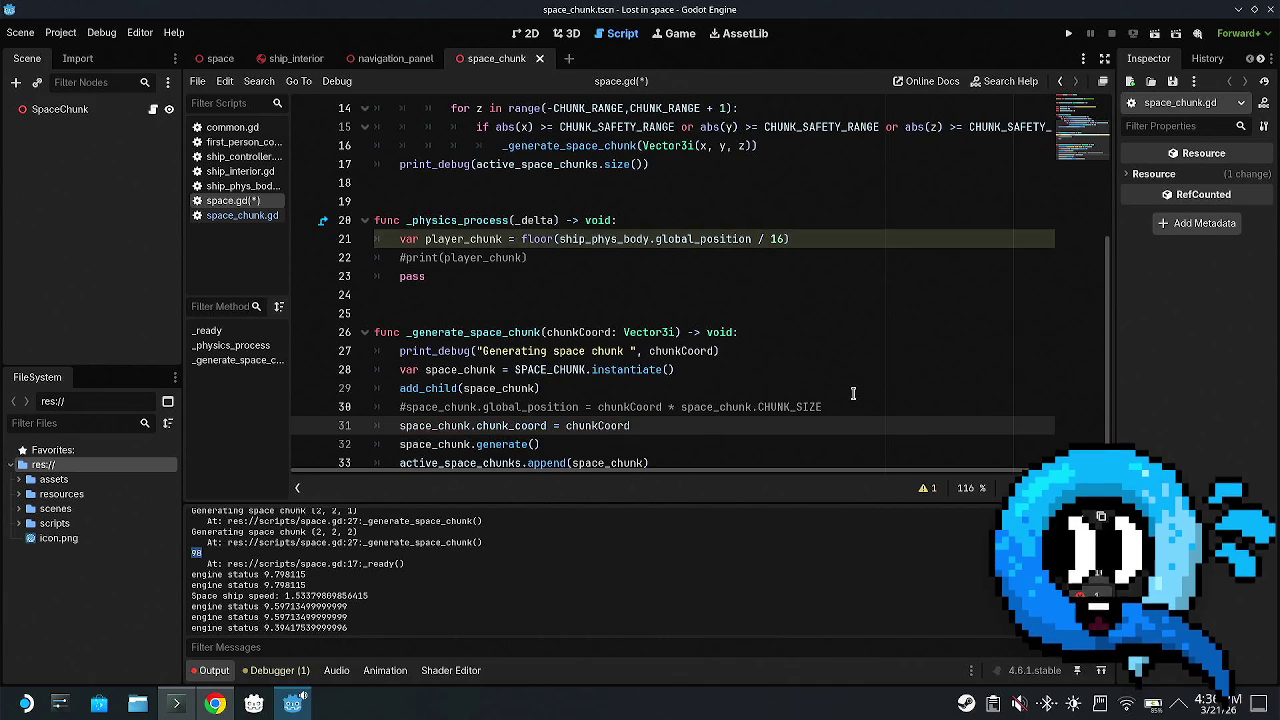
# - Rename the chunkCoord parameter to chunk_coord in the signature and print_debug call, and save
pyautogui.click(588, 332)
pyautogui.write('_')
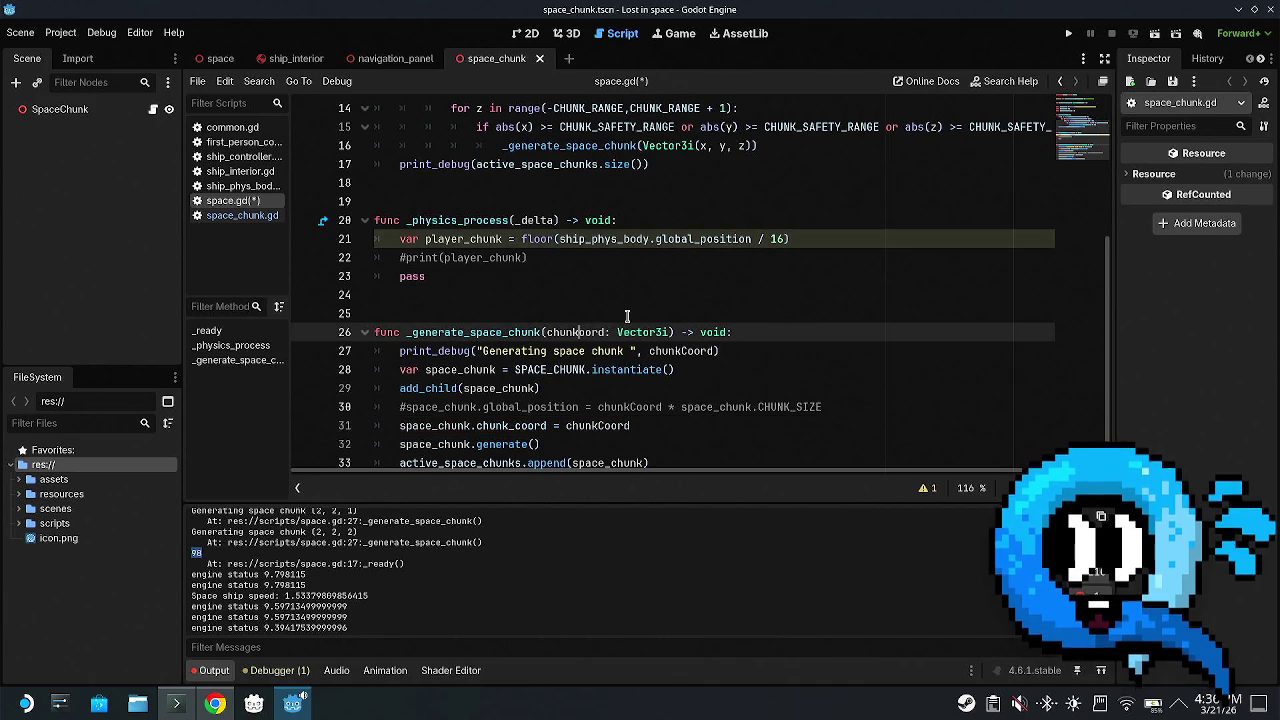
pyautogui.press('Delete')
pyautogui.write('c')
pyautogui.click(600, 430)
pyautogui.write('_c')
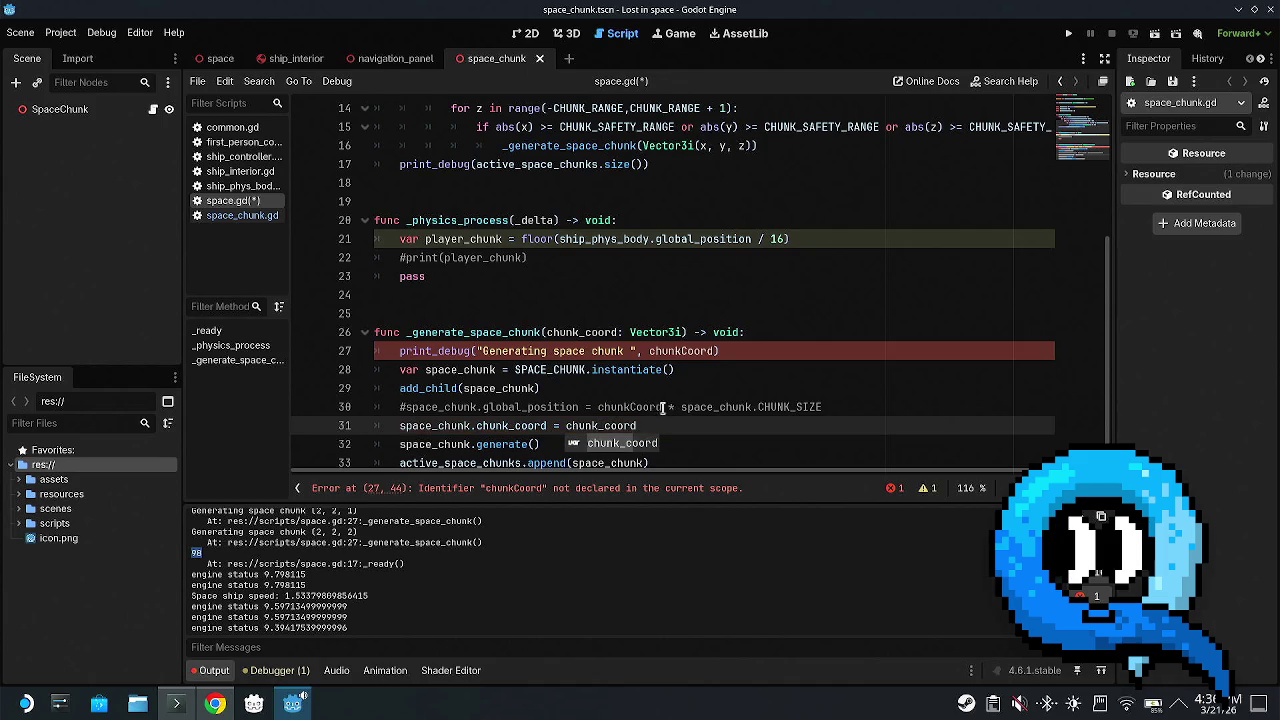
pyautogui.click(688, 392)
pyautogui.hotkey('ctrl', 's')
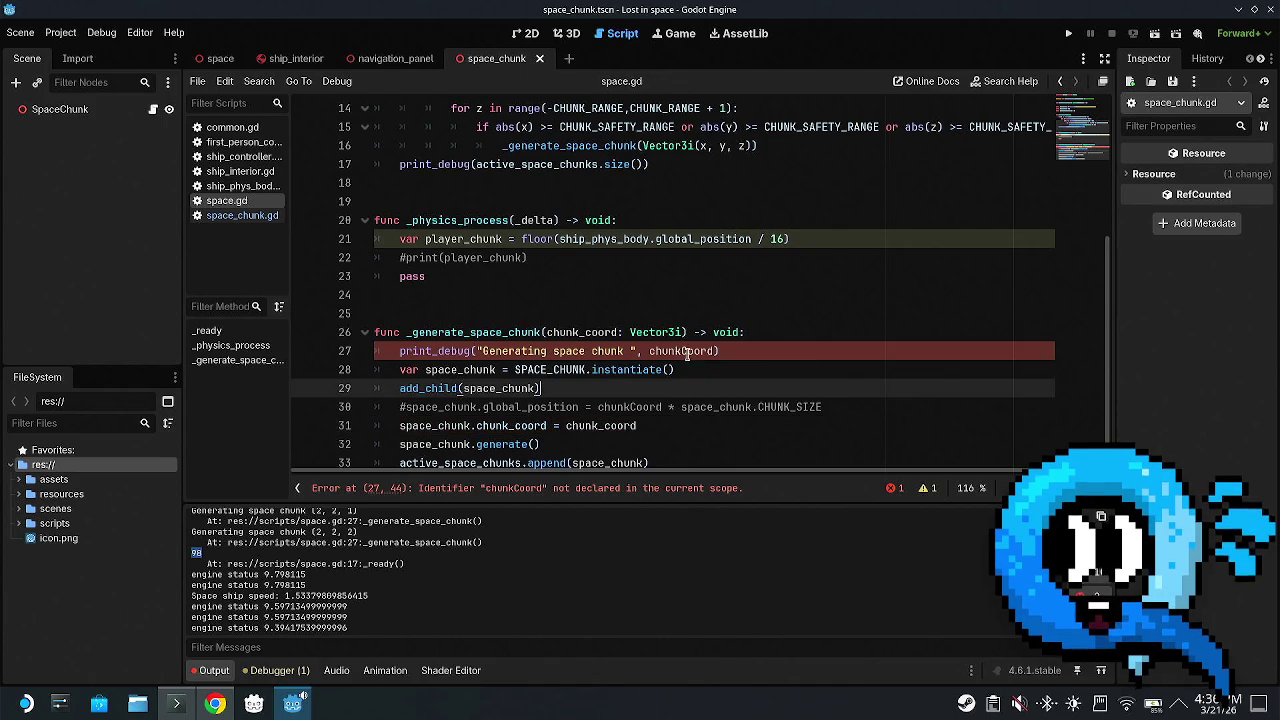
pyautogui.click(686, 351)
pyautogui.press('Delete')
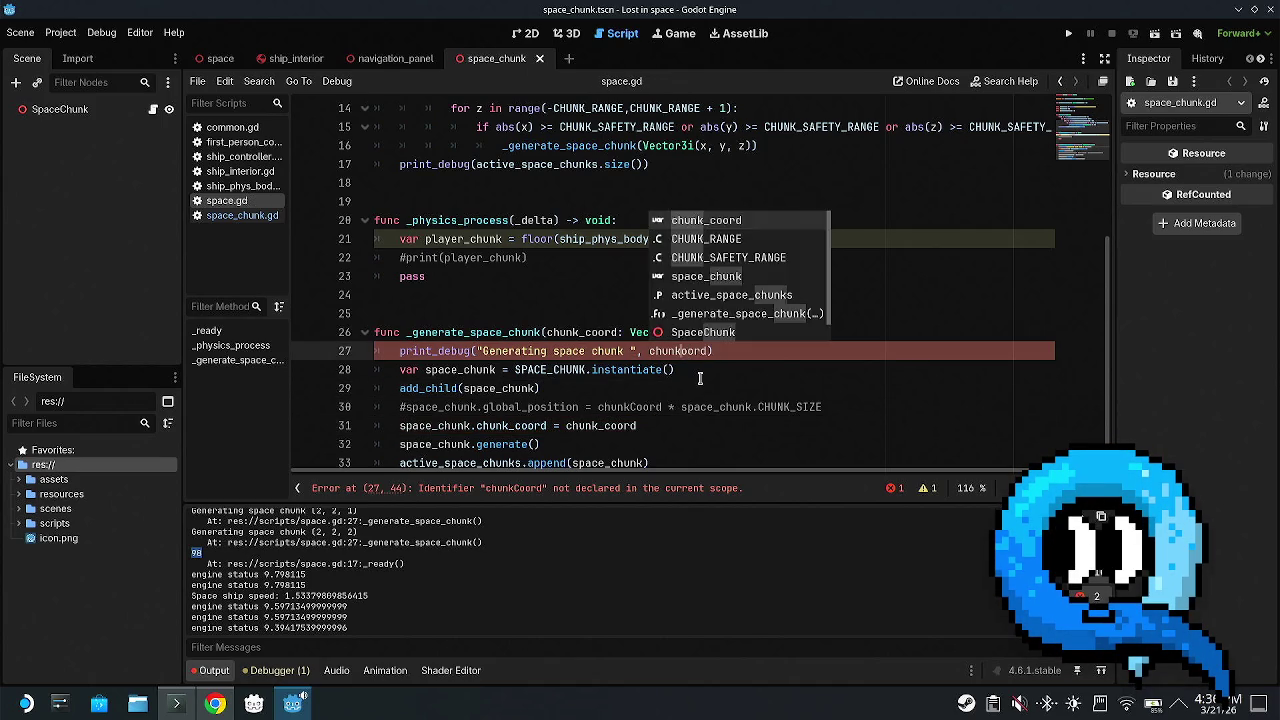
pyautogui.write('_c')
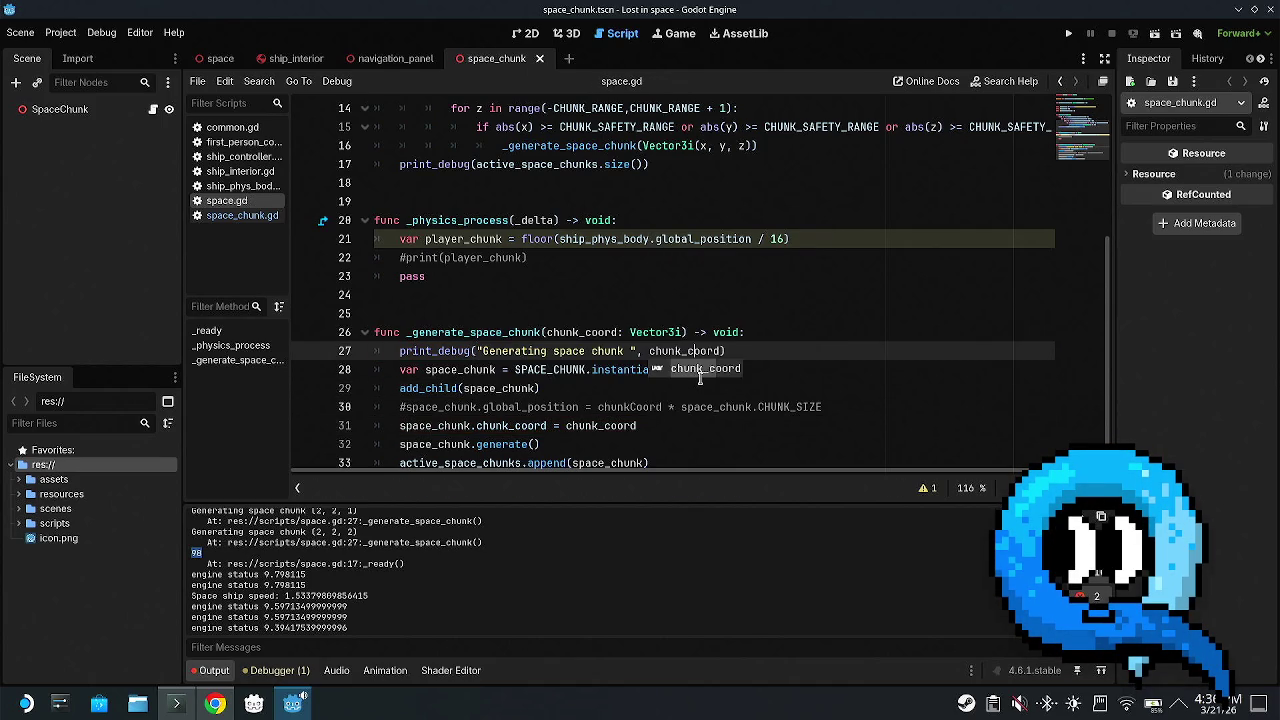
pyautogui.click(695, 386)
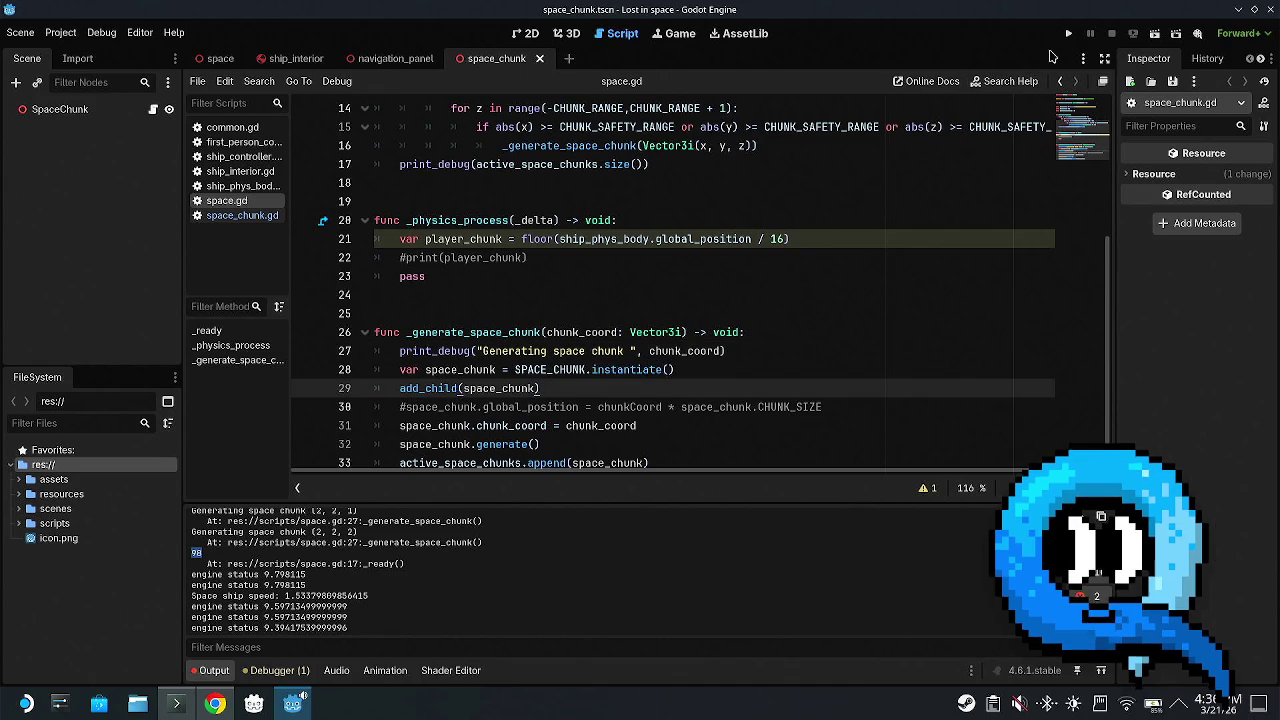
# - Run the game to test chunk generation, stop it, review the output log, and reopen space_chunk.gd
pyautogui.click(1067, 33)
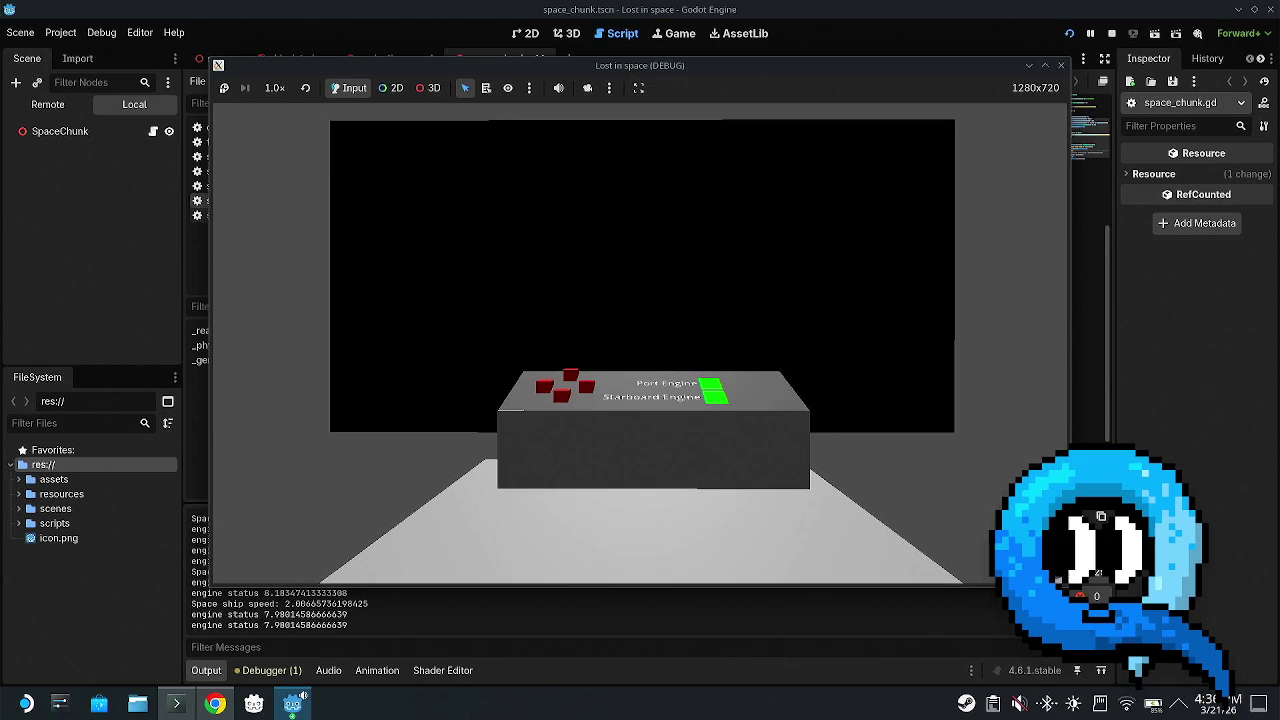
pyautogui.press('w')
pyautogui.press('Escape')
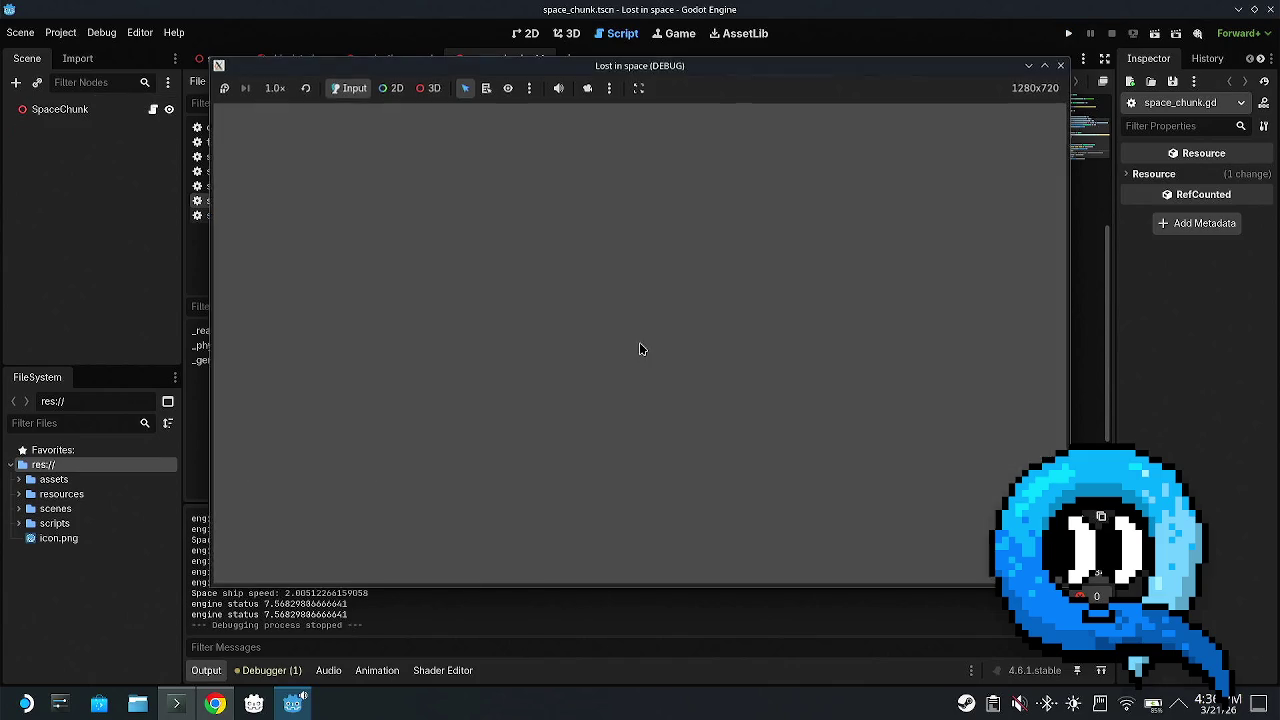
pyautogui.scroll(-1, 550, 400)
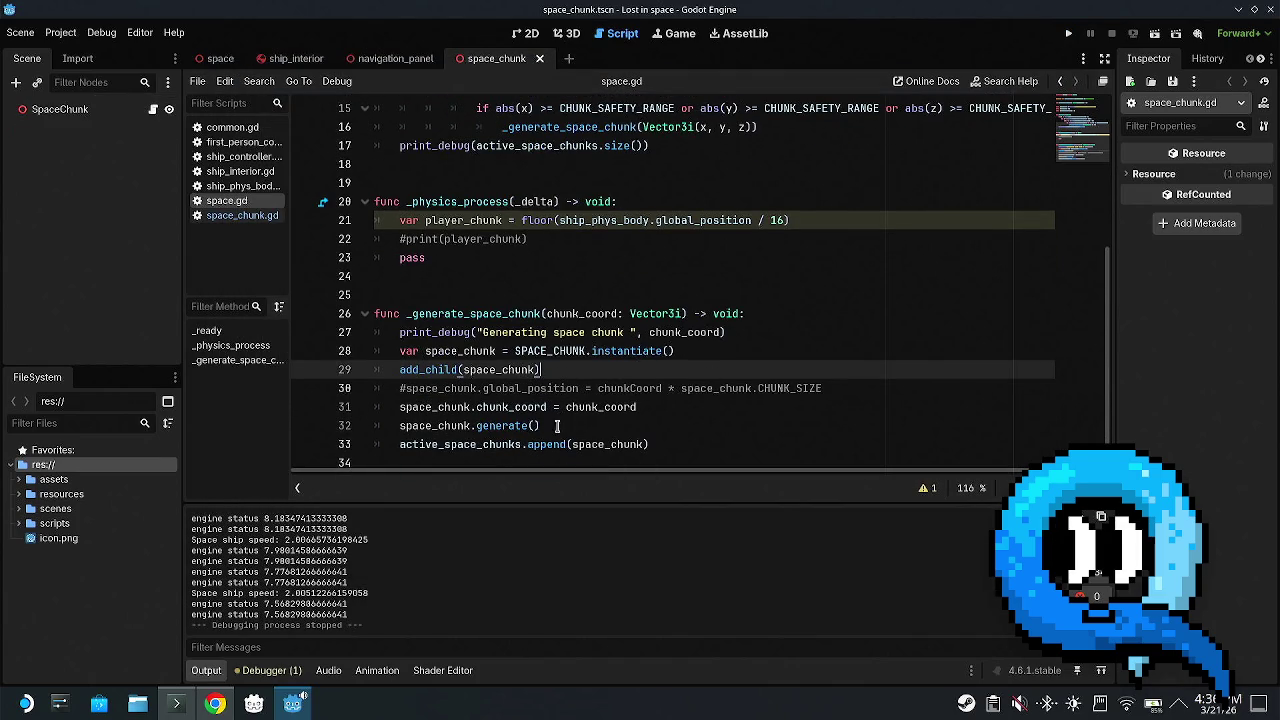
pyautogui.click(528, 405)
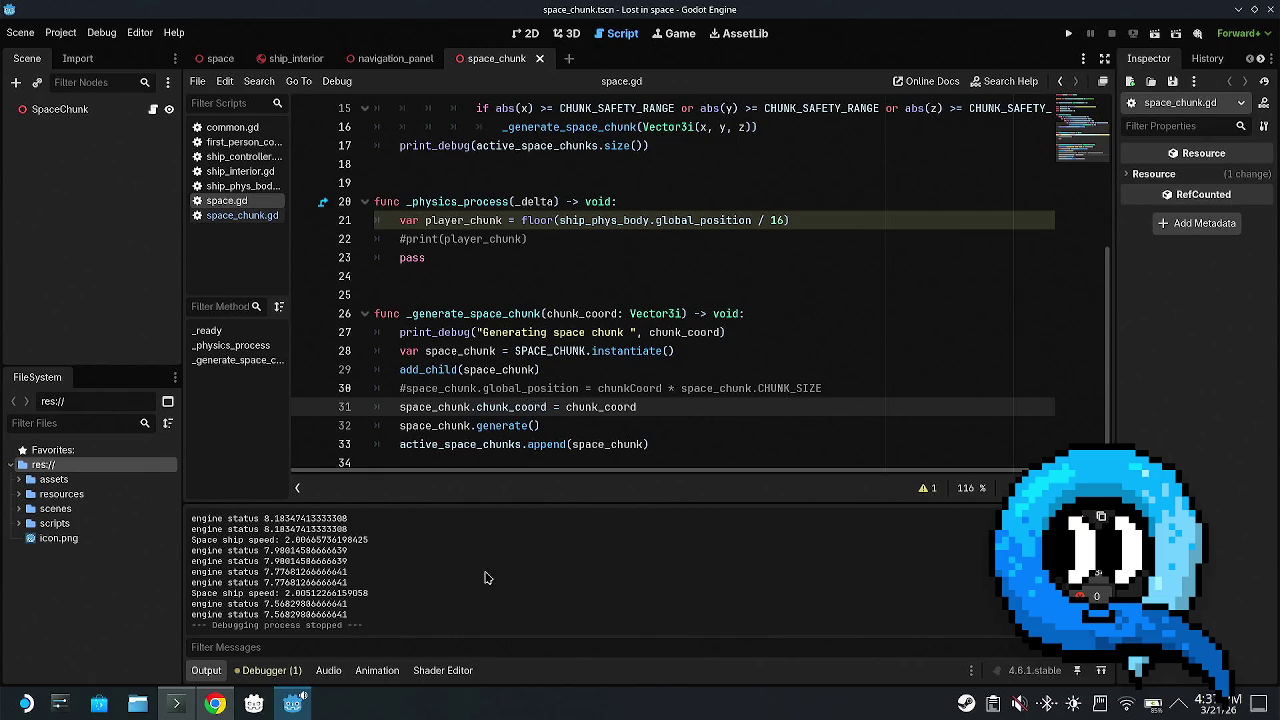
pyautogui.scroll(8, 485, 578)
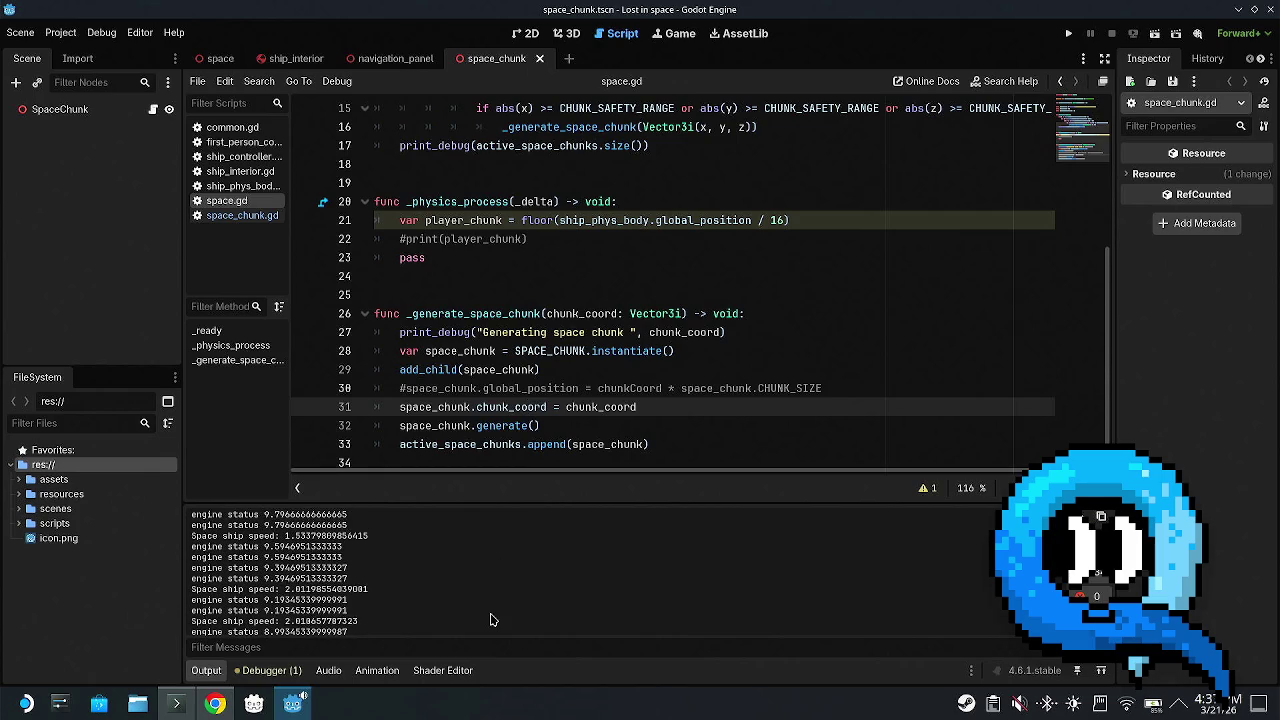
pyautogui.scroll(3, 450, 578)
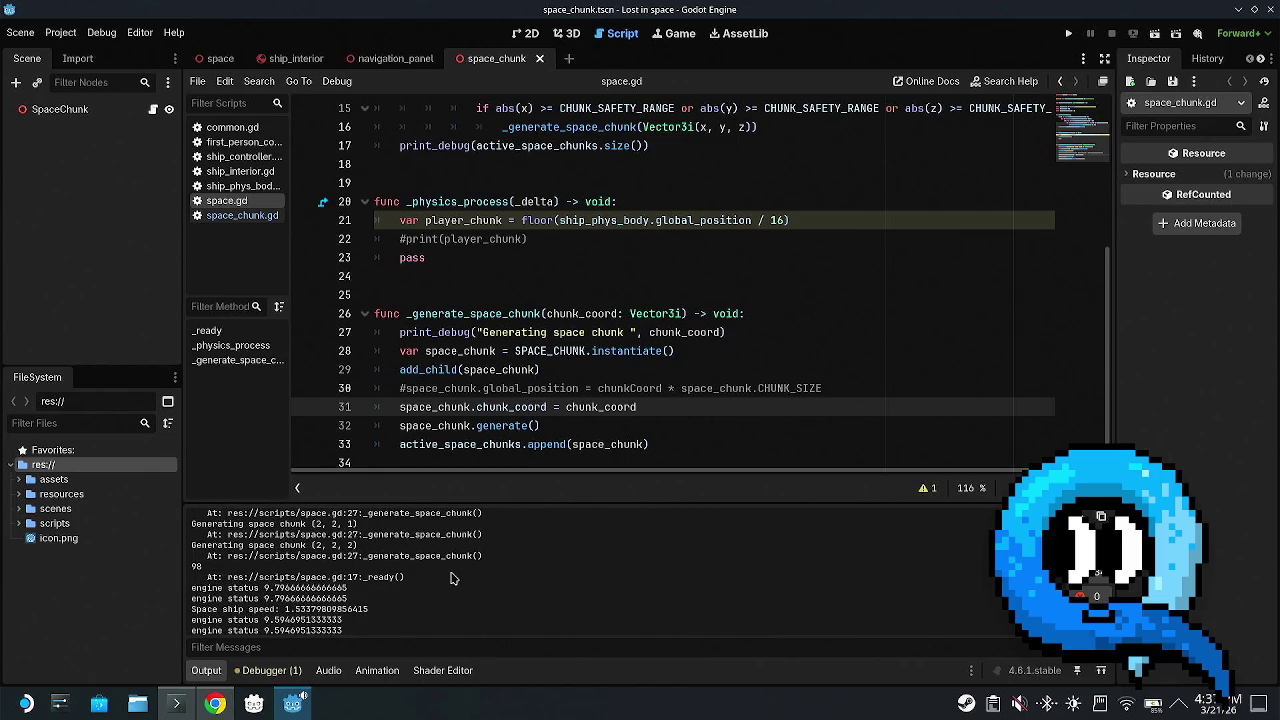
pyautogui.scroll(-9, 458, 580)
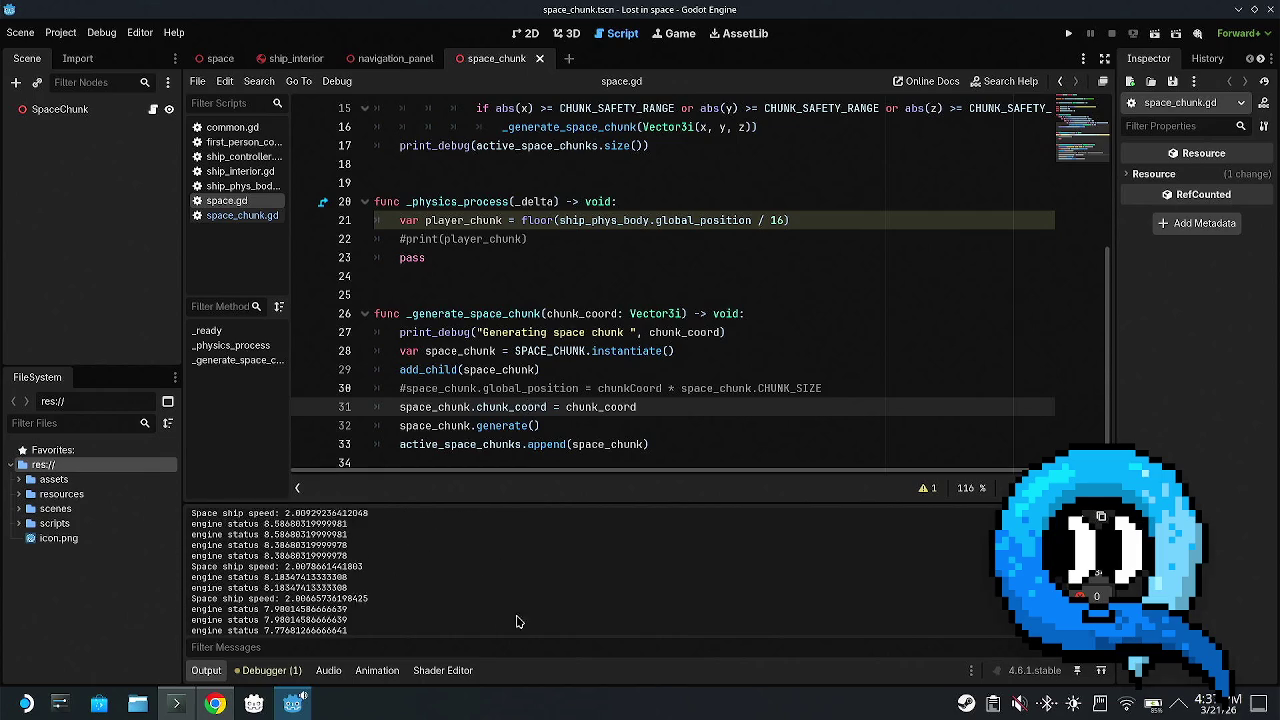
pyautogui.click(240, 216)
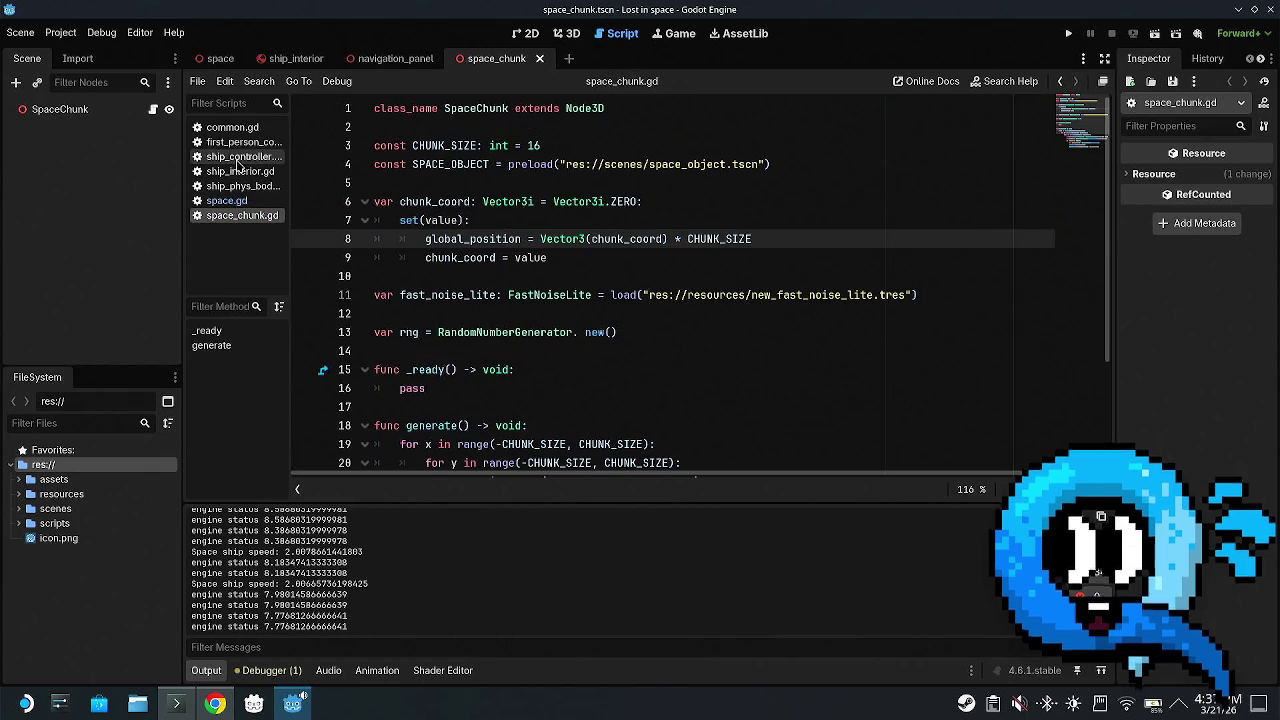
# - Find 'engine status' across scripts and change its interval check from >= 3 to >= 5 in ship_engine.gd
pyautogui.click(228, 202)
pyautogui.click(240, 186)
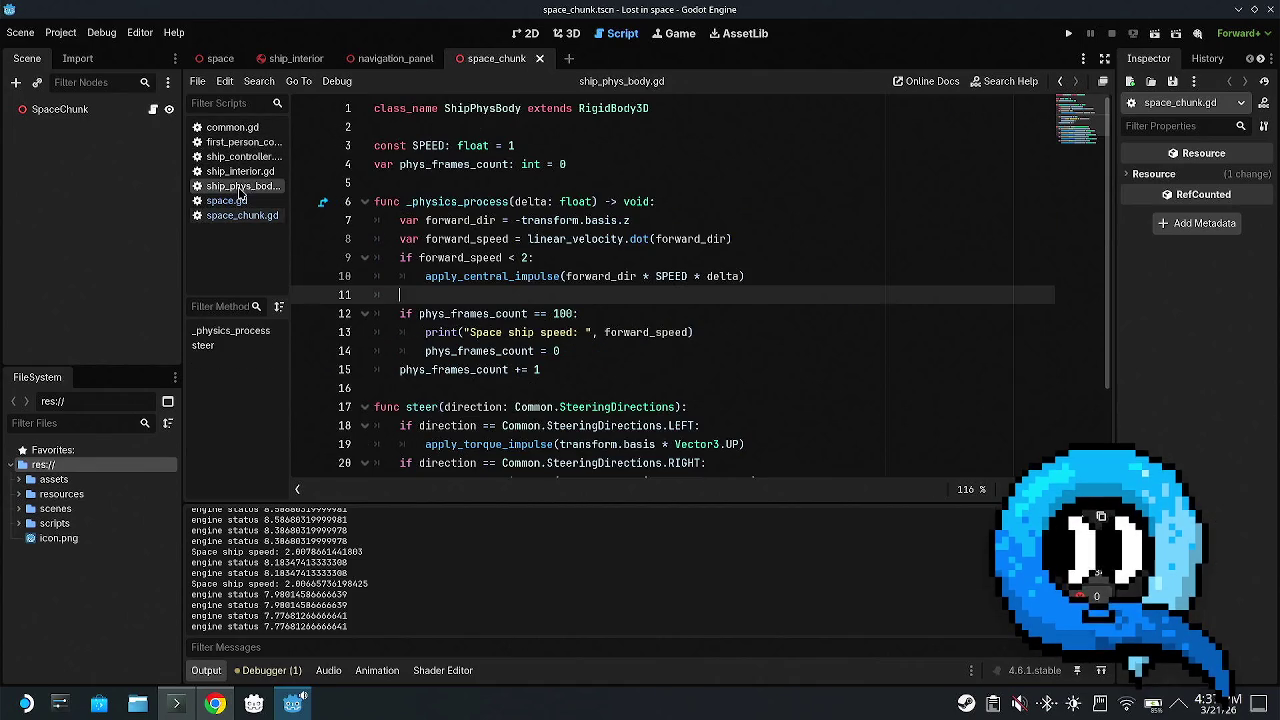
pyautogui.scroll(-2, 544, 285)
pyautogui.scroll(2, 544, 285)
pyautogui.hotkey('ctrl', 'shift', 'f')
pyautogui.write('en')
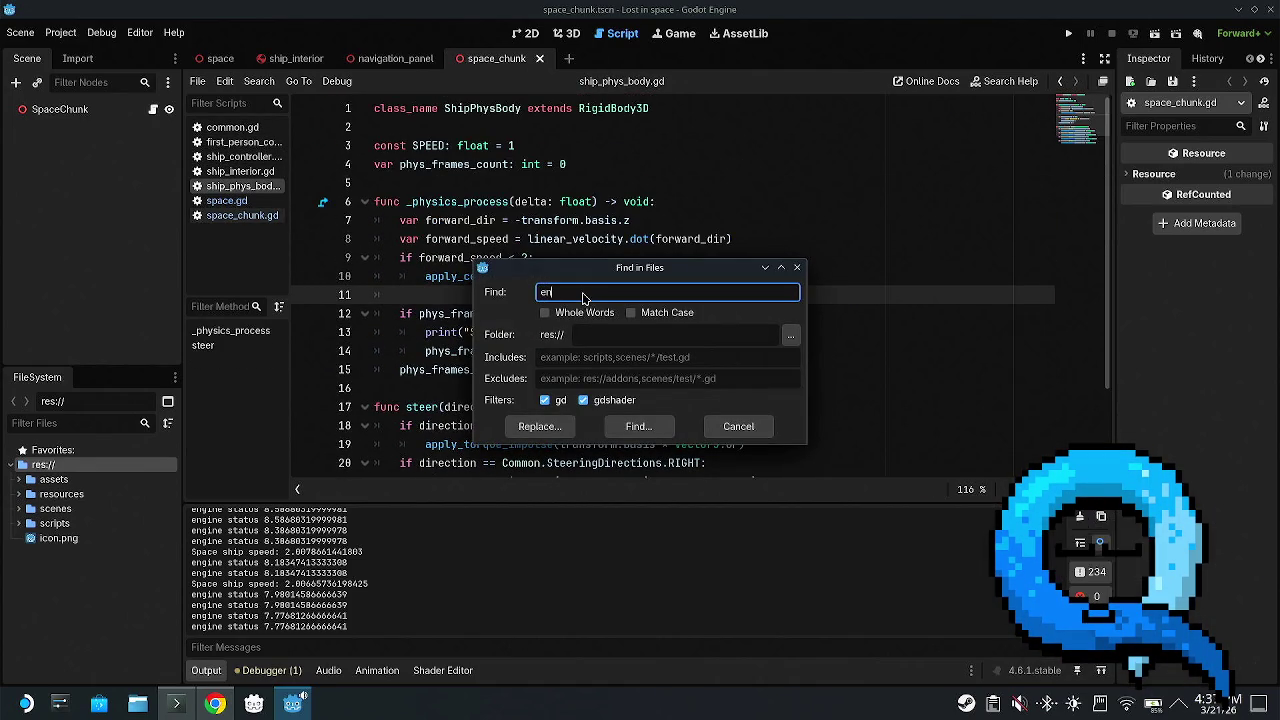
pyautogui.write('gine status')
pyautogui.press('Return')
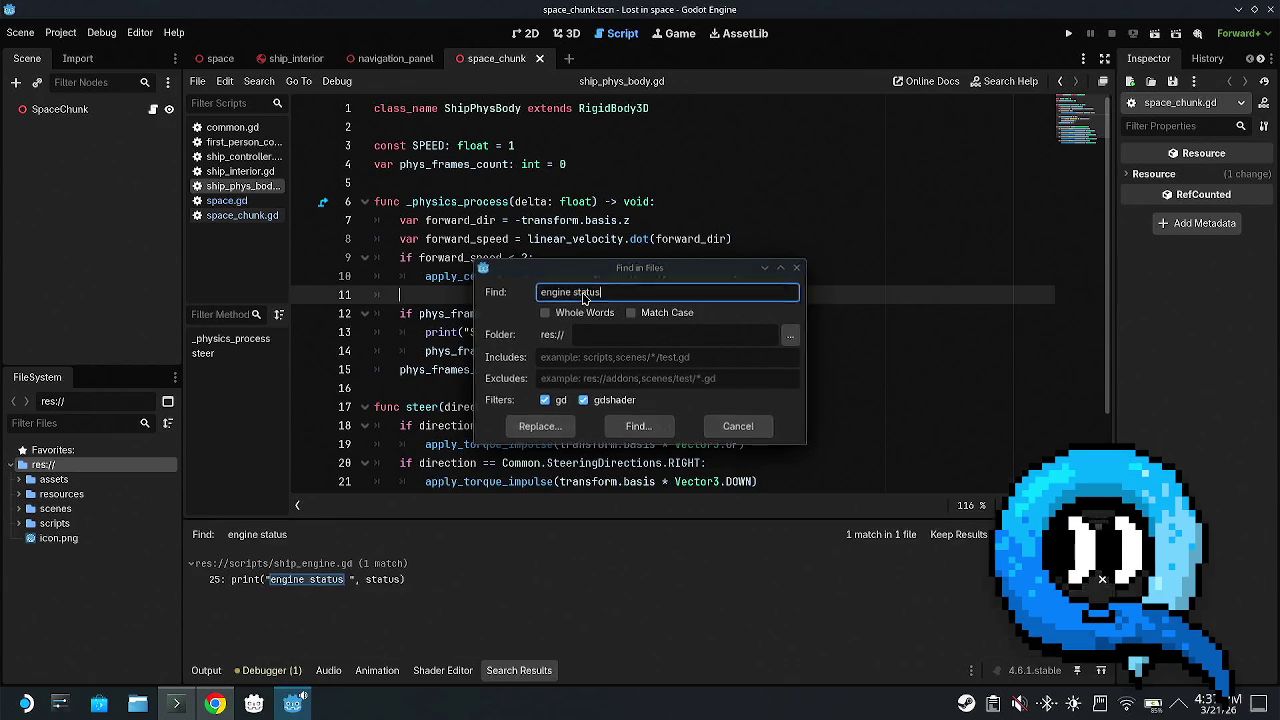
pyautogui.click(366, 580)
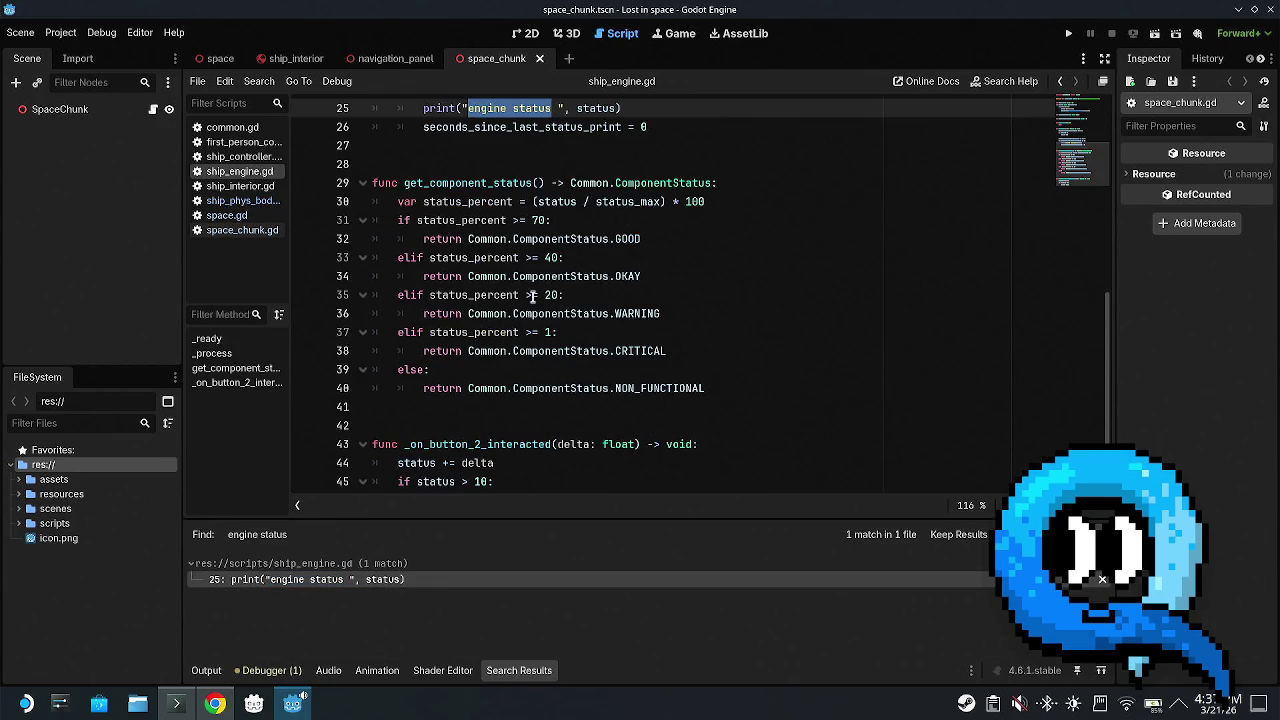
pyautogui.scroll(6, 510, 250)
pyautogui.scroll(-1, 521, 324)
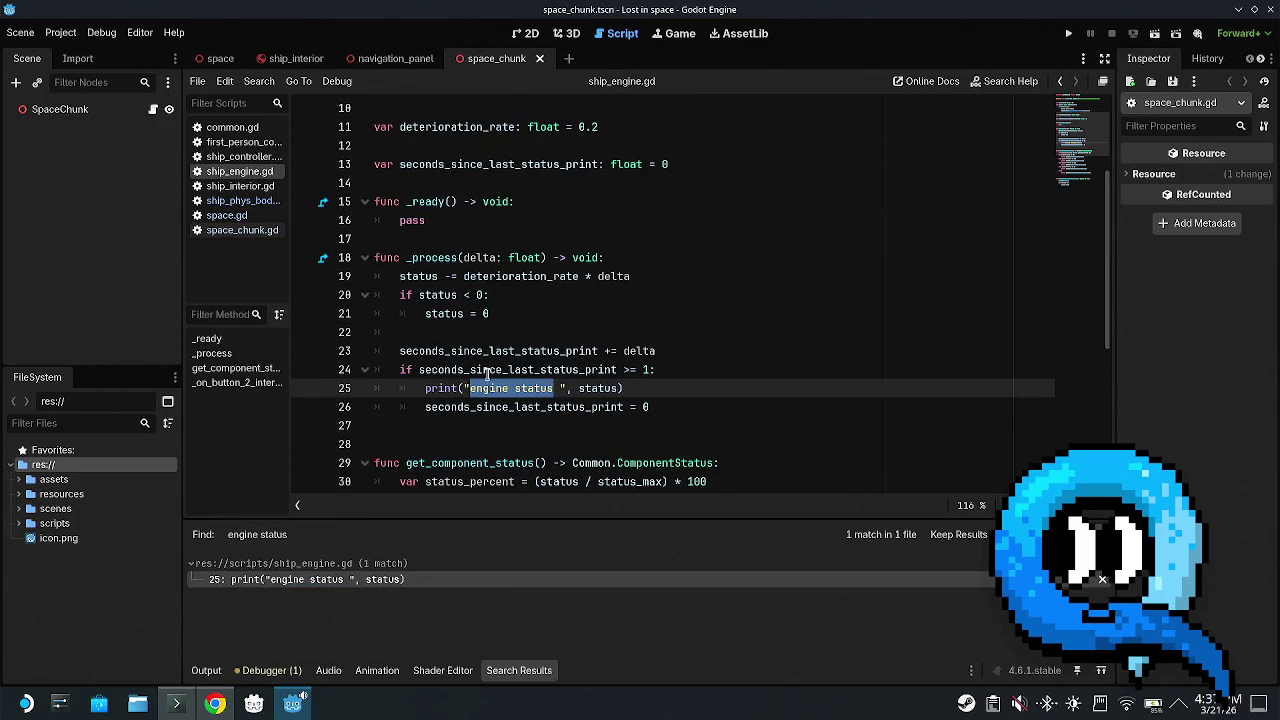
pyautogui.click(448, 368)
pyautogui.write('3')
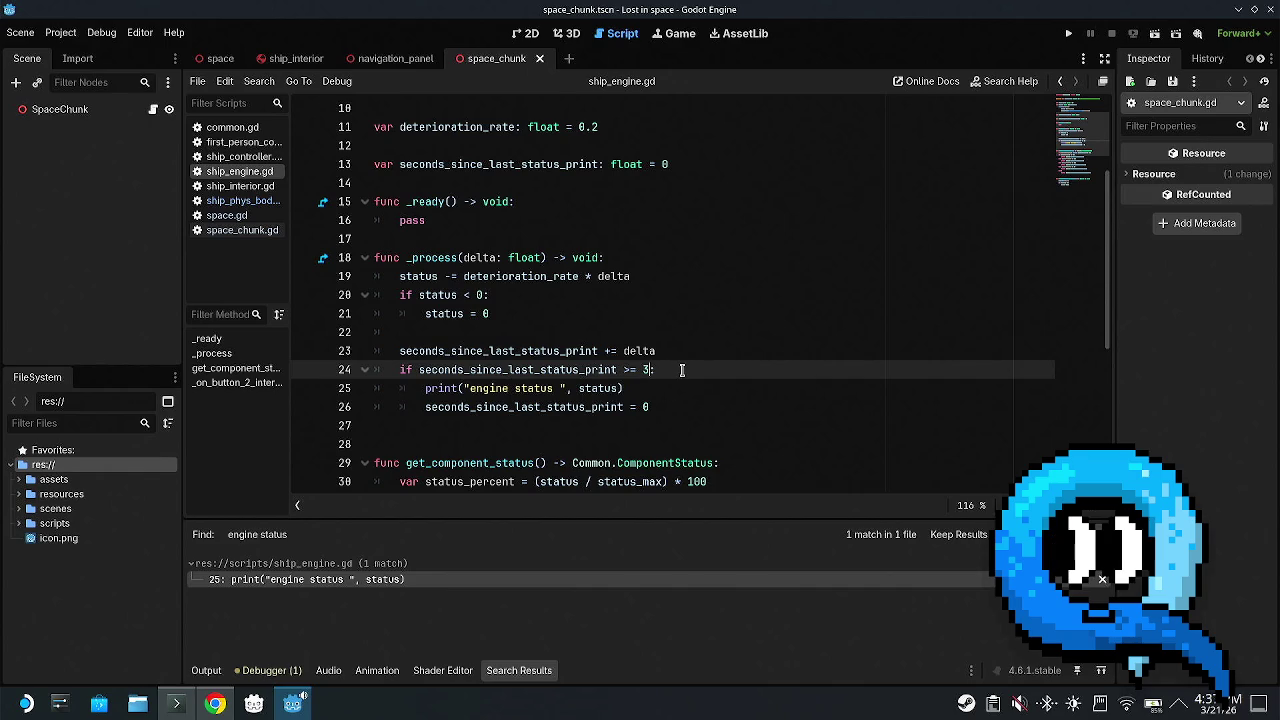
pyautogui.press('BackSpace')
pyautogui.write('5')
# - Change the speed print frame count from 100 to 200 in ship_phys_body.gd and save
pyautogui.click(238, 186)
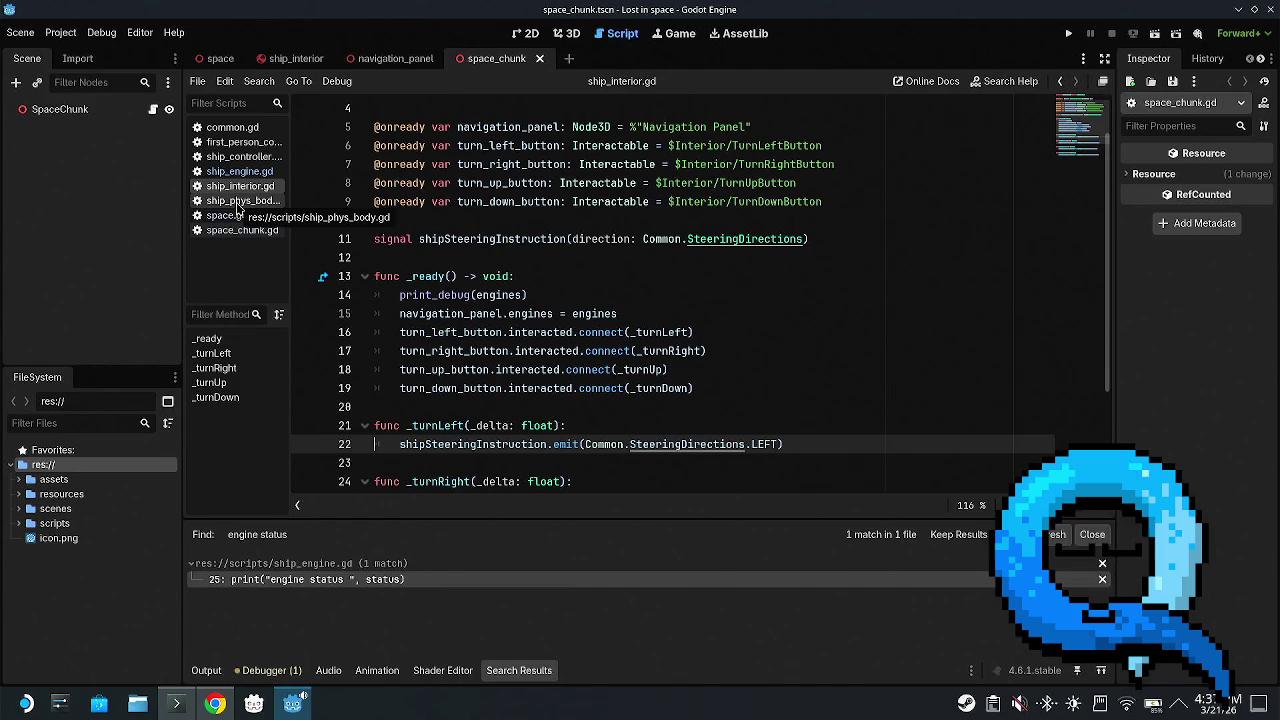
pyautogui.click(238, 202)
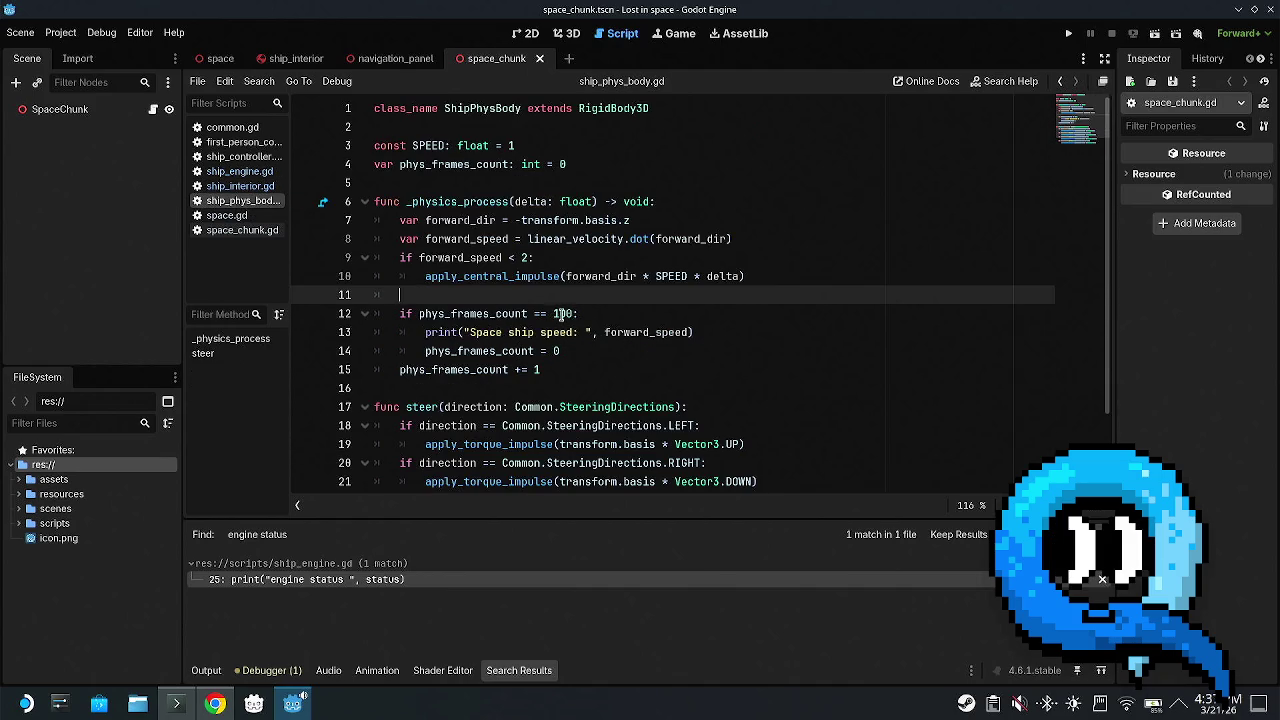
pyautogui.click(562, 314)
pyautogui.press('BackSpace')
pyautogui.write('2')
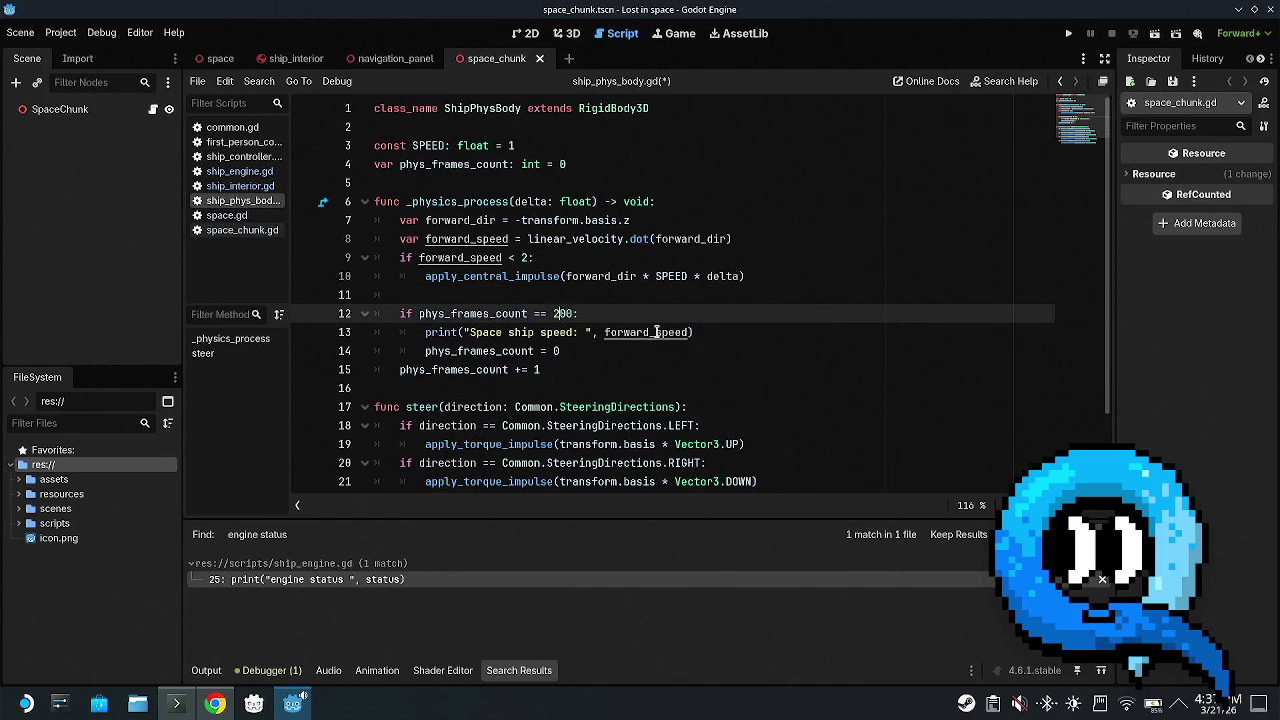
pyautogui.hotkey('ctrl', 's')
# - Delete the empty func _ready() with pass from space_chunk.gd and save it
pyautogui.click(242, 230)
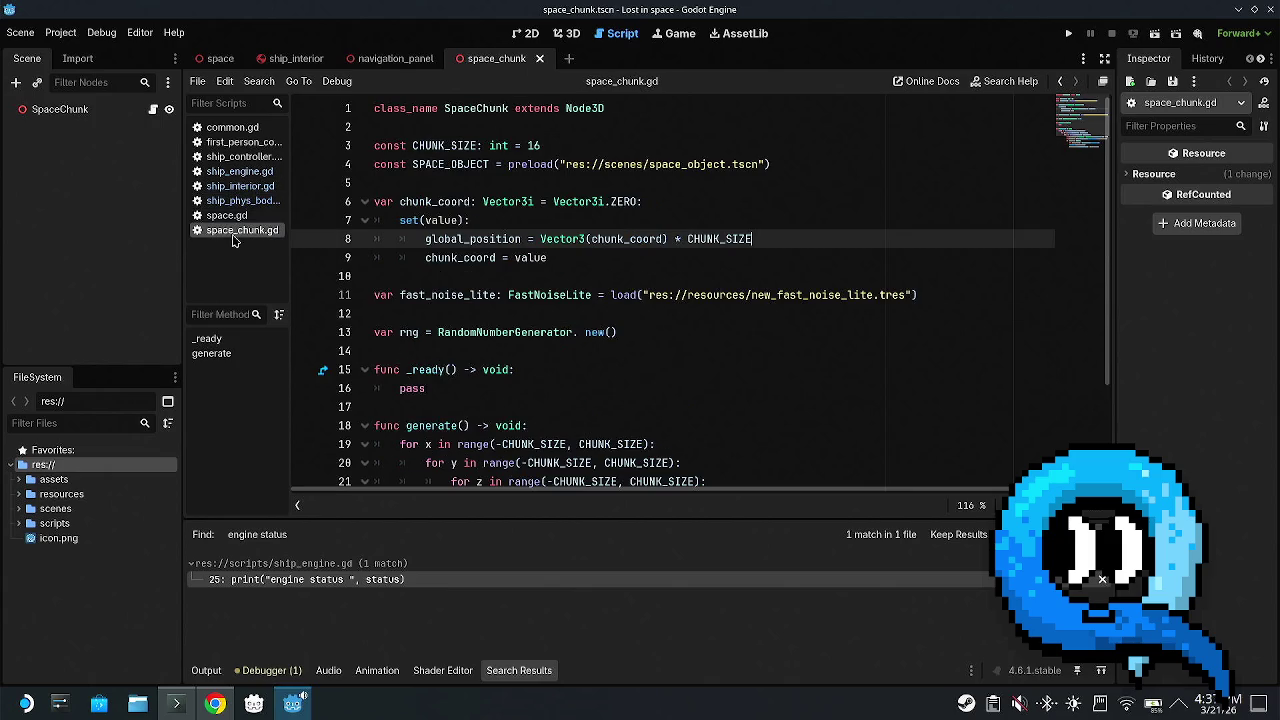
pyautogui.scroll(-3, 666, 279)
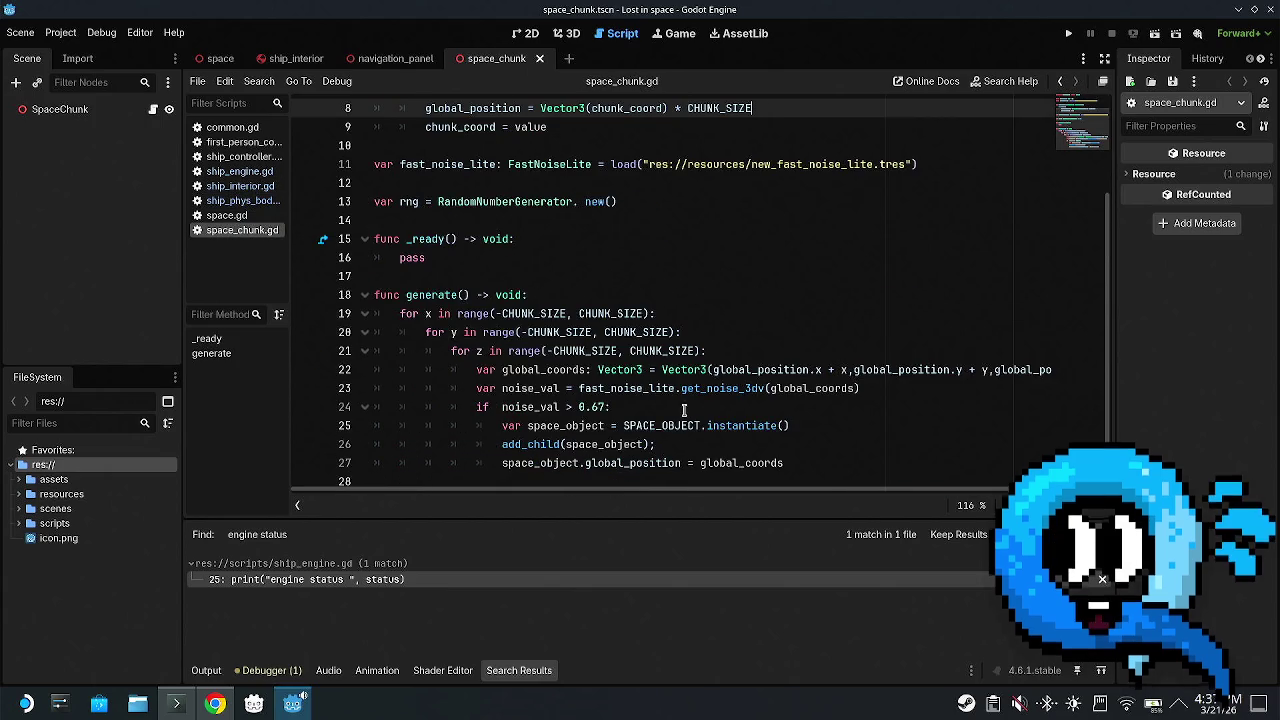
pyautogui.click(450, 239)
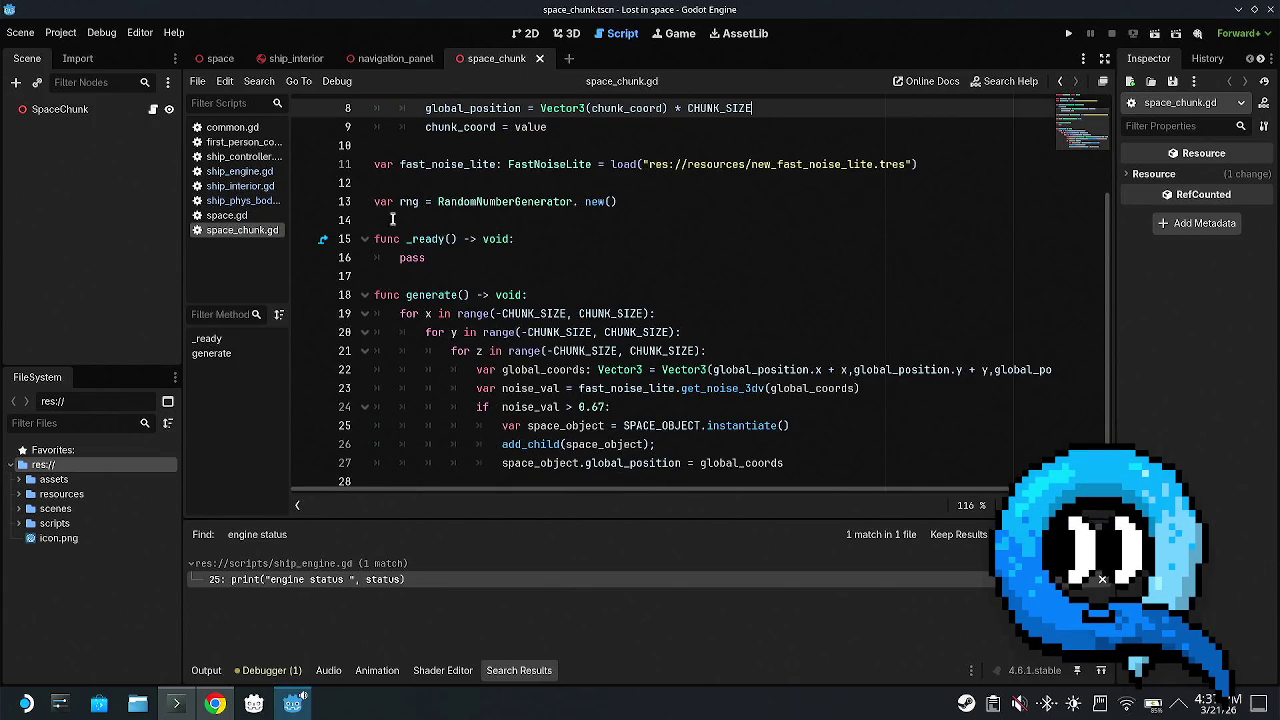
pyautogui.moveTo(425, 258); pyautogui.dragTo(364, 238)
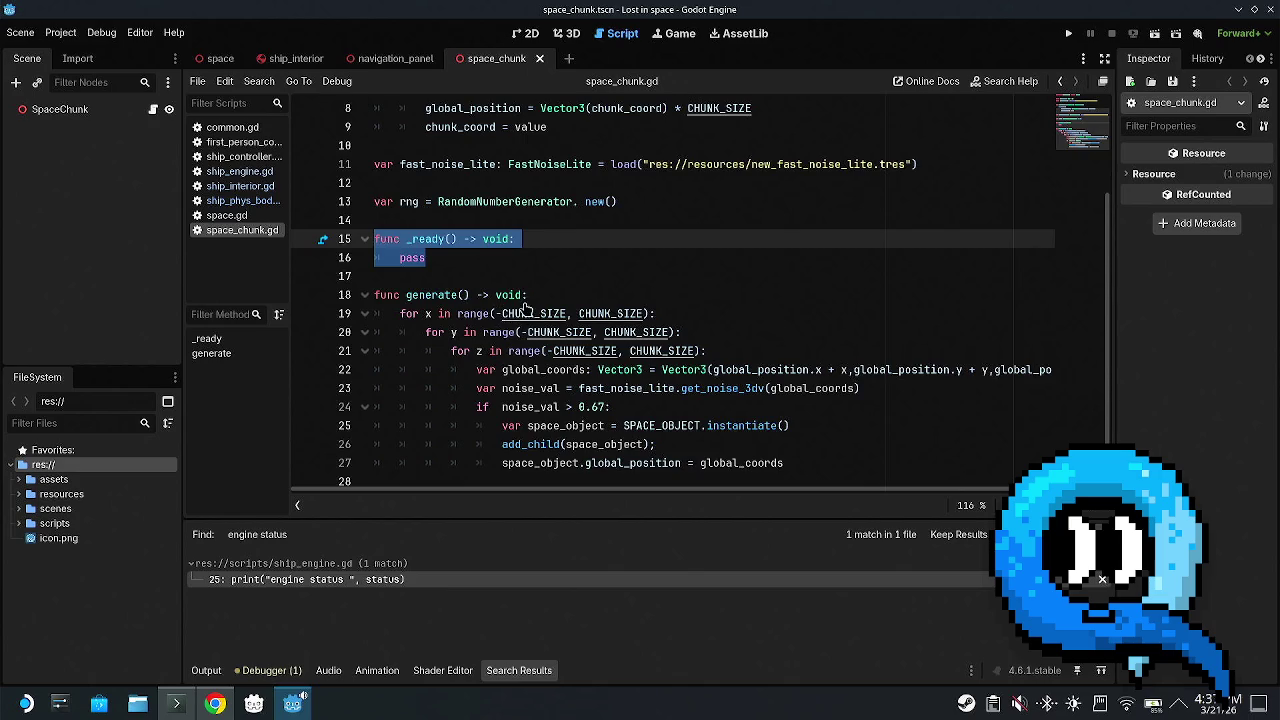
pyautogui.press('Delete')
pyautogui.press('Delete')
pyautogui.hotkey('ctrl', 's')
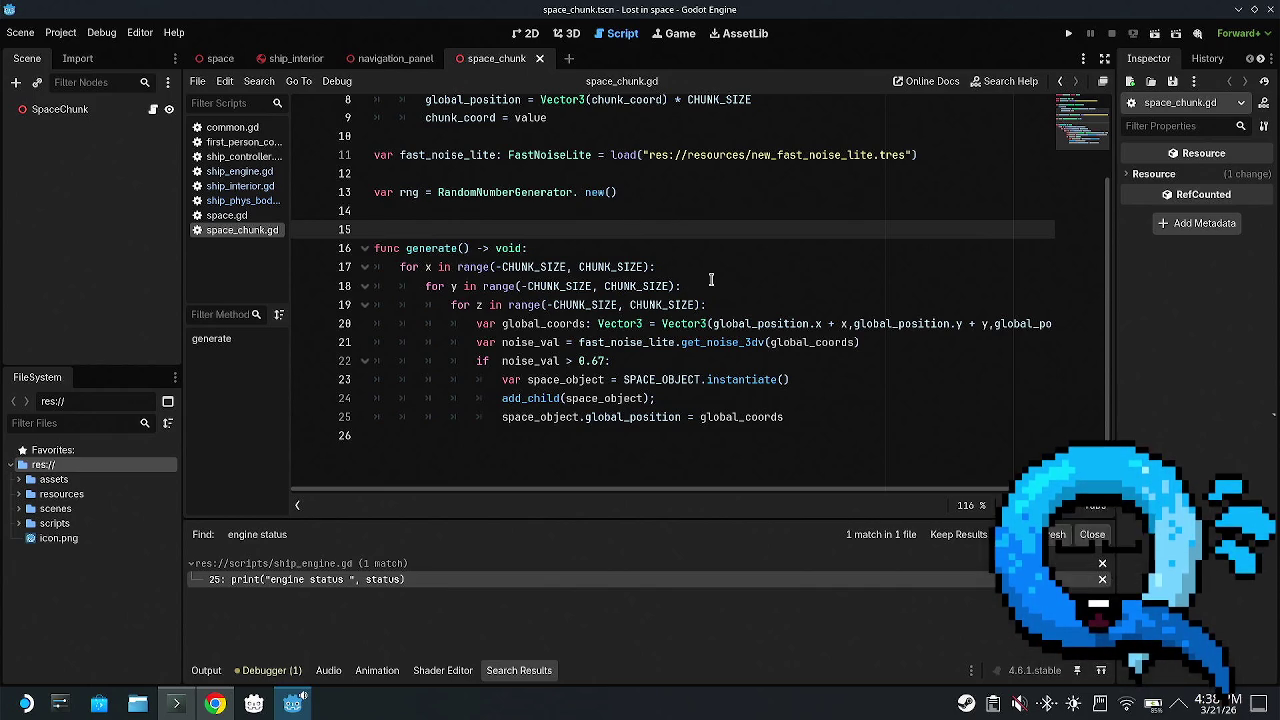
pyautogui.scroll(3, 705, 280)
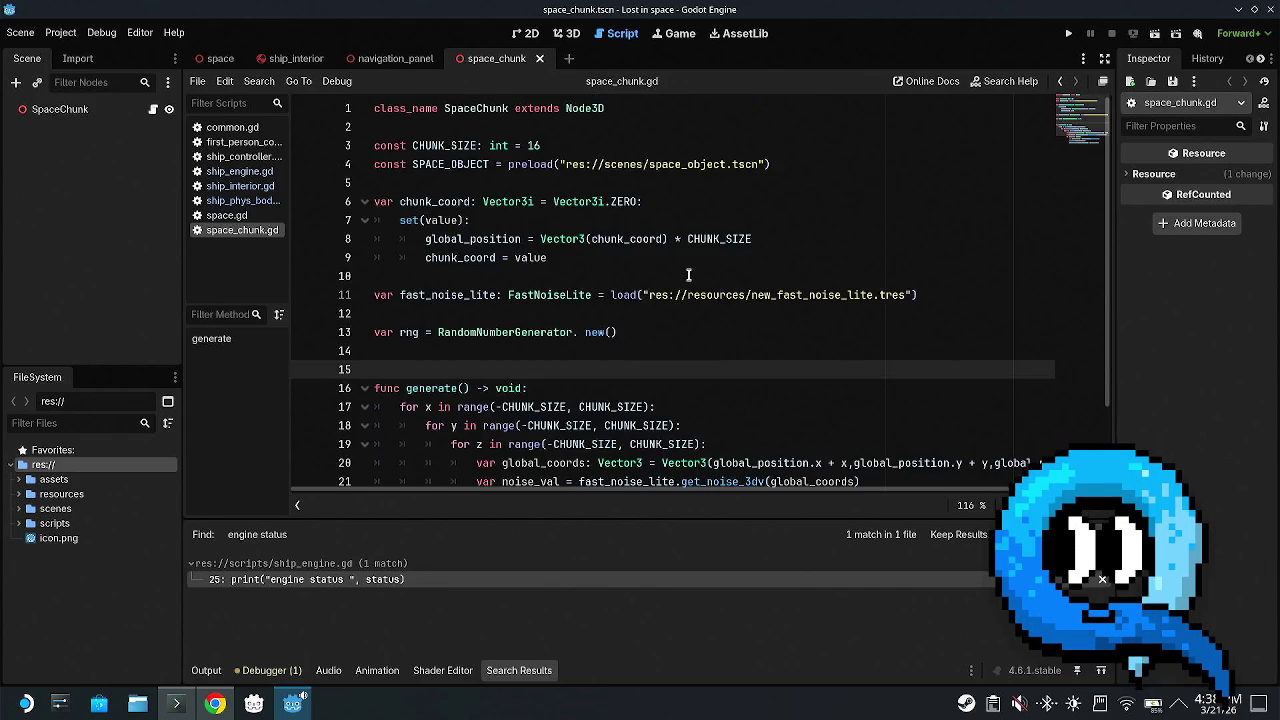
pyautogui.scroll(-2, 605, 287)
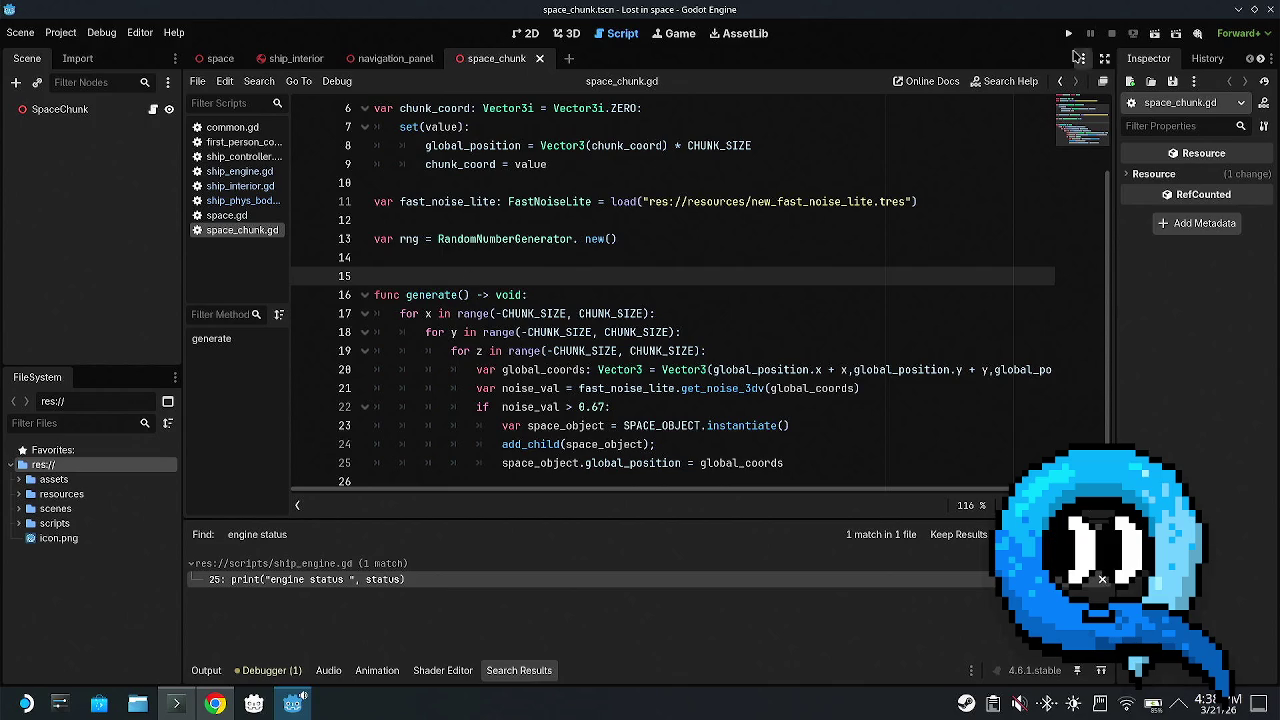
# - Test-run the game, stop it with F8, and undo the stray keystrokes in space_chunk.gd
pyautogui.click(1068, 33)
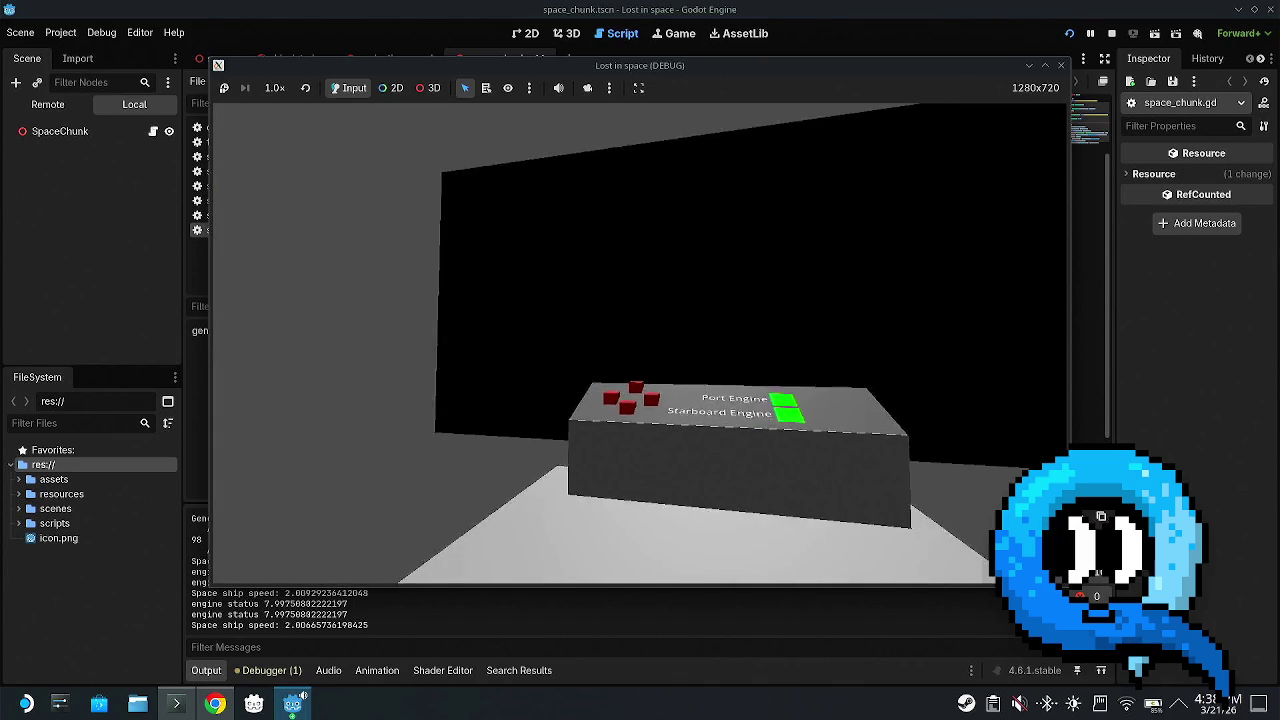
pyautogui.press('F8')
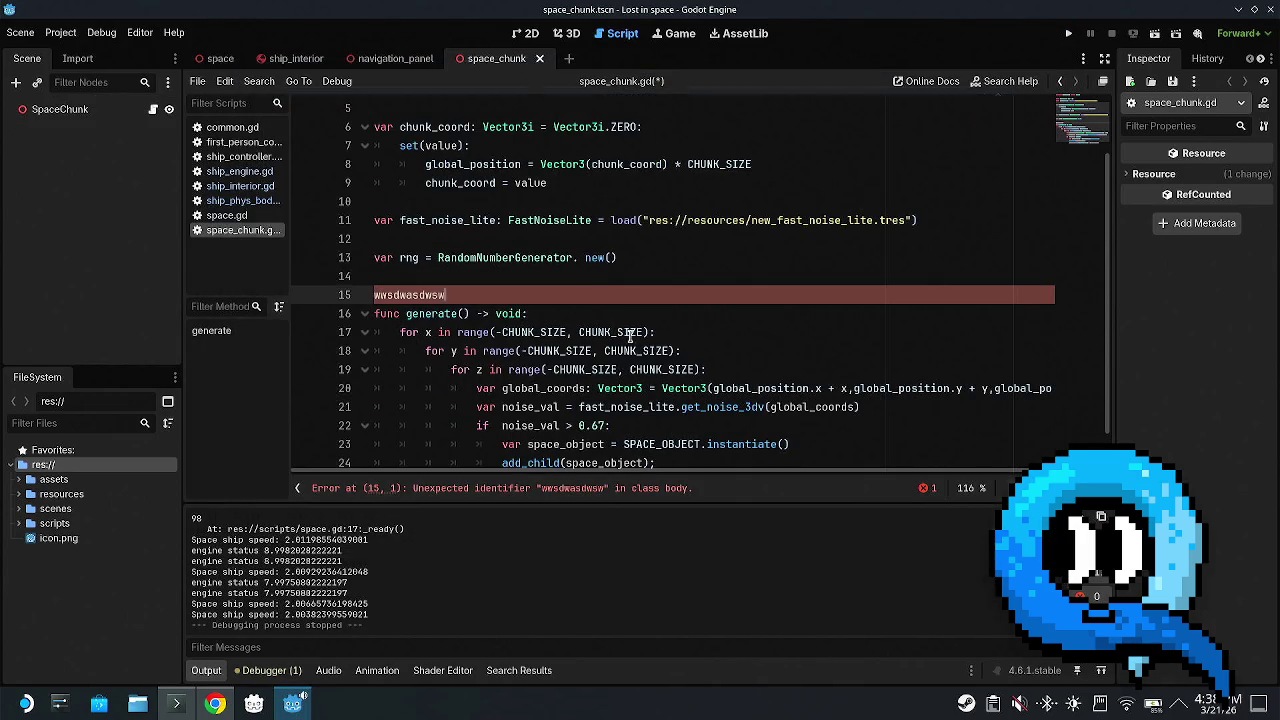
pyautogui.hotkey('ctrl', 'z')
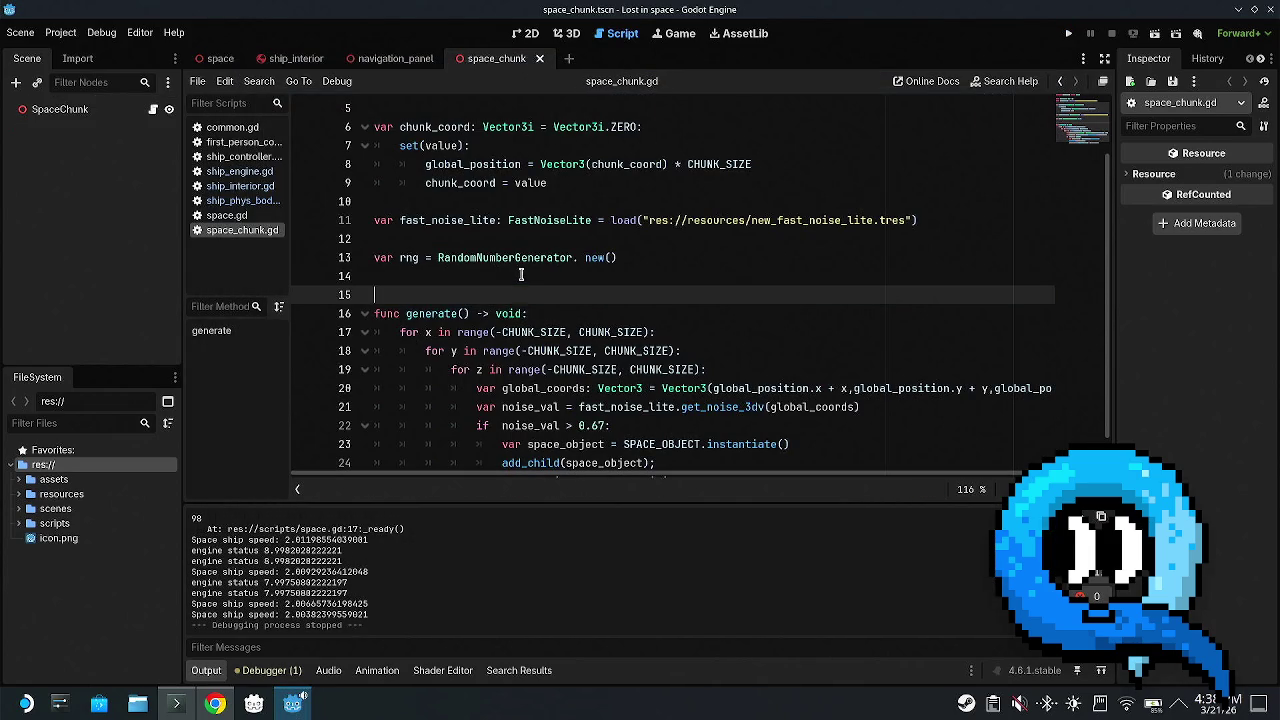
# - Tidy the blank lines so var rng = RandomNumberGenerator.new() sits just above generate()
pyautogui.press('Return')
pyautogui.press('Up')
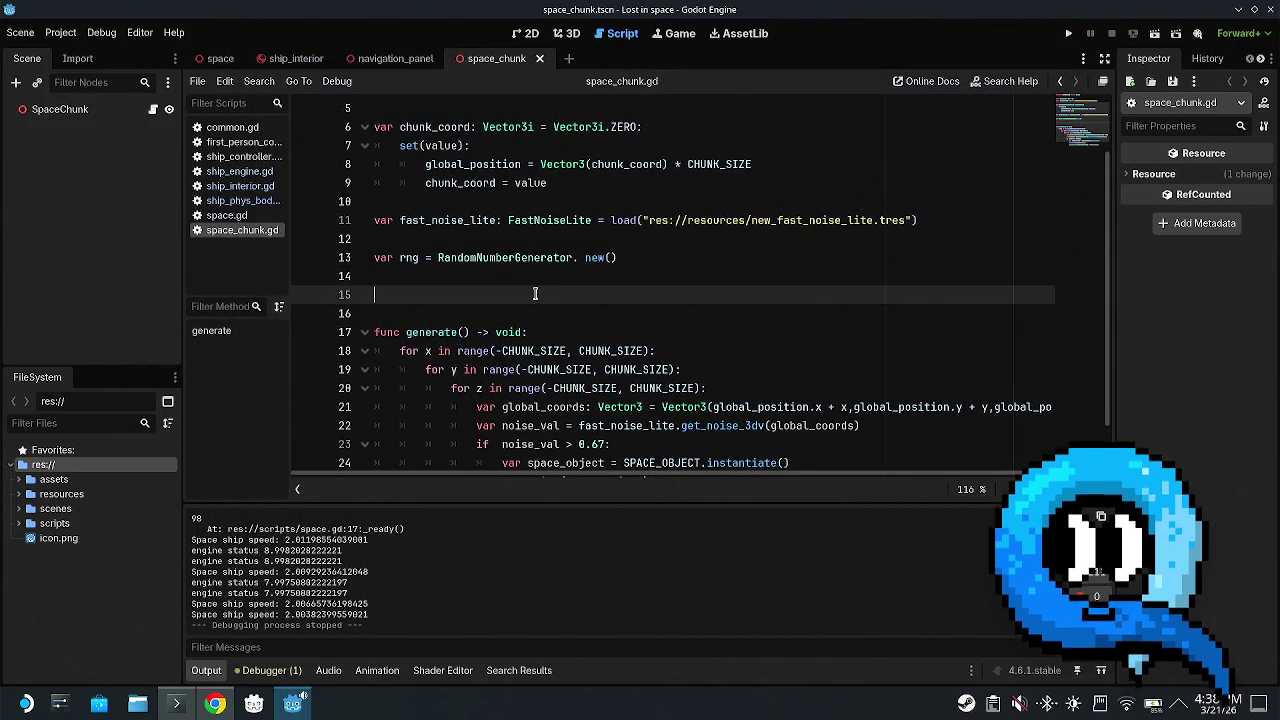
pyautogui.press('Delete')
pyautogui.press('Delete')
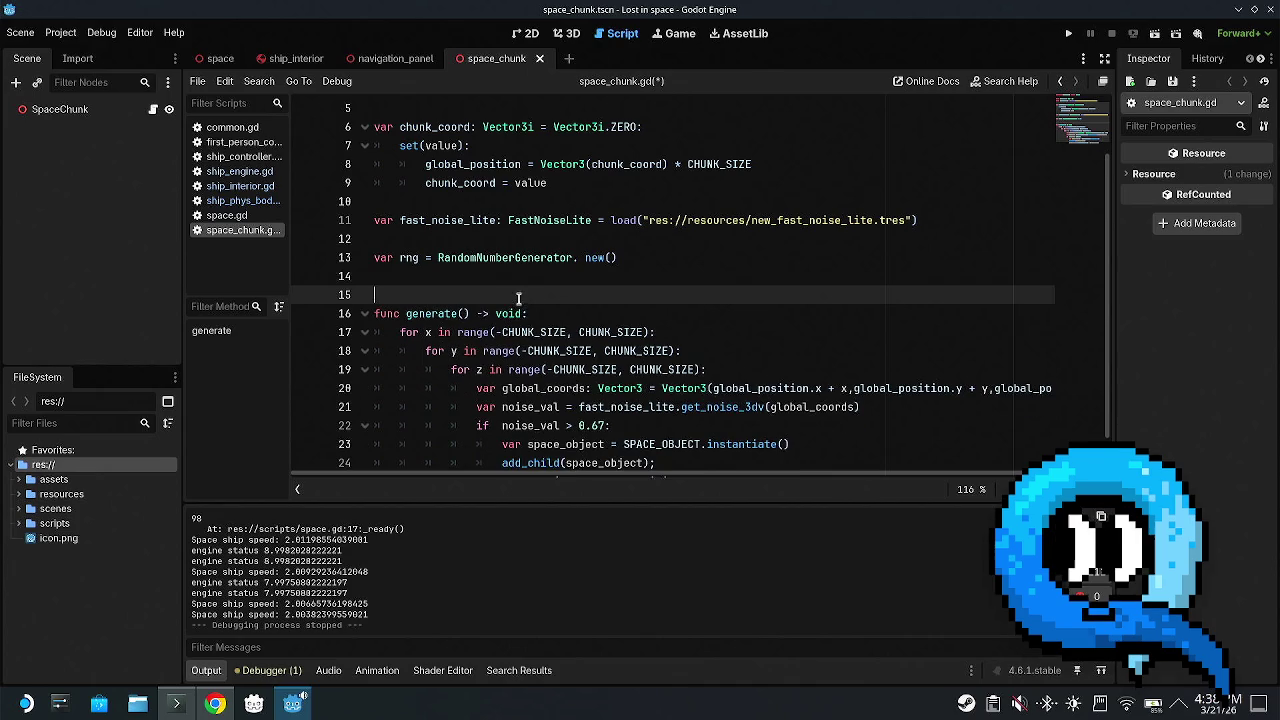
pyautogui.scroll(-1, 660, 320)
pyautogui.scroll(2, 688, 368)
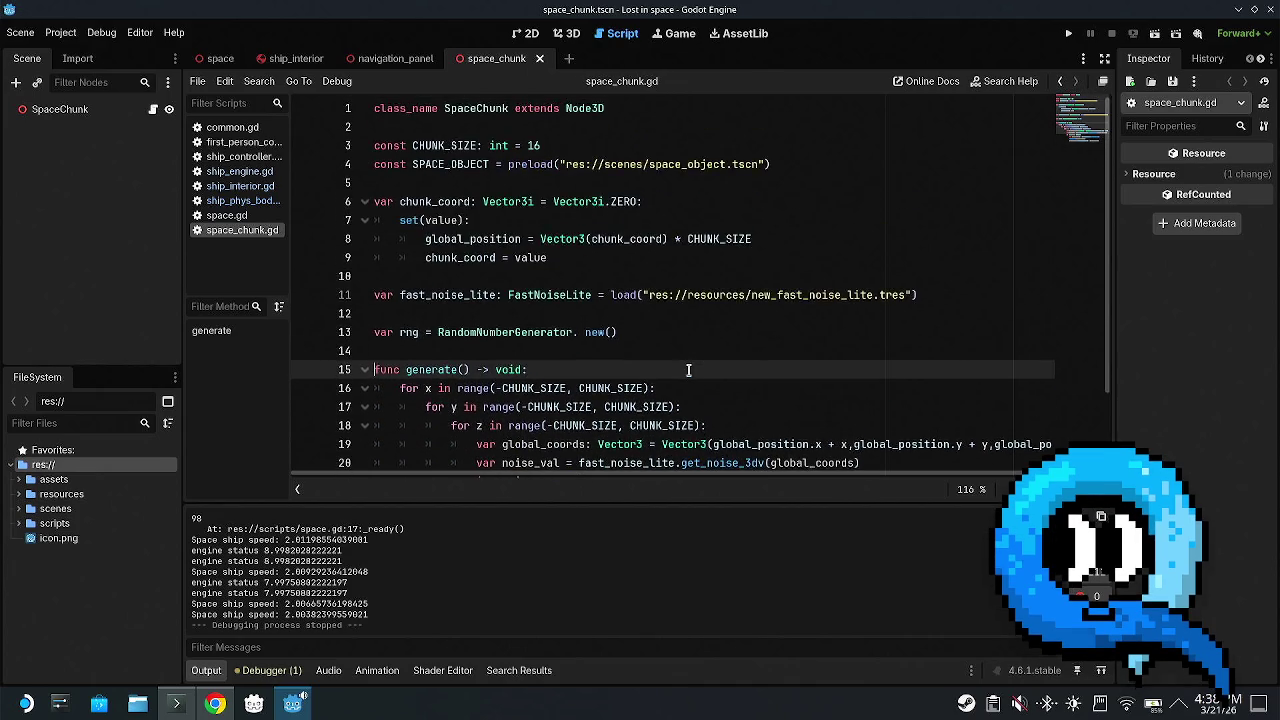
pyautogui.scroll(-2, 700, 380)
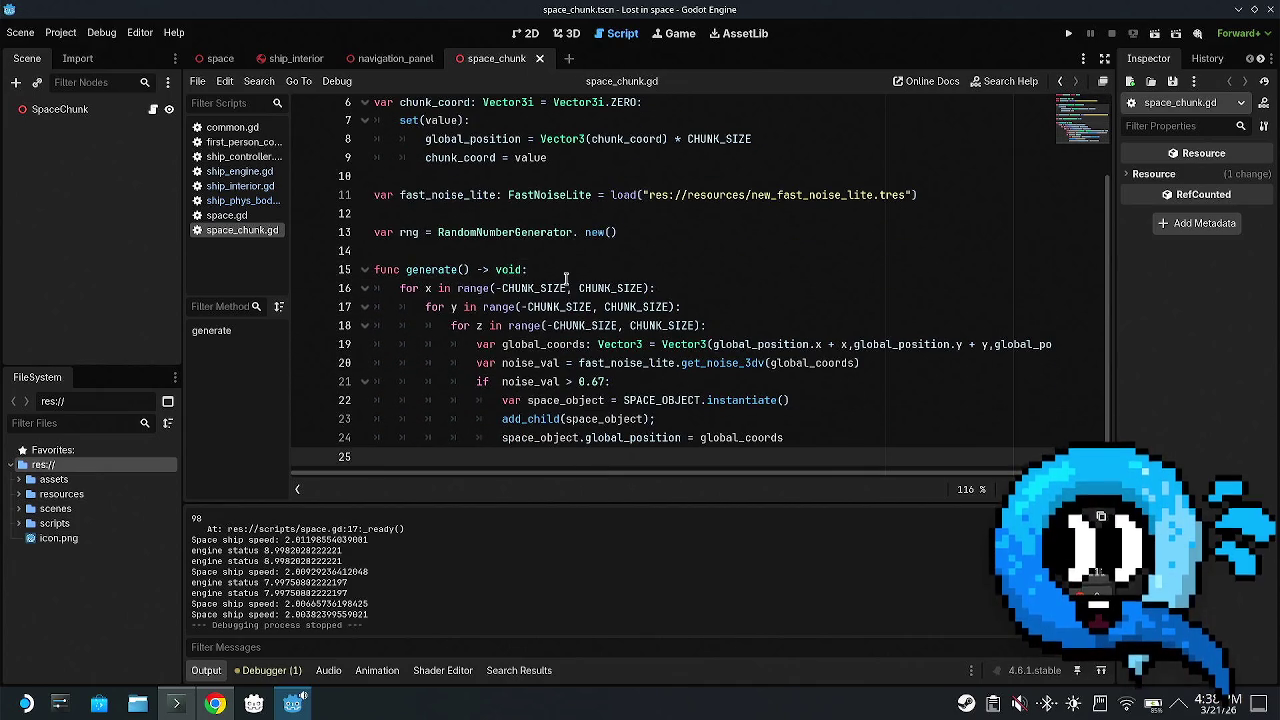
pyautogui.click(505, 256)
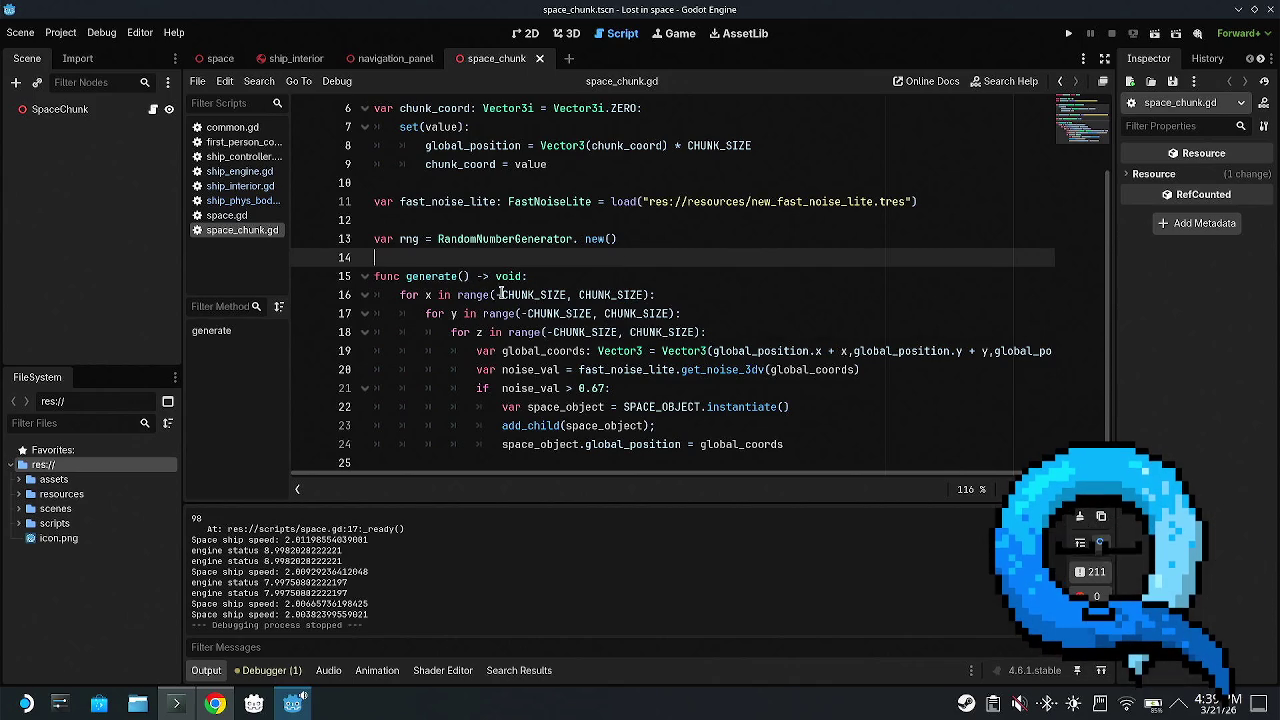
pyautogui.scroll(2, 570, 257)
# - Insert an empty first line inside generate() in space_chunk.gd
pyautogui.scroll(-2, 546, 332)
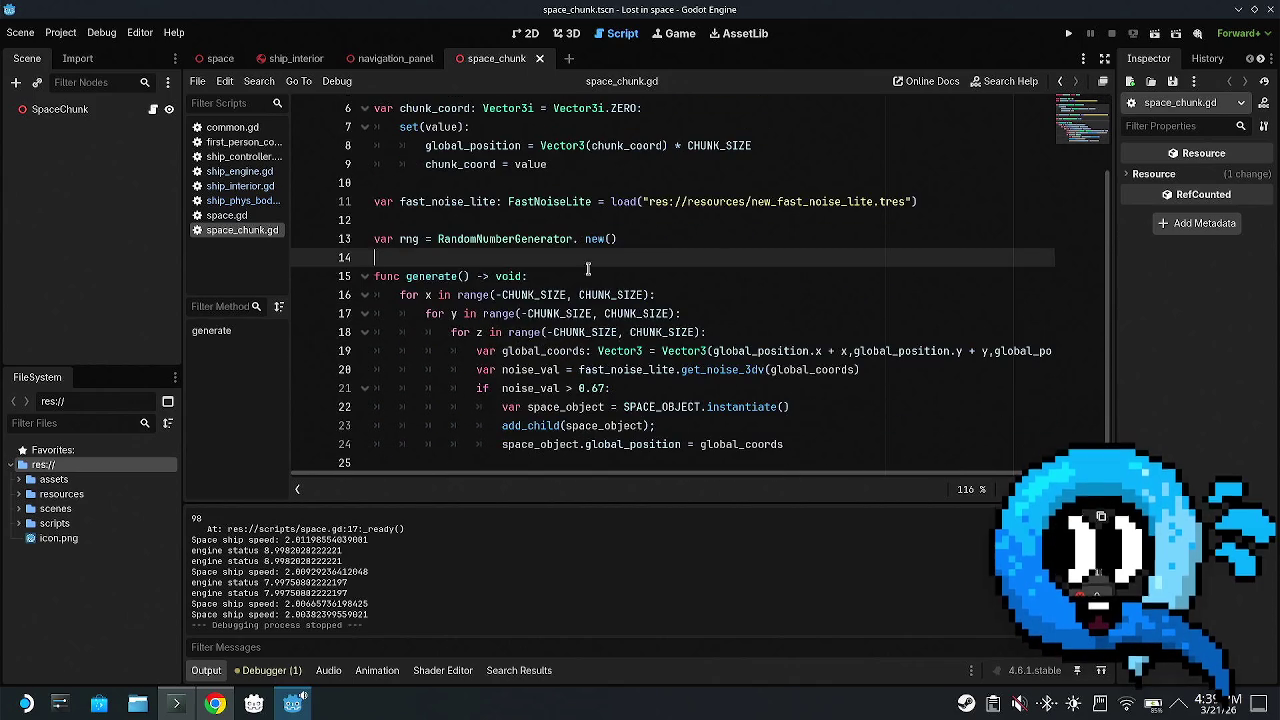
pyautogui.click(586, 271)
pyautogui.press('Return')
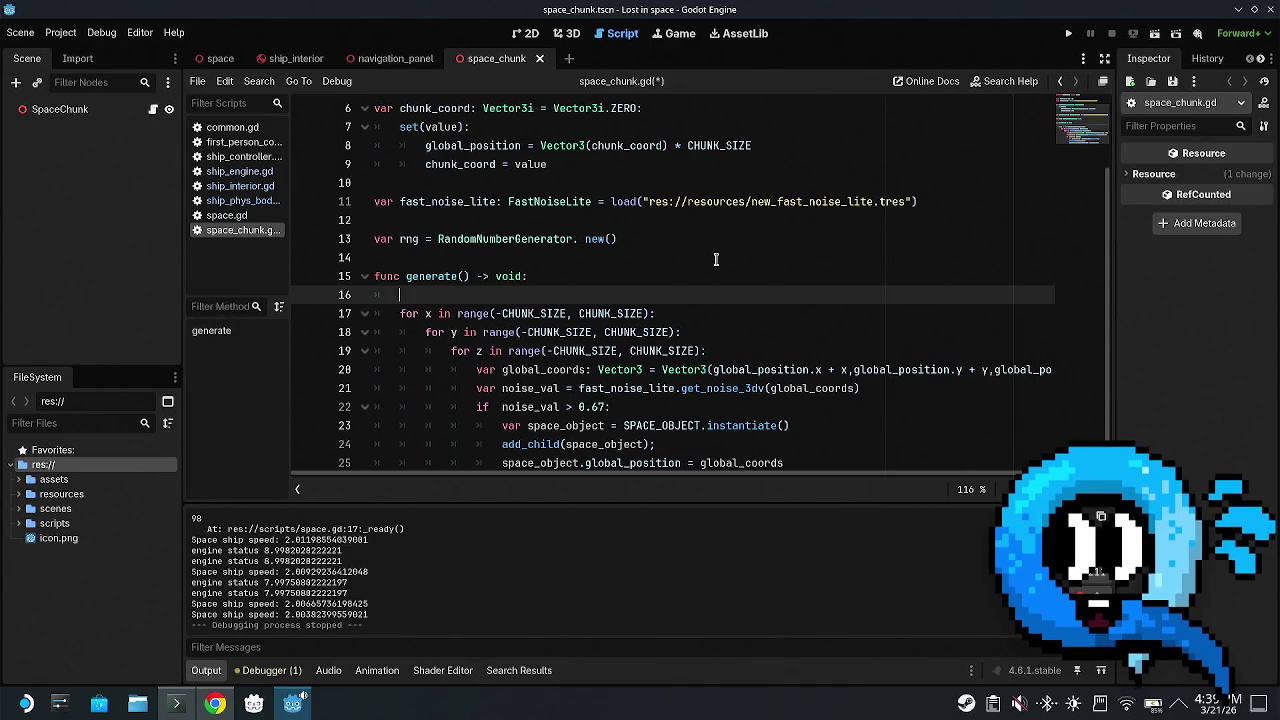
pyautogui.scroll(2, 716, 259)
pyautogui.doubleClick(430, 201)
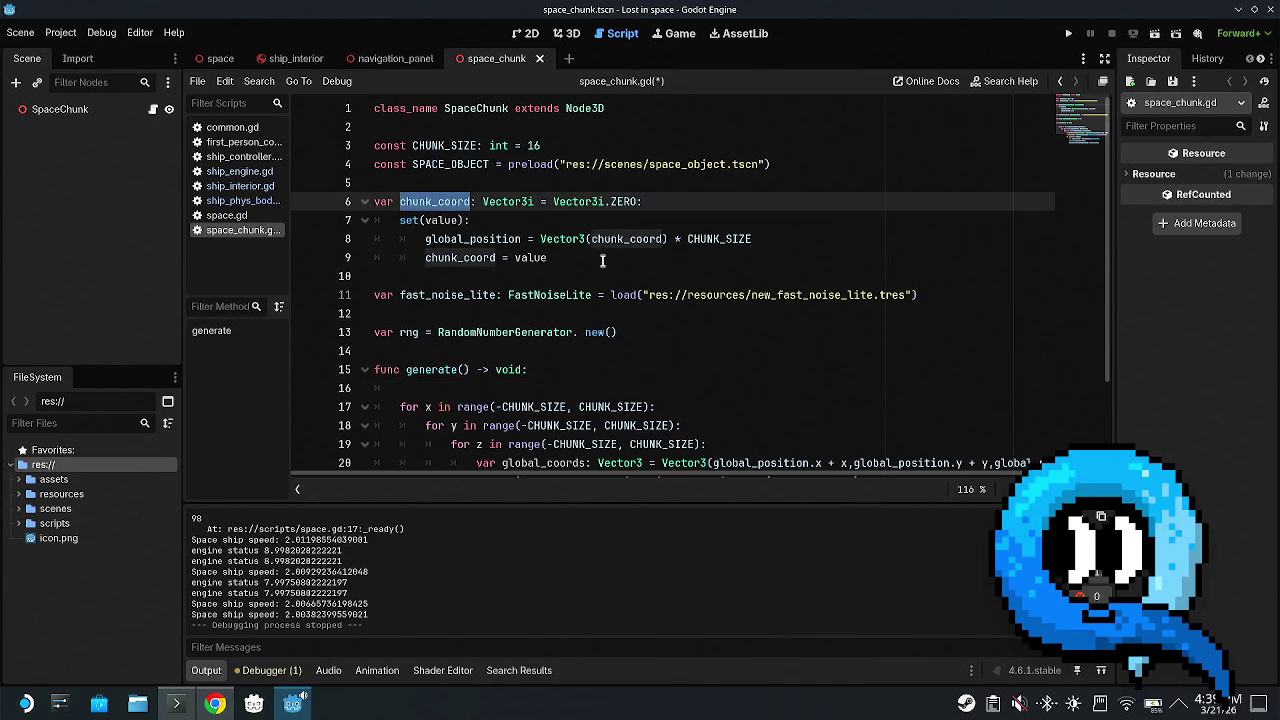
pyautogui.scroll(-2, 590, 268)
pyautogui.click(564, 275)
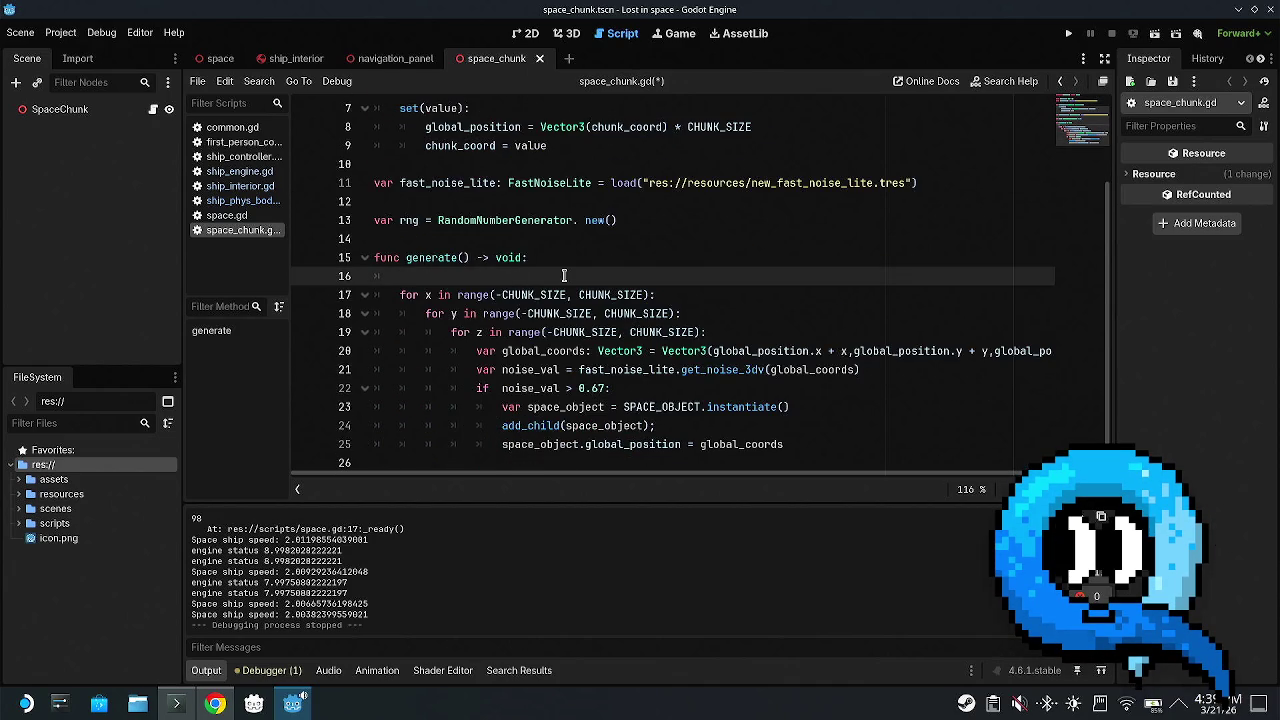
# - Write print_debug("chunk coord = ", chunk_coord) there and open a new line below it
pyautogui.write('print_debug')
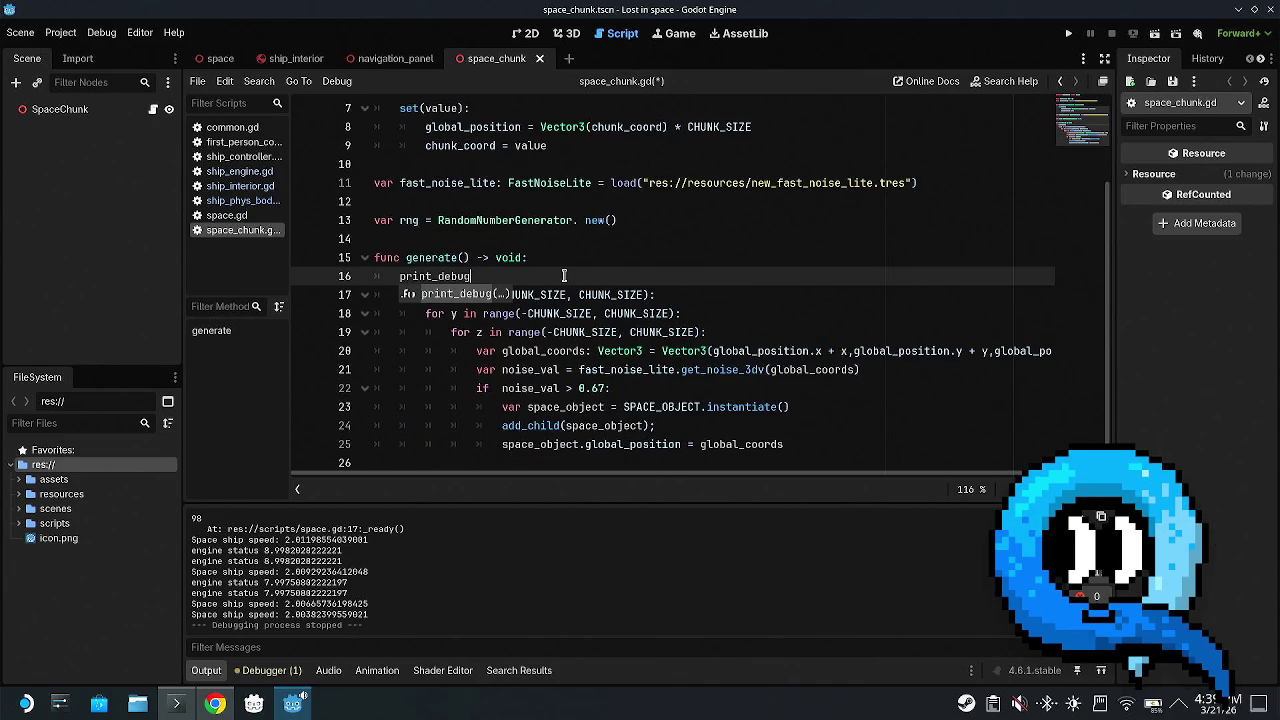
pyautogui.press('Return')
pyautogui.write('chunk coord "')
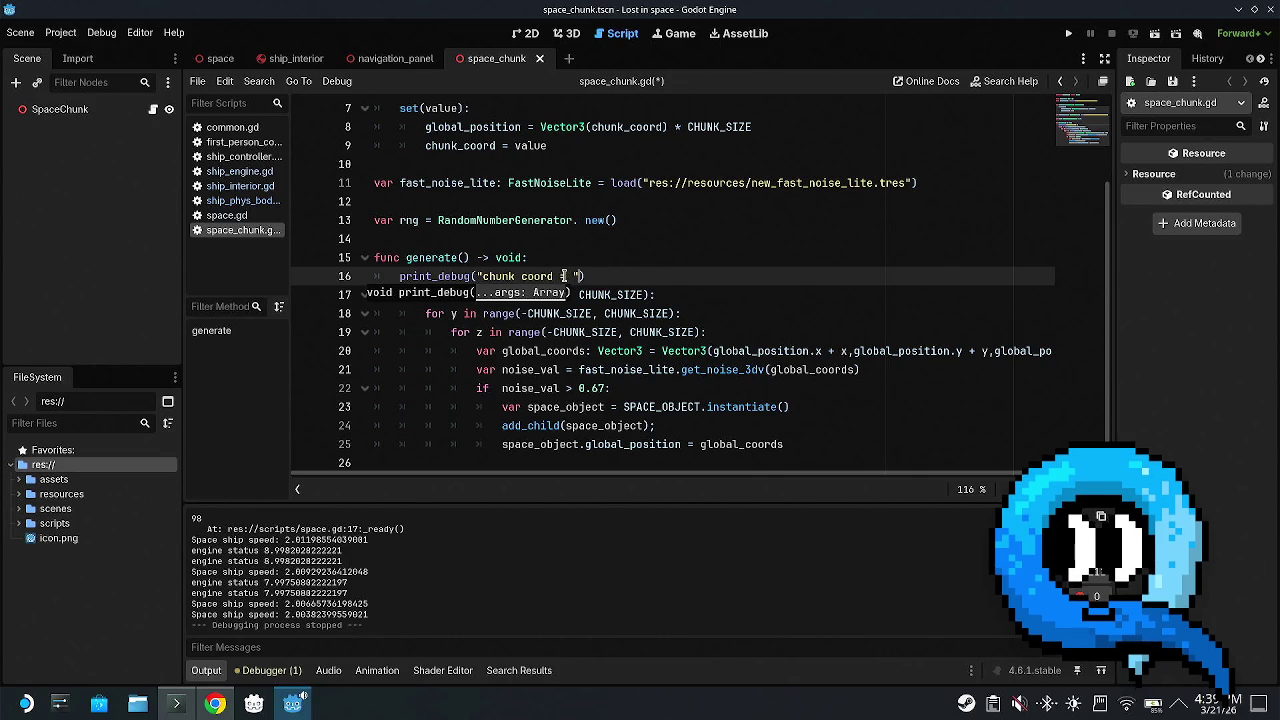
pyautogui.write(', chunk_coord')
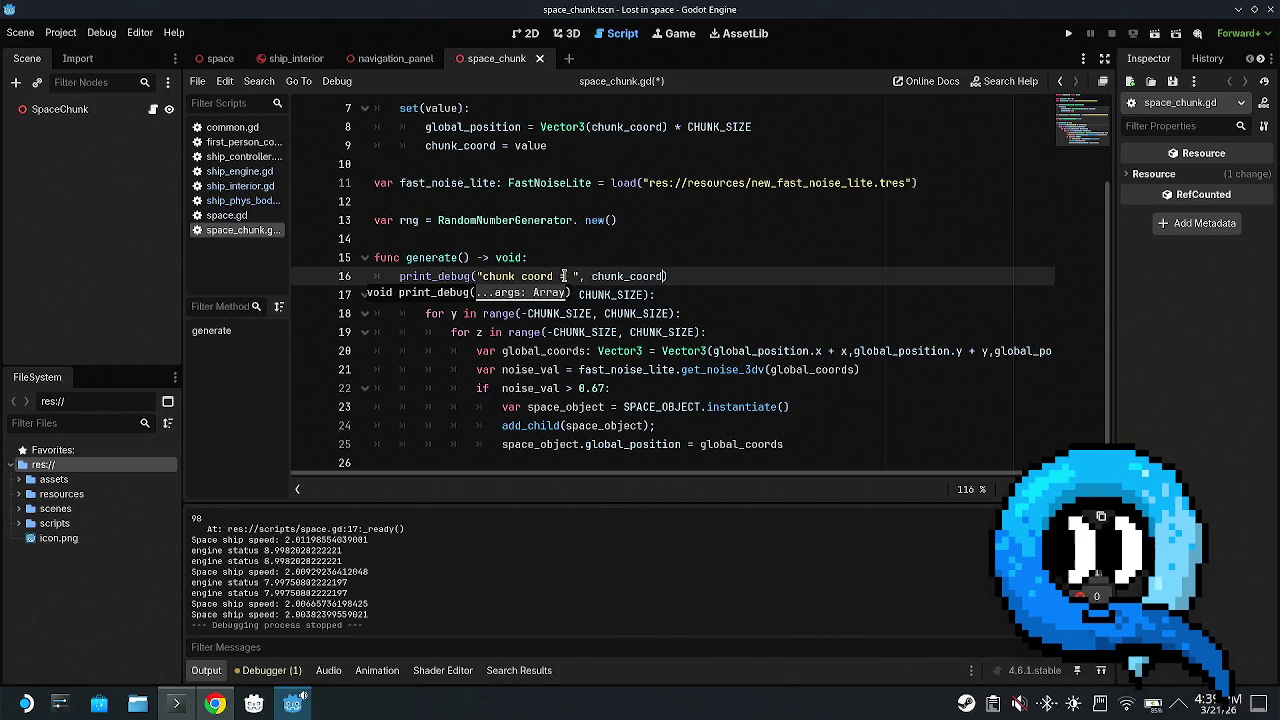
pyautogui.press('End')
pyautogui.press('Return')
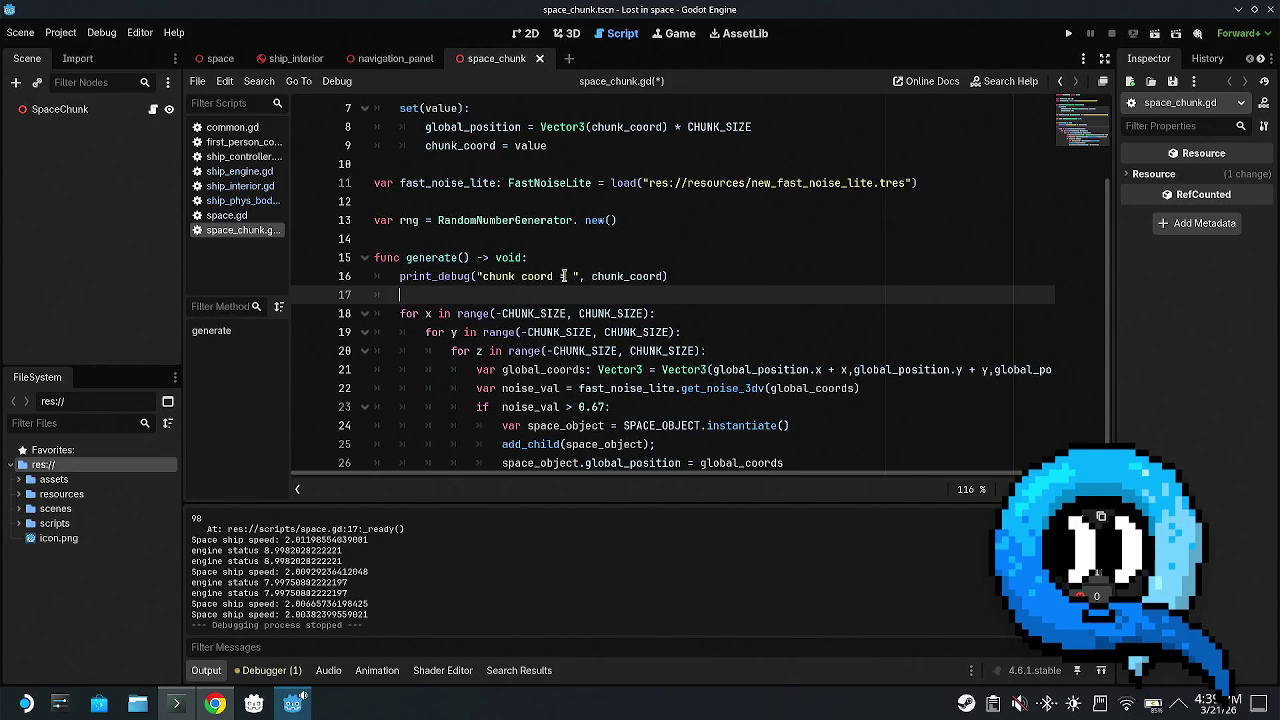
pyautogui.write('_debug')
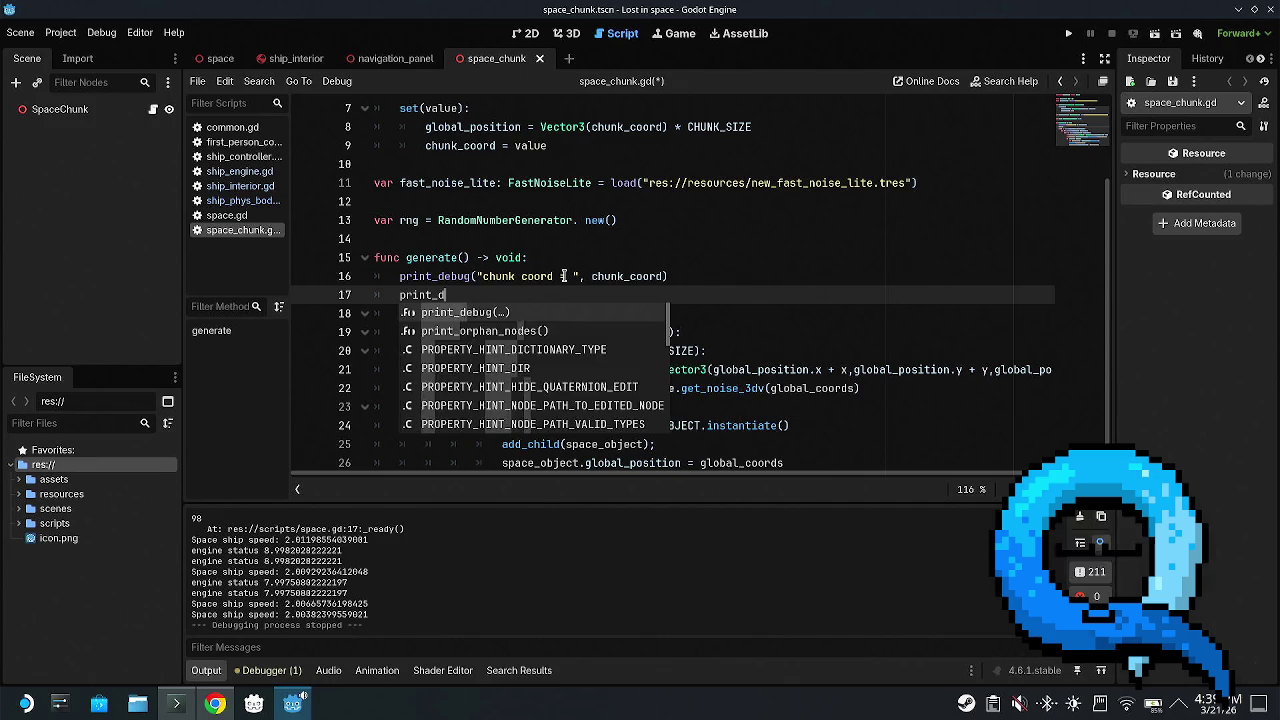
pyautogui.press('BackSpace')
pyautogui.press('BackSpace')
pyautogui.press('BackSpace')
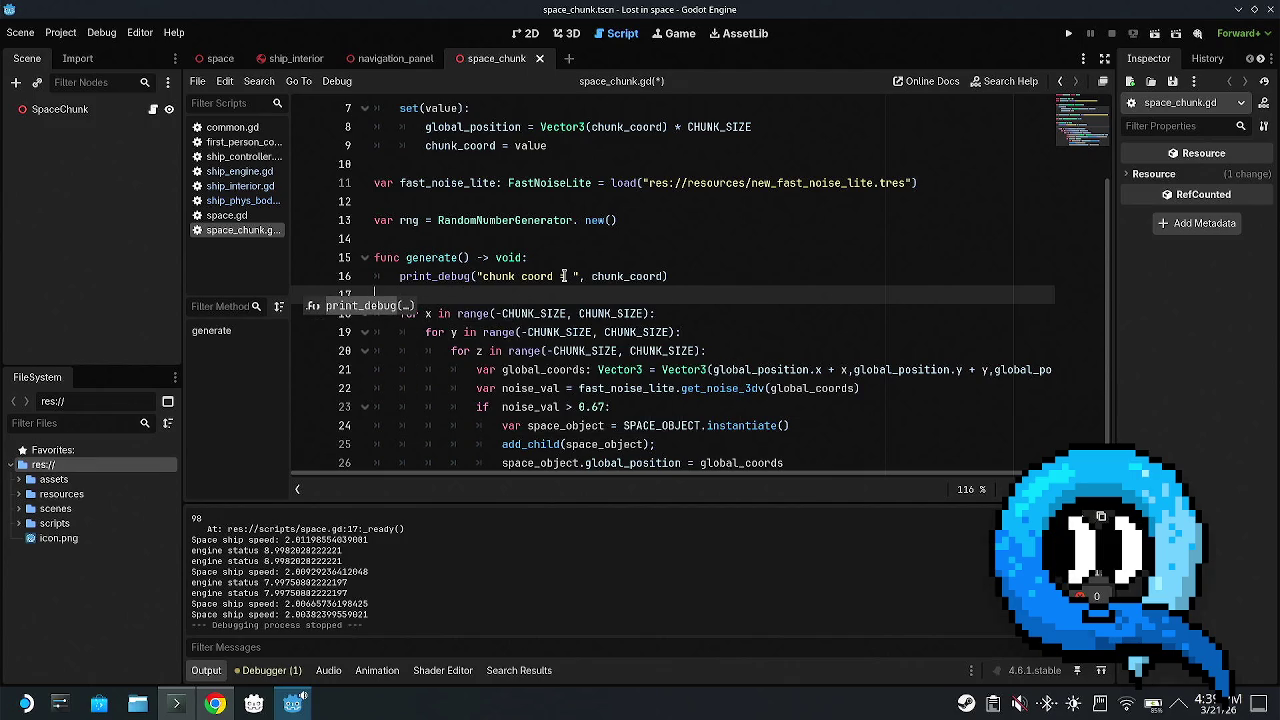
pyautogui.scroll(2, 626, 277)
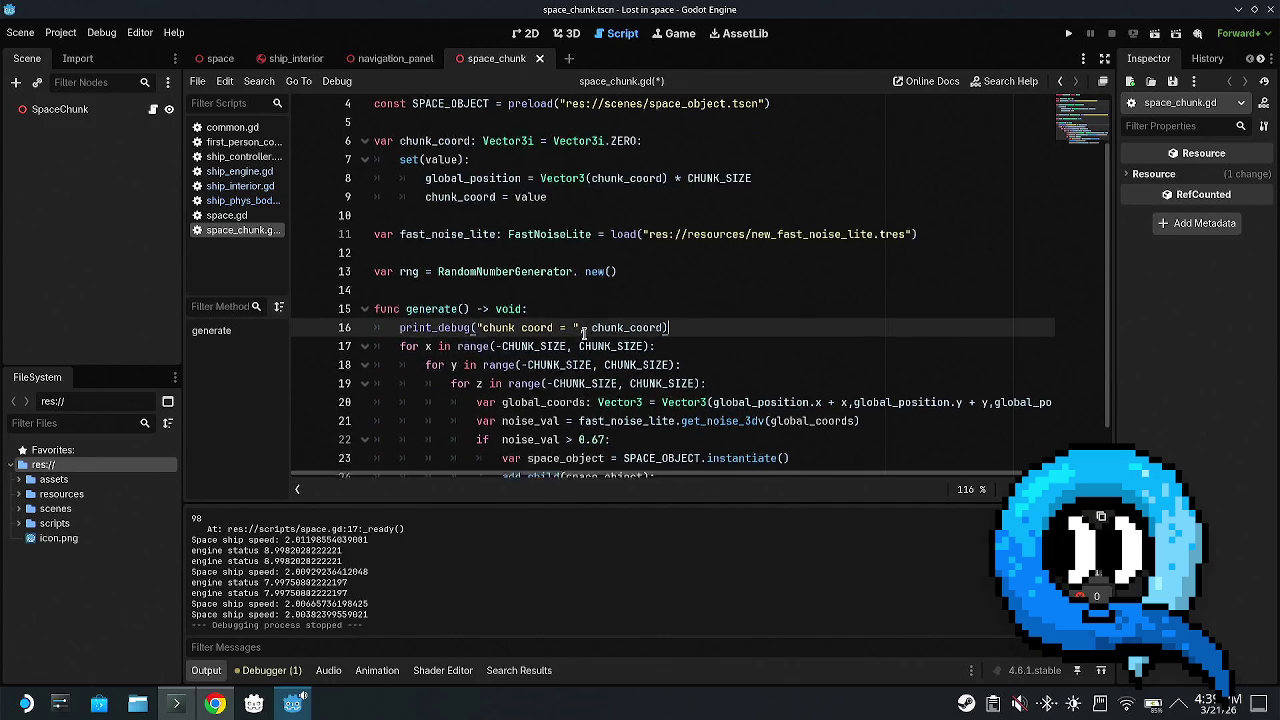
pyautogui.click(474, 245)
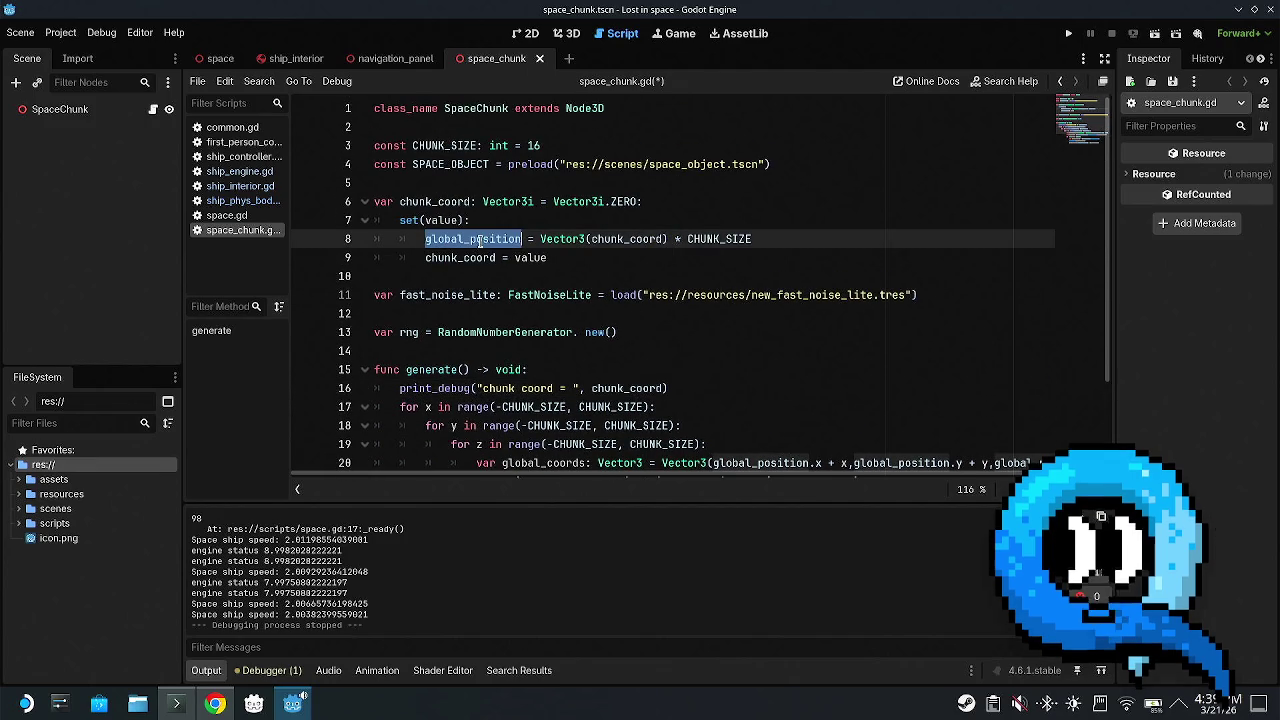
pyautogui.click(685, 393)
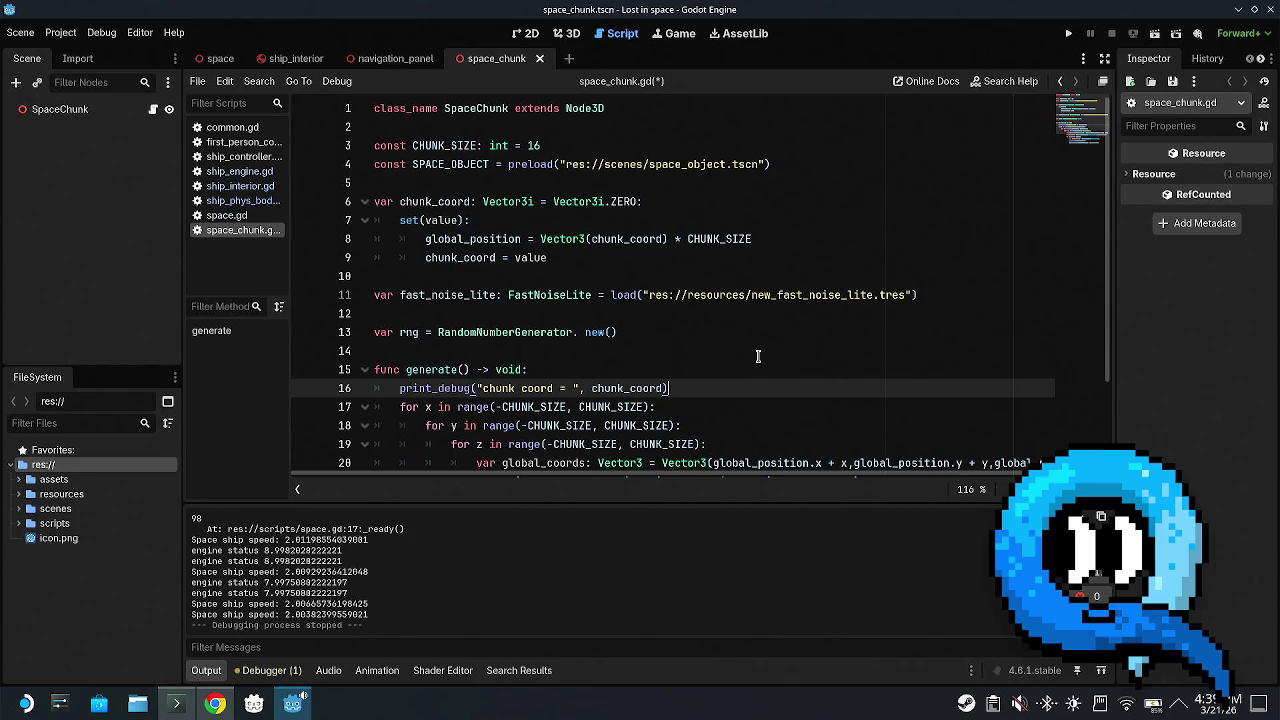
pyautogui.press('Return')
# - On the new line, type print_debug("chunk global position = ", as the message
pyautogui.write('print)d')
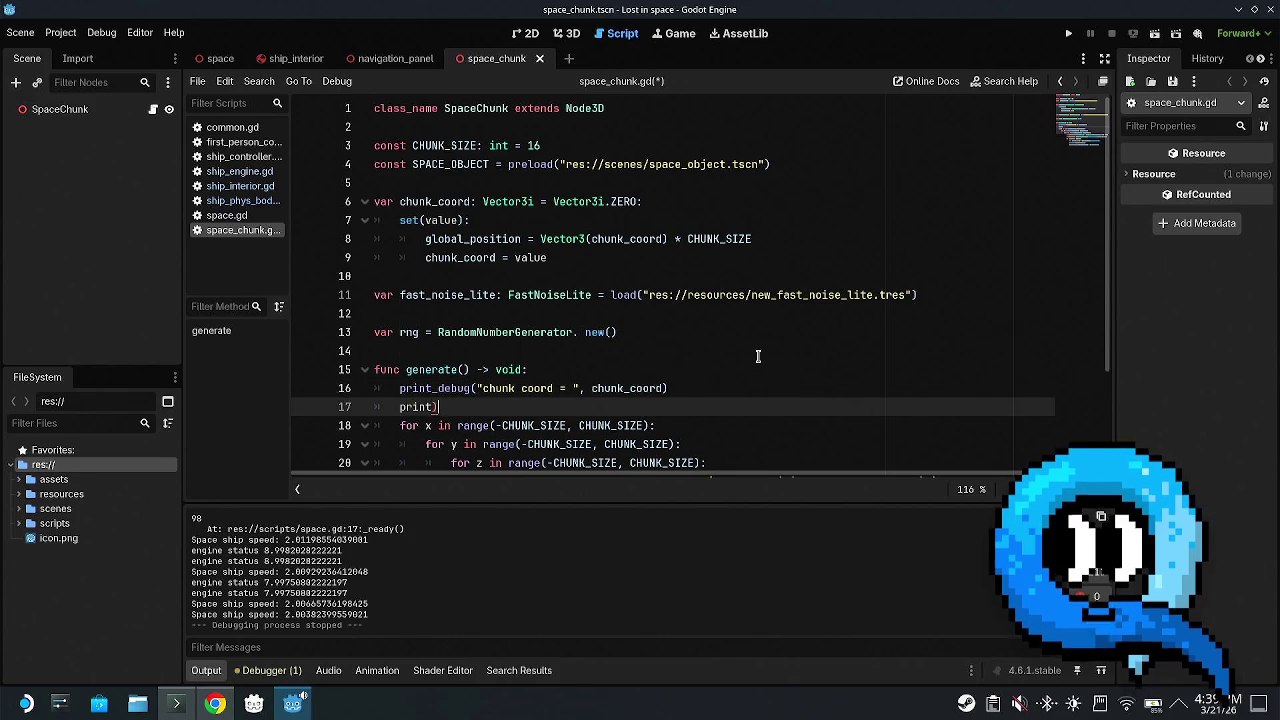
pyautogui.press('BackSpace')
pyautogui.press('BackSpace')
pyautogui.write('ebug')
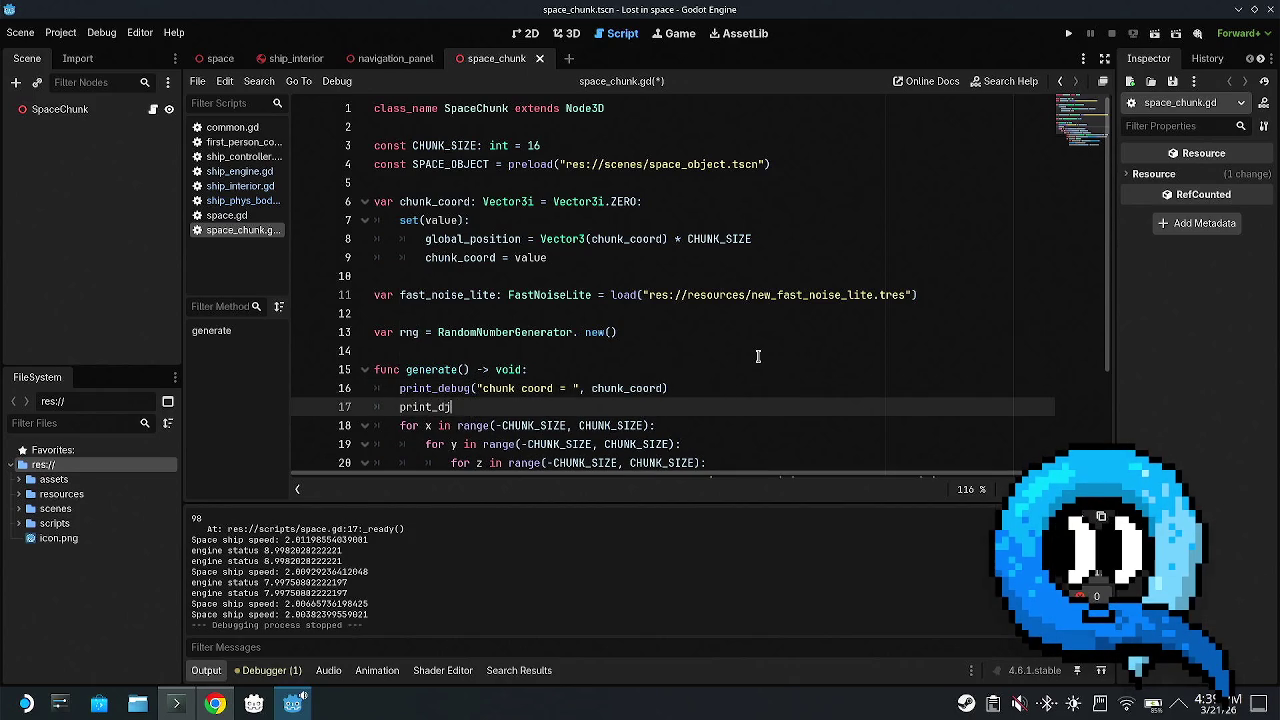
pyautogui.write('(')
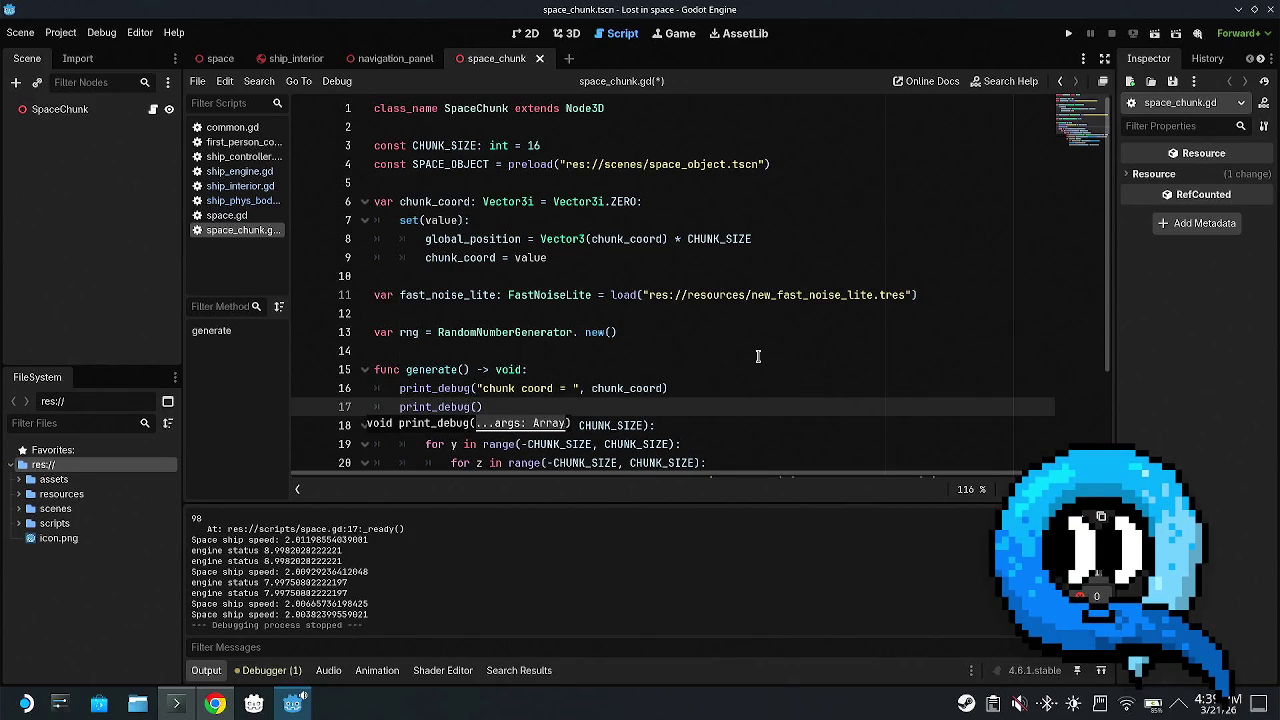
pyautogui.press('BackSpace')
pyautogui.press('BackSpace')
pyautogui.press('BackSpace')
pyautogui.write('"')
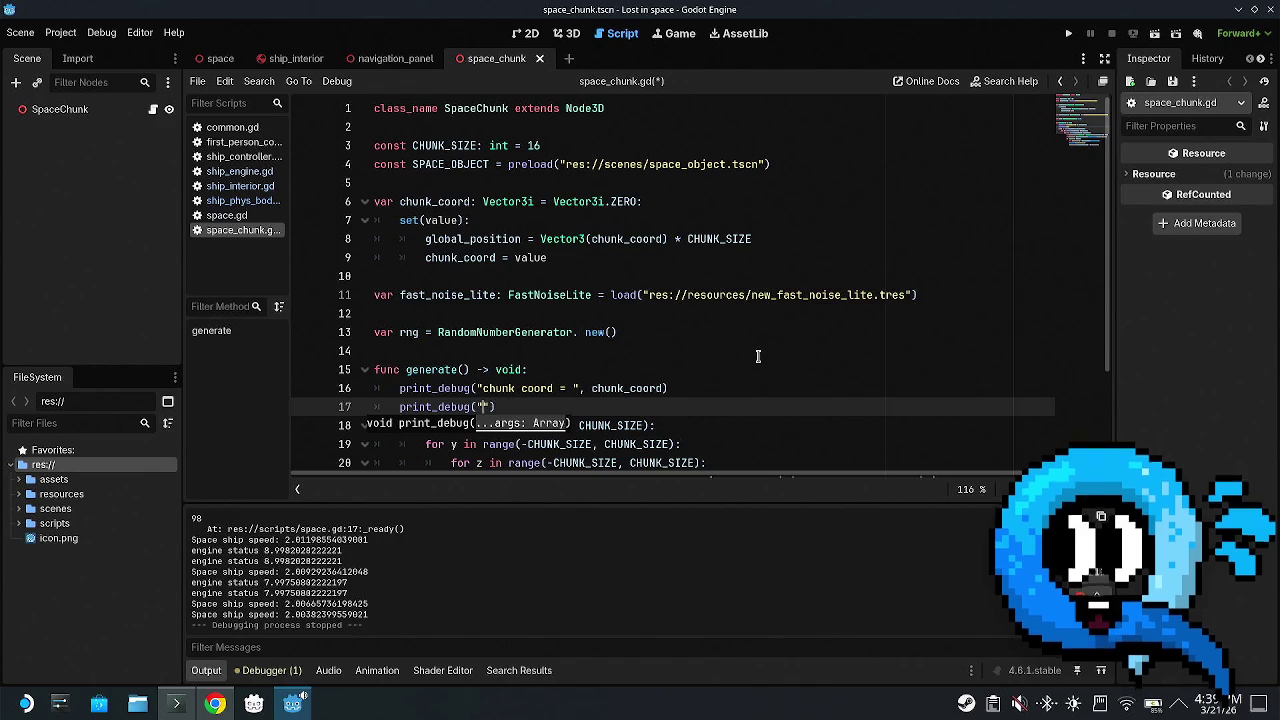
pyautogui.write('chunk cl')
pyautogui.press('BackSpace')
pyautogui.press('BackSpace')
pyautogui.write('globalposition')
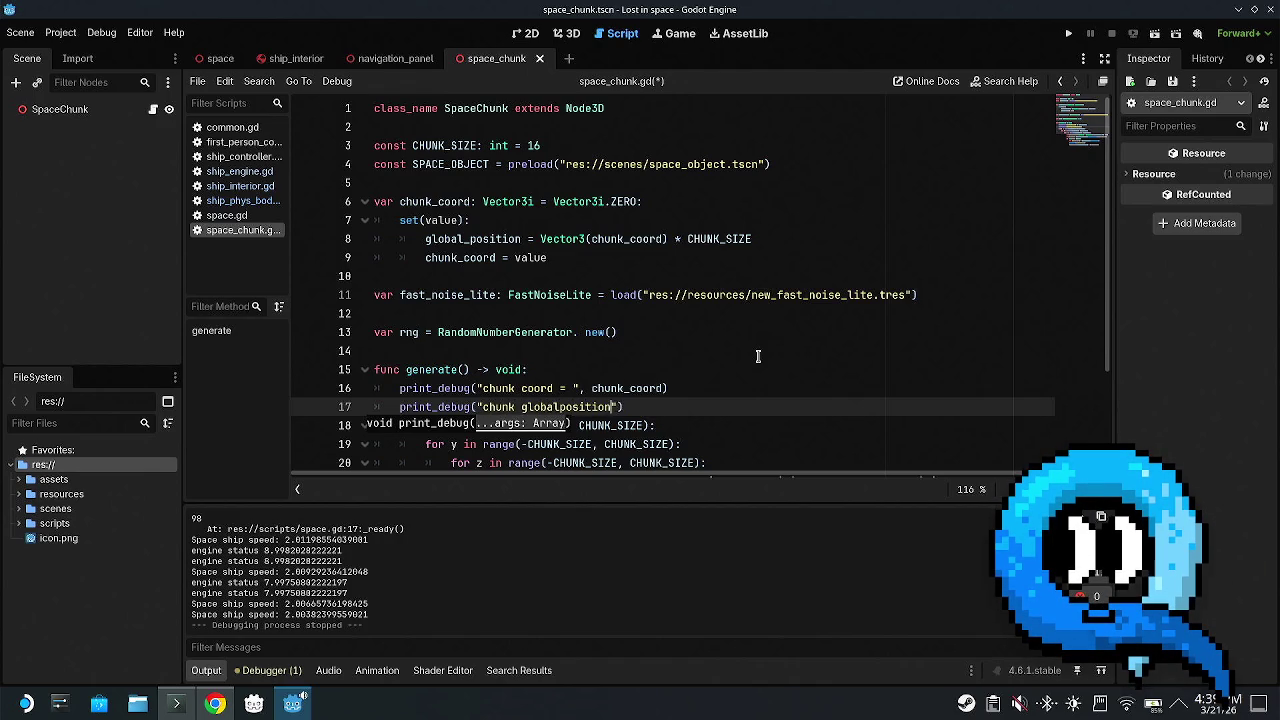
pyautogui.hotkey('ctrl', 'BackSpace')
pyautogui.write('global position')
pyautogui.write(' = ",')
# - Copy global_position from line 8 and paste it as the print's second argument
pyautogui.doubleClick(463, 243)
pyautogui.hotkey('ctrl', 'c')
pyautogui.click(656, 407)
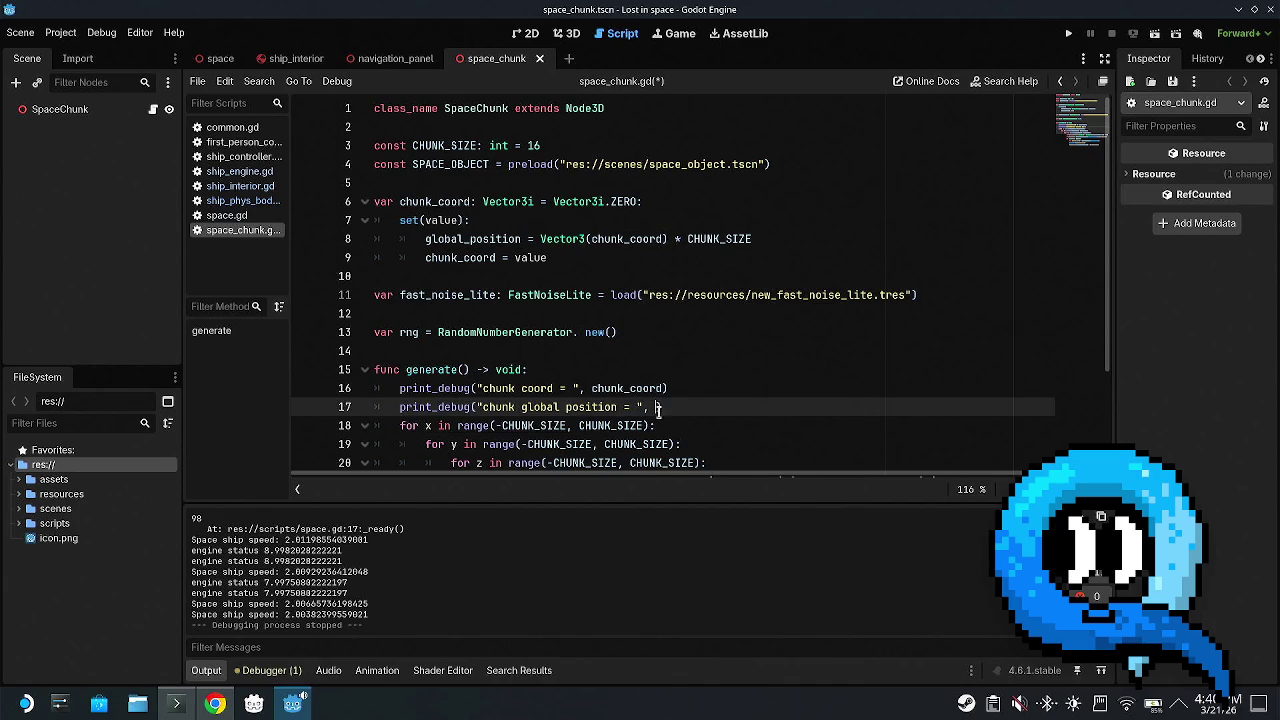
pyautogui.hotkey('ctrl', 'v')
# - Run the game and scroll the Output showing each chunk's coord and global position
pyautogui.click(1068, 33)
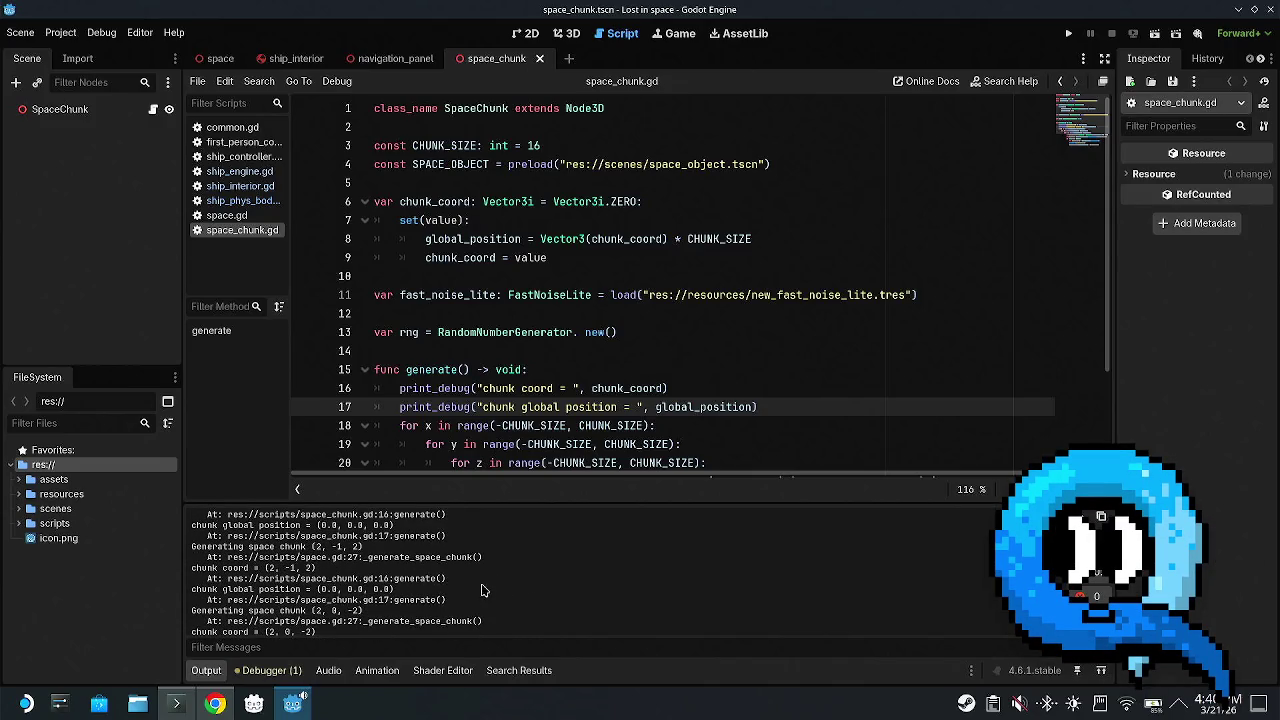
pyautogui.scroll(3, 479, 590)
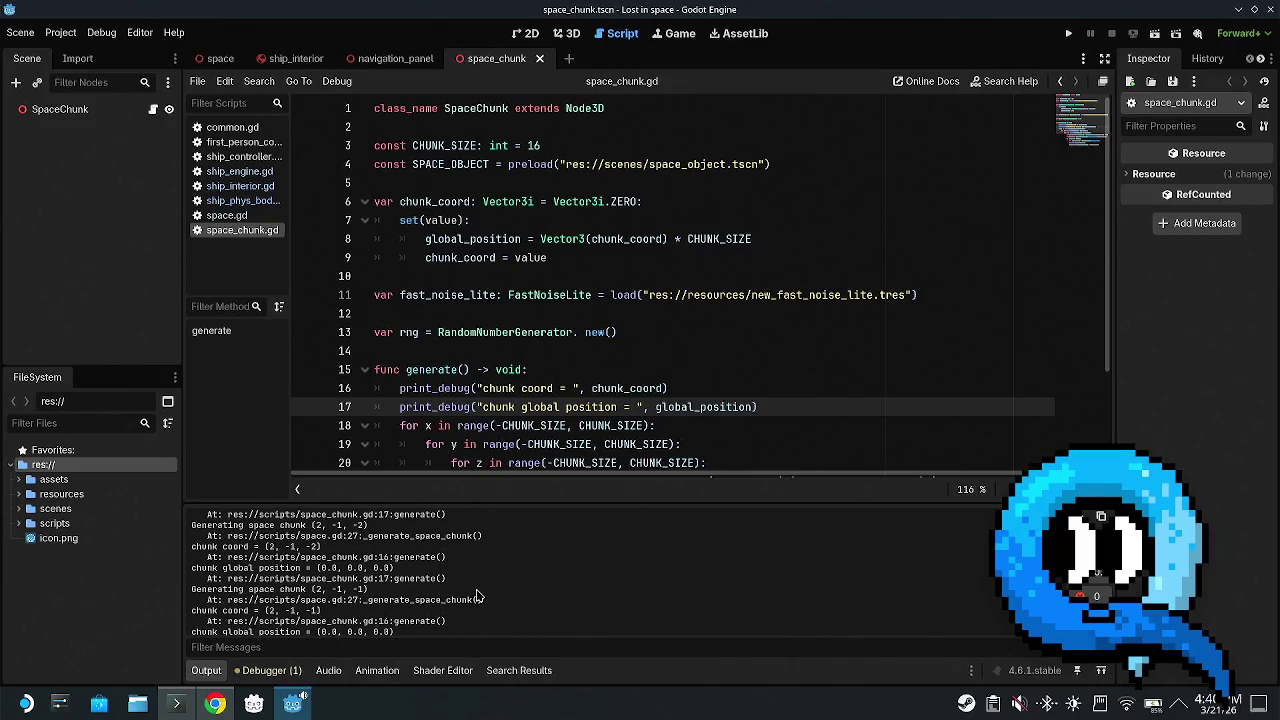
pyautogui.scroll(-1, 477, 594)
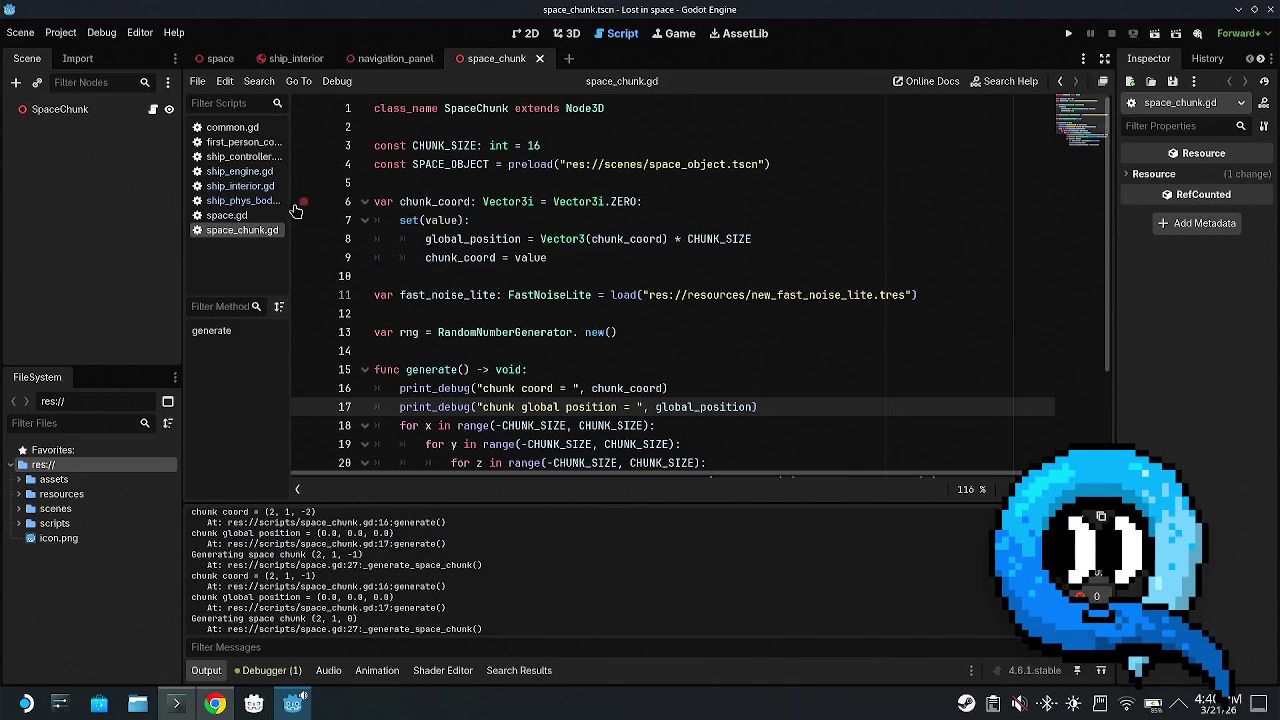
# - Compare space.gd and space_chunk.gd, ending on the global_position assignment in line 8
pyautogui.click(232, 216)
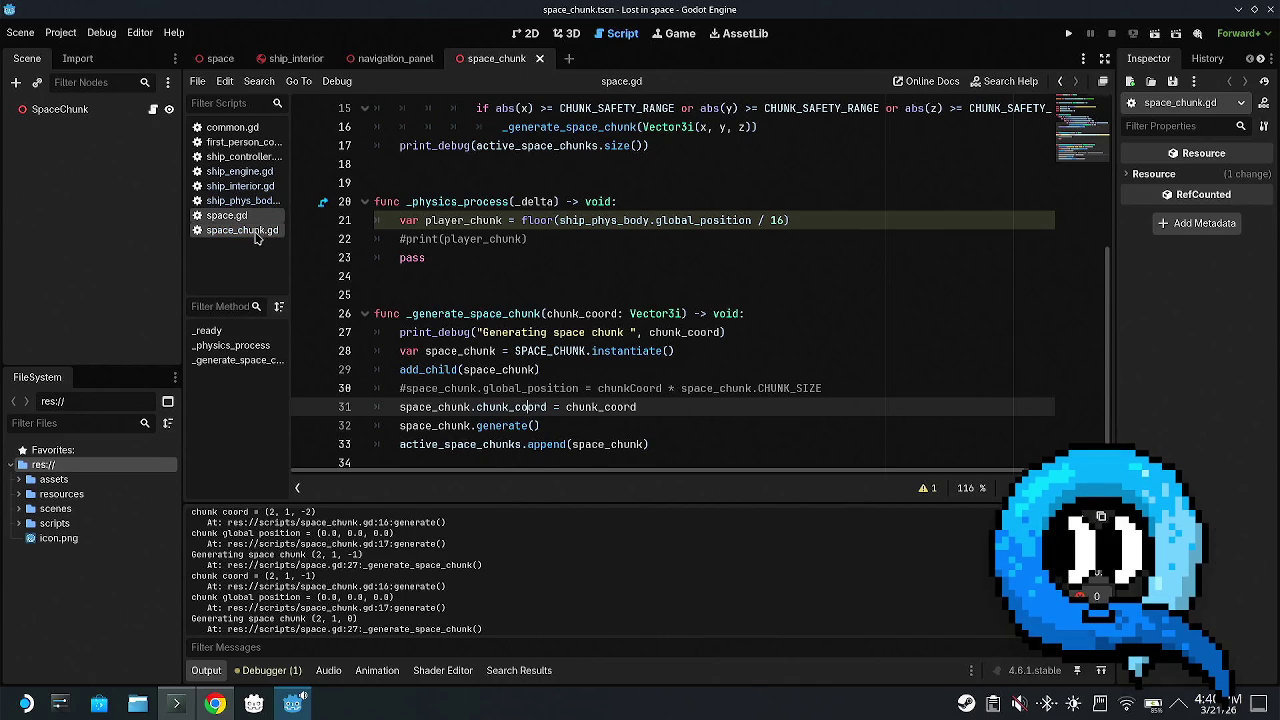
pyautogui.click(258, 231)
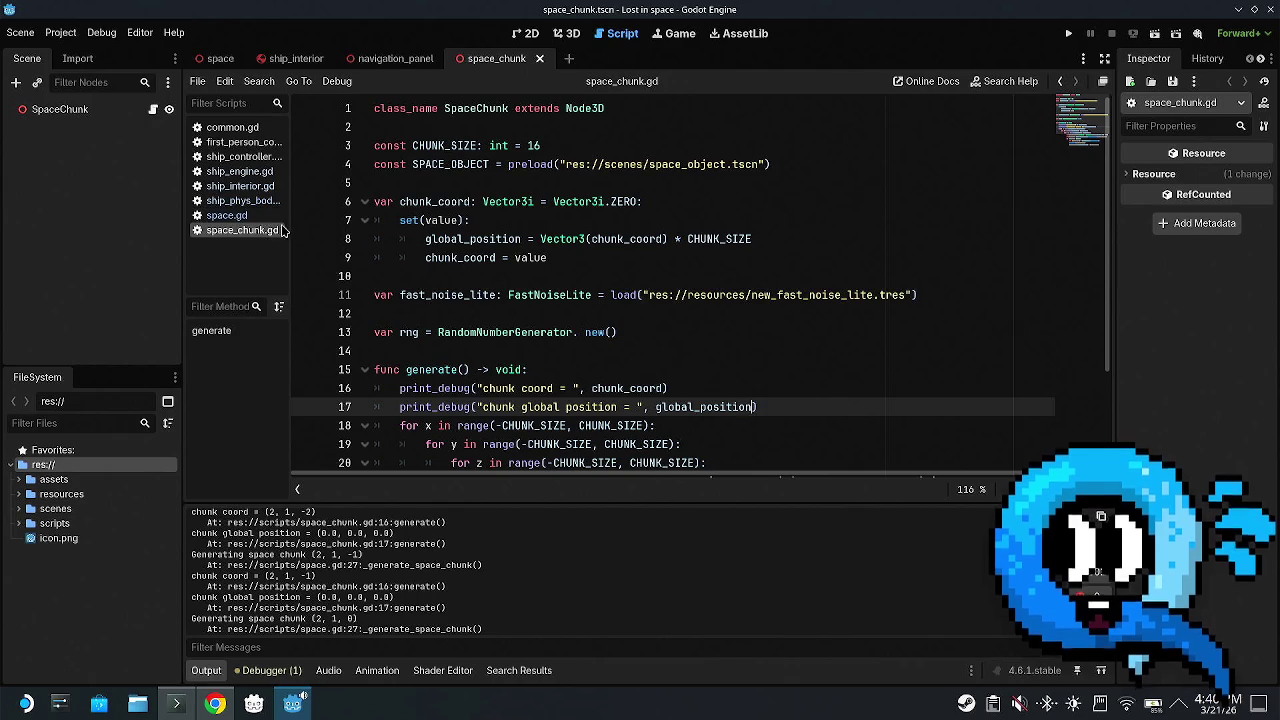
pyautogui.click(255, 218)
pyautogui.click(257, 230)
pyautogui.click(470, 240)
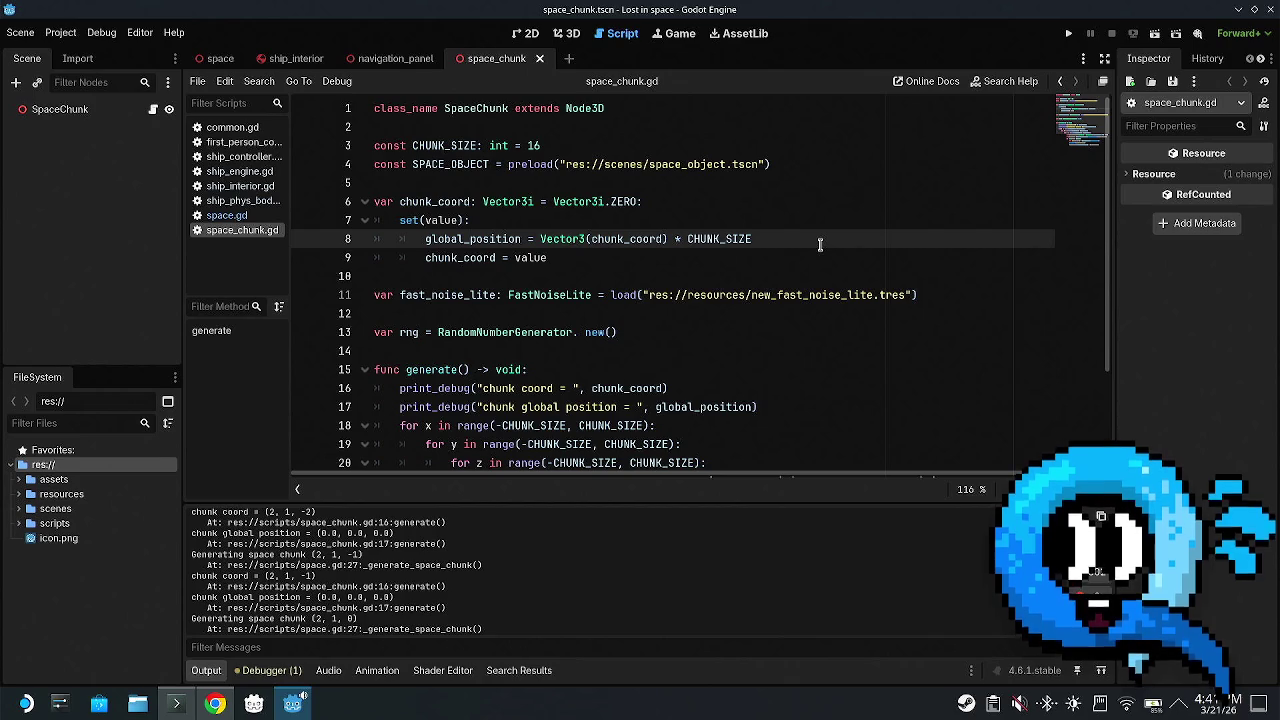
# - Move the global_position line below the chunk_coord assignment in the setter and save
pyautogui.hotkey('alt', 'Down')
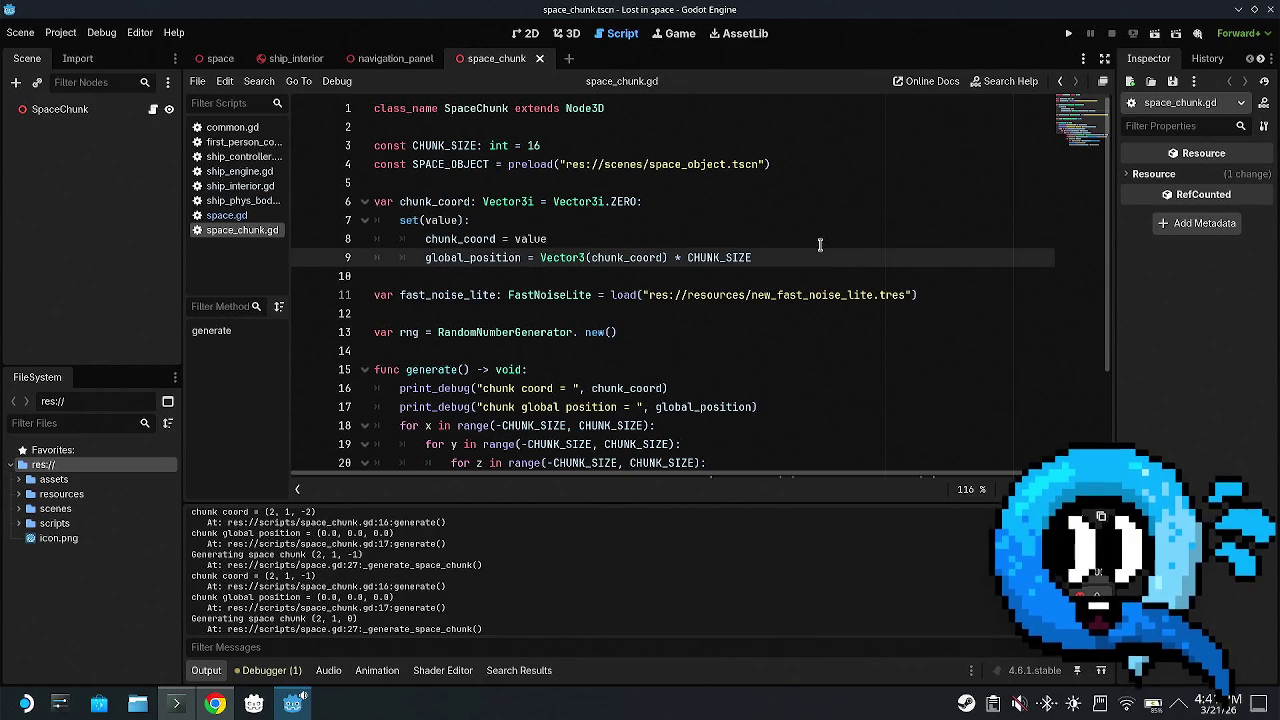
pyautogui.hotkey('ctrl', 's')
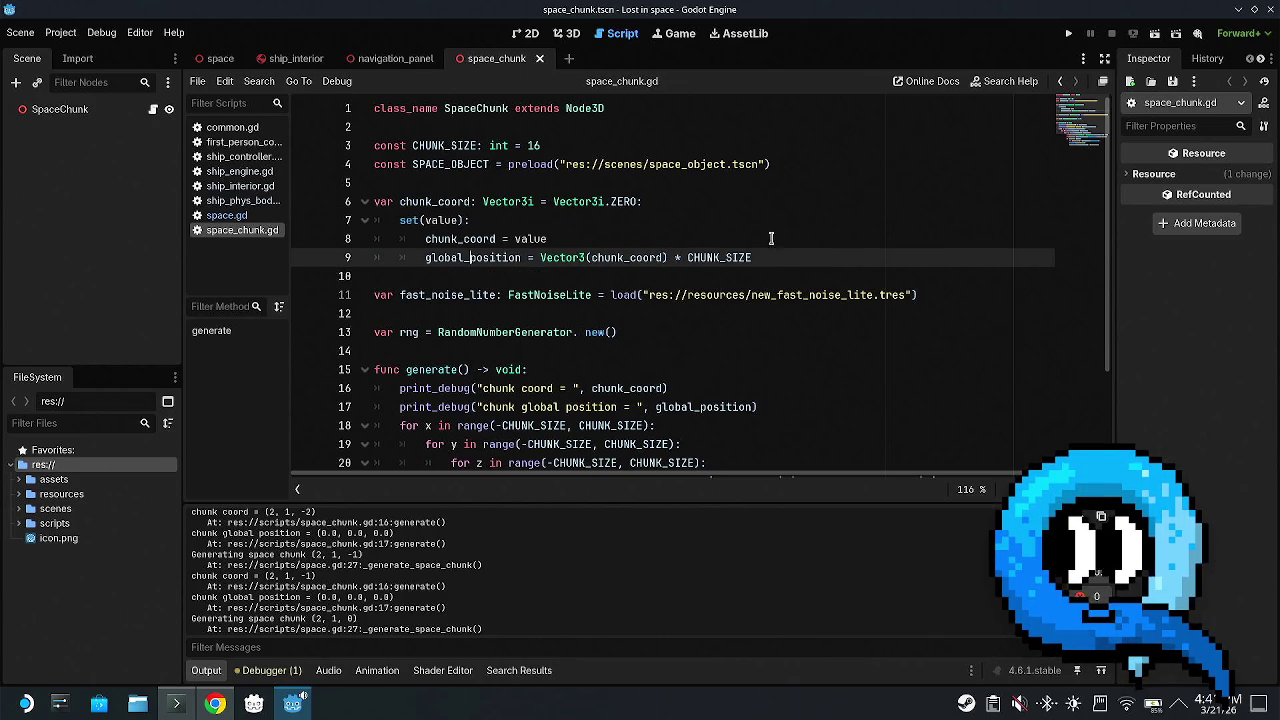
pyautogui.press('Home')
pyautogui.hotkey('shift', 'Down')
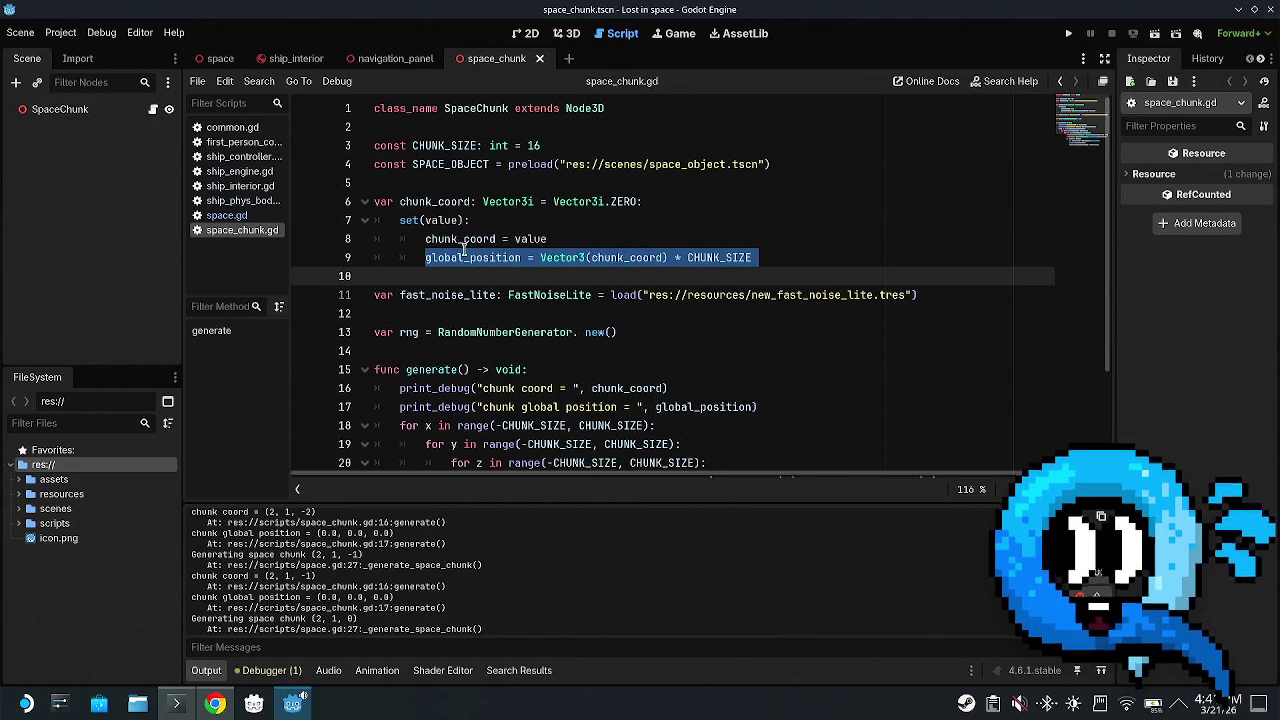
# - Replace chunk_coord inside Vector3(...) with value in the global_position calculation
pyautogui.doubleClick(457, 240)
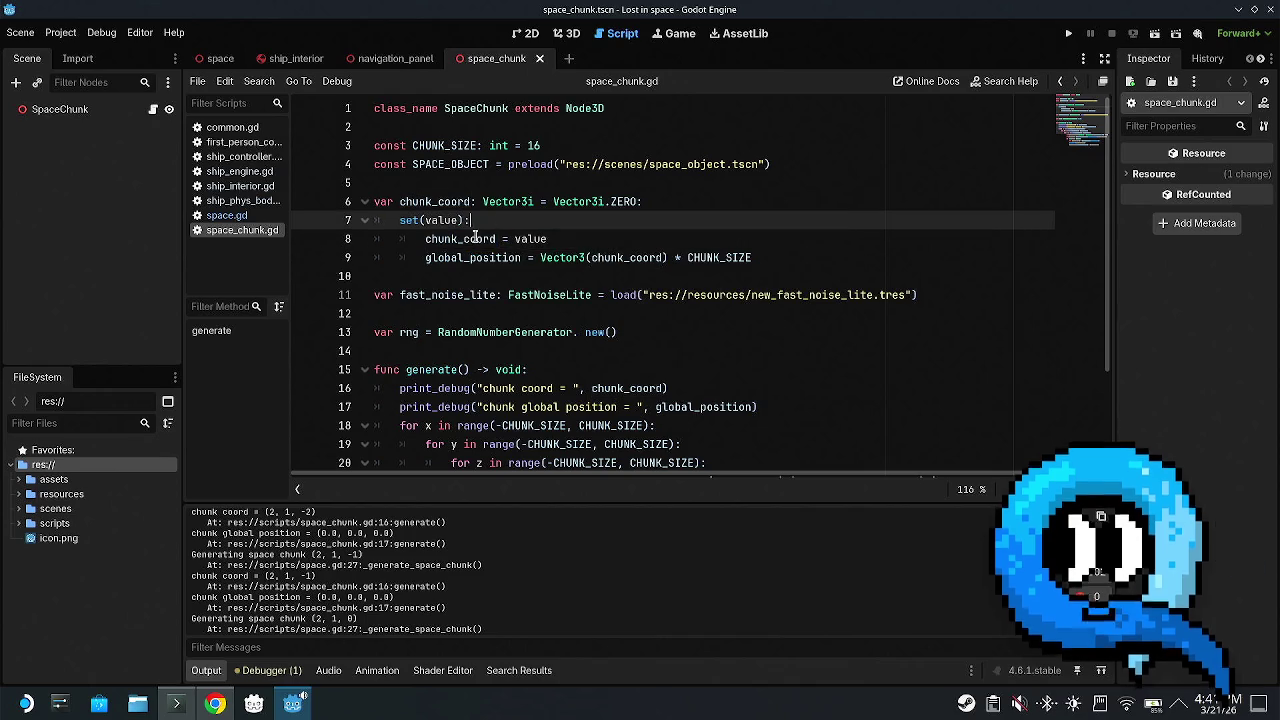
pyautogui.doubleClick(613, 258)
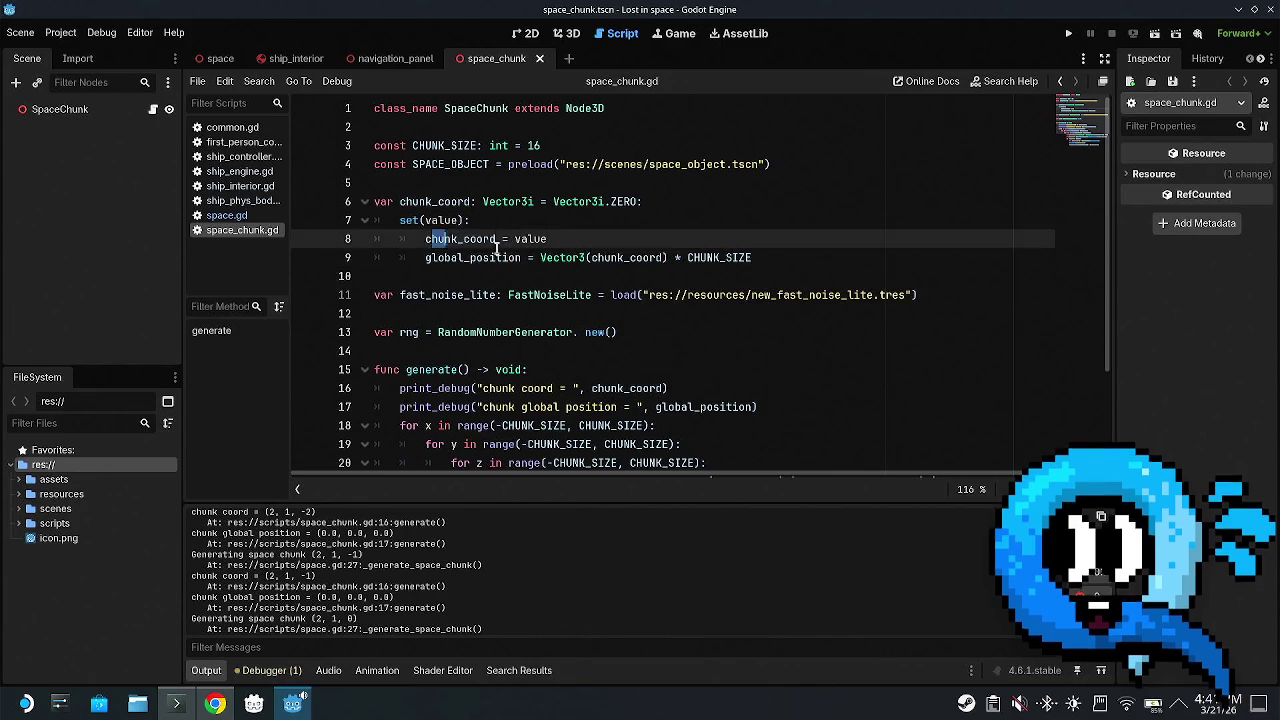
pyautogui.doubleClick(452, 239)
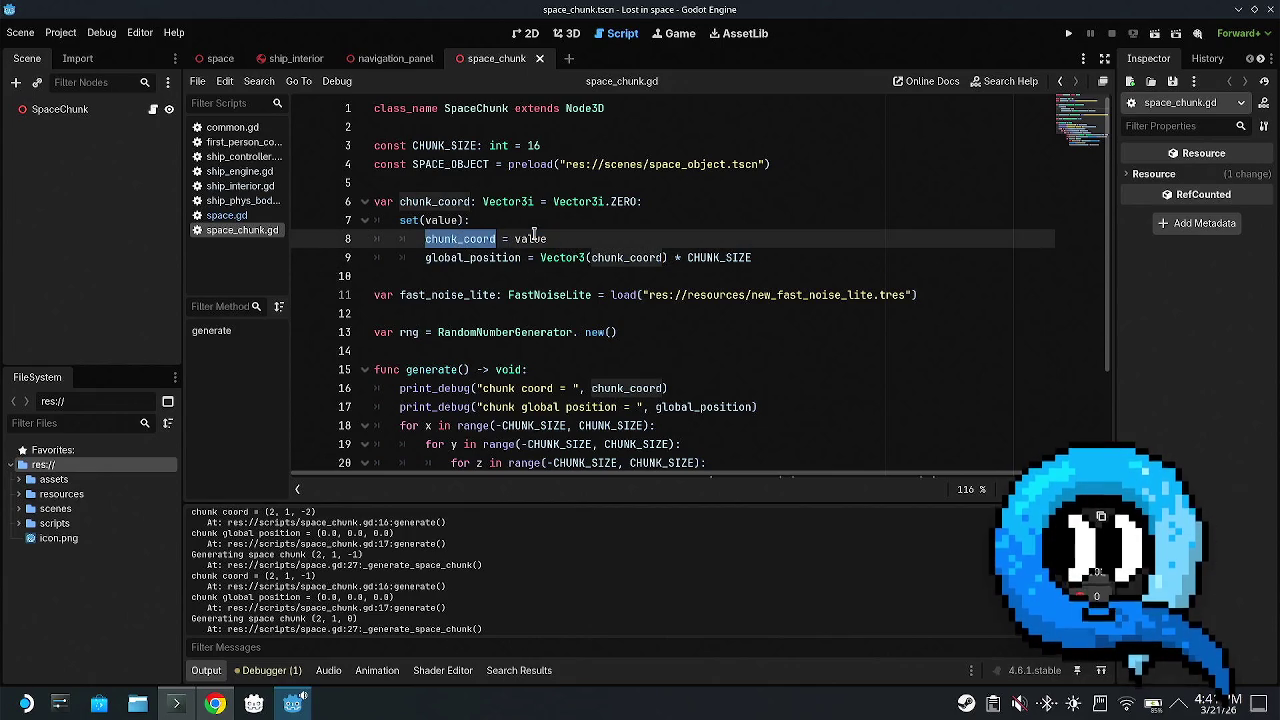
pyautogui.doubleClick(634, 257)
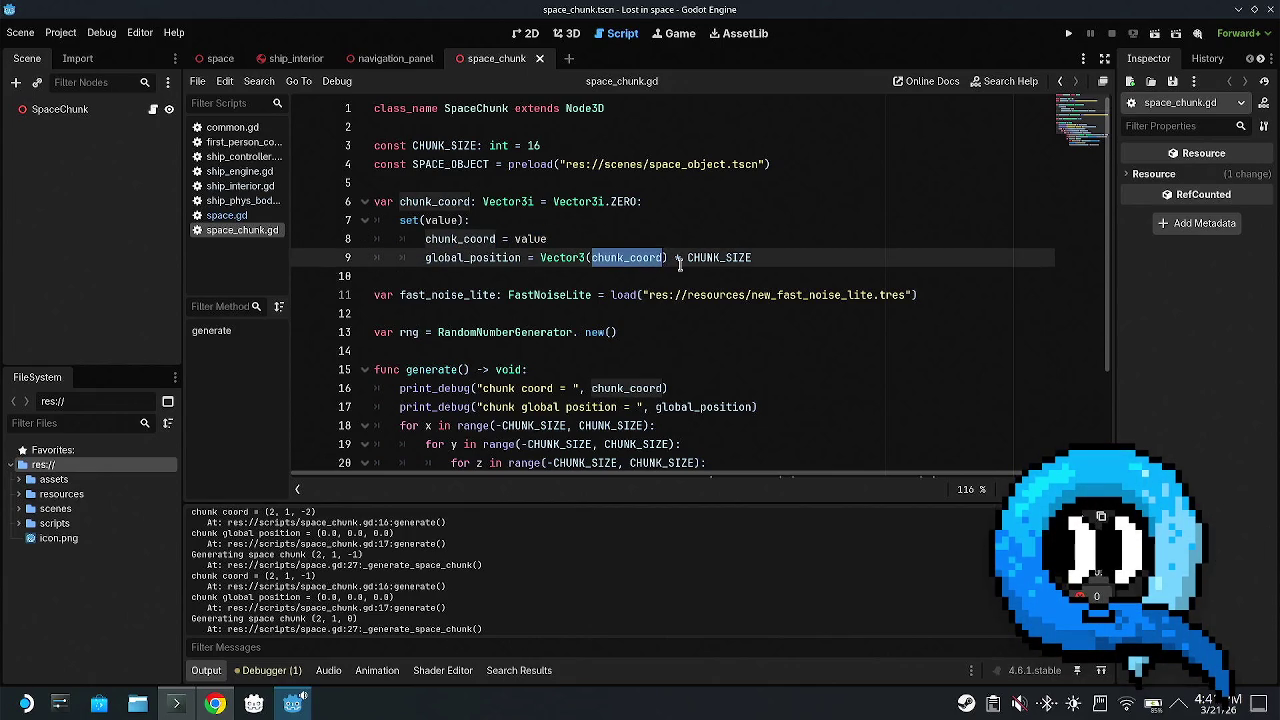
pyautogui.write('value')
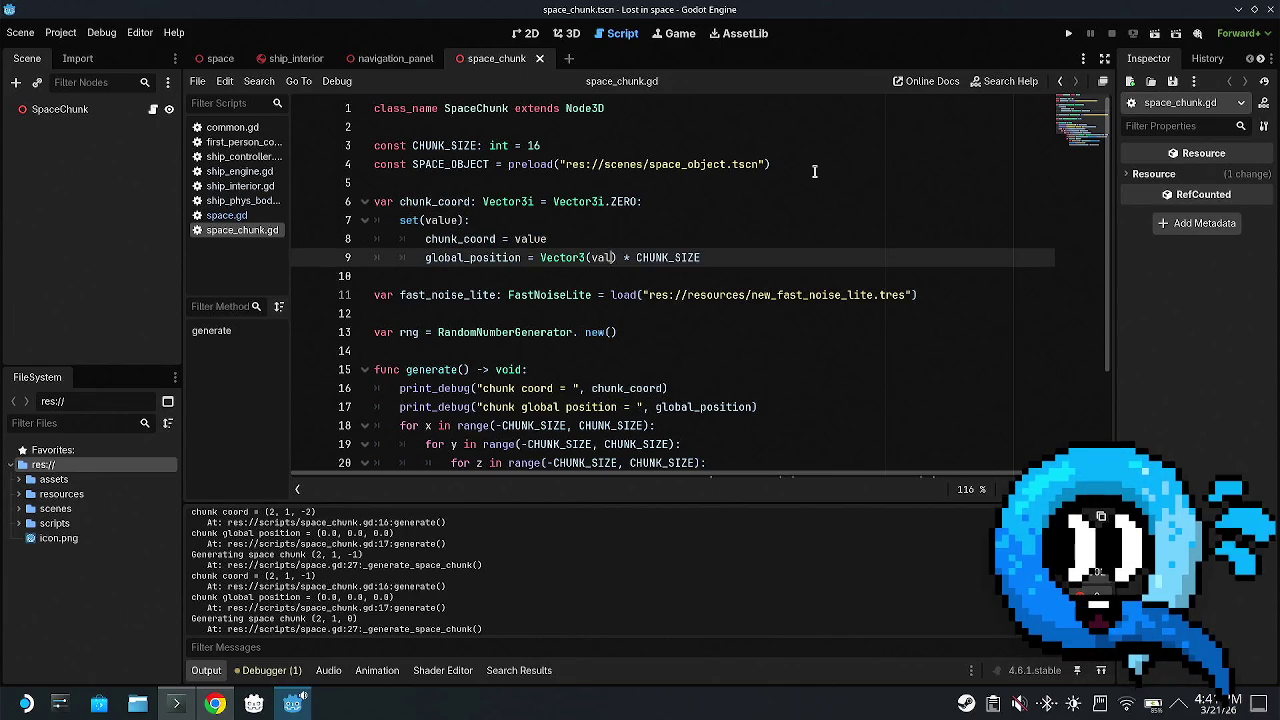
pyautogui.click(600, 232)
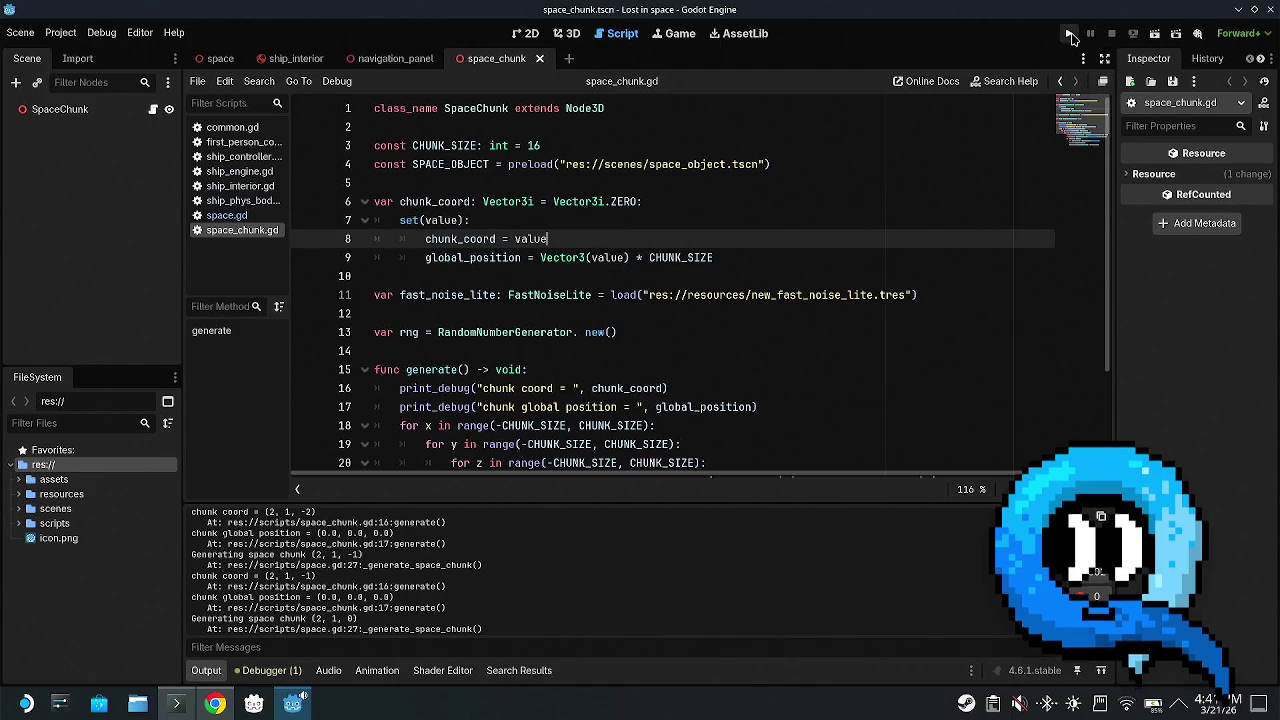
# - Run the game, confirming chunk (2, 2, 2) logs position (32.0, 32.0, 32.0), then stop it with F8
pyautogui.click(1068, 33)
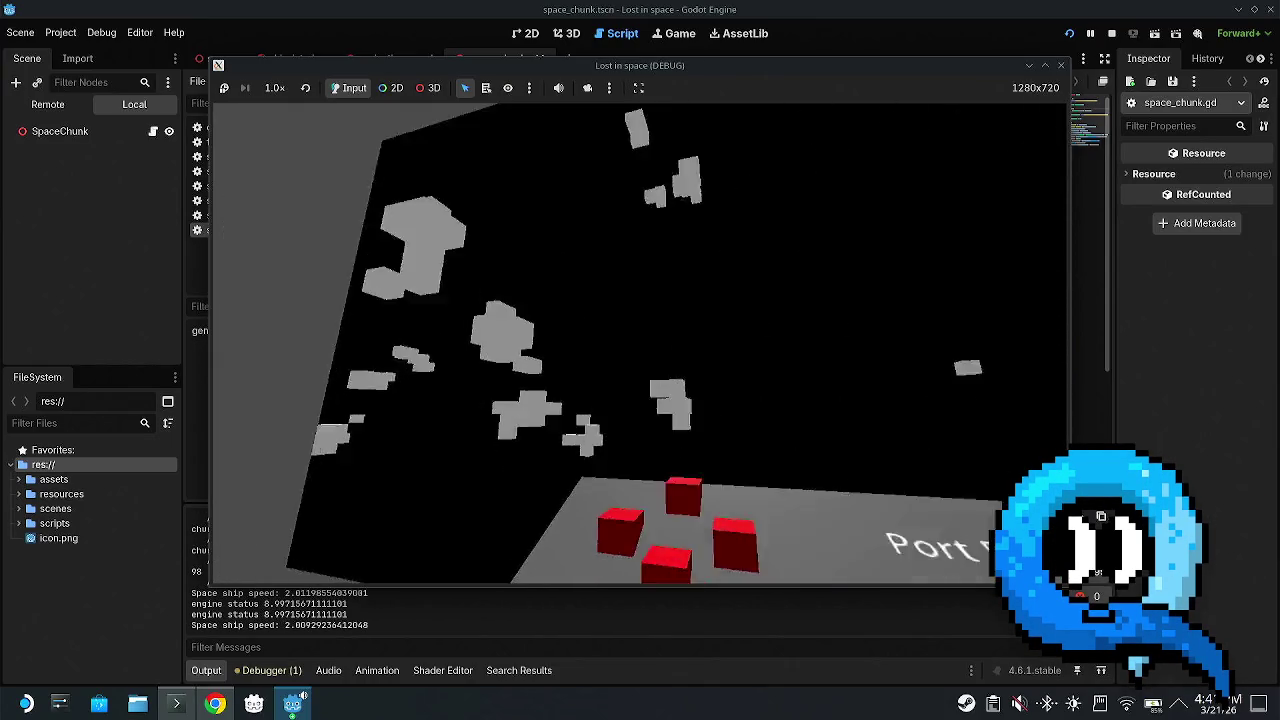
pyautogui.press('F8')
pyautogui.scroll(-2, 450, 150)
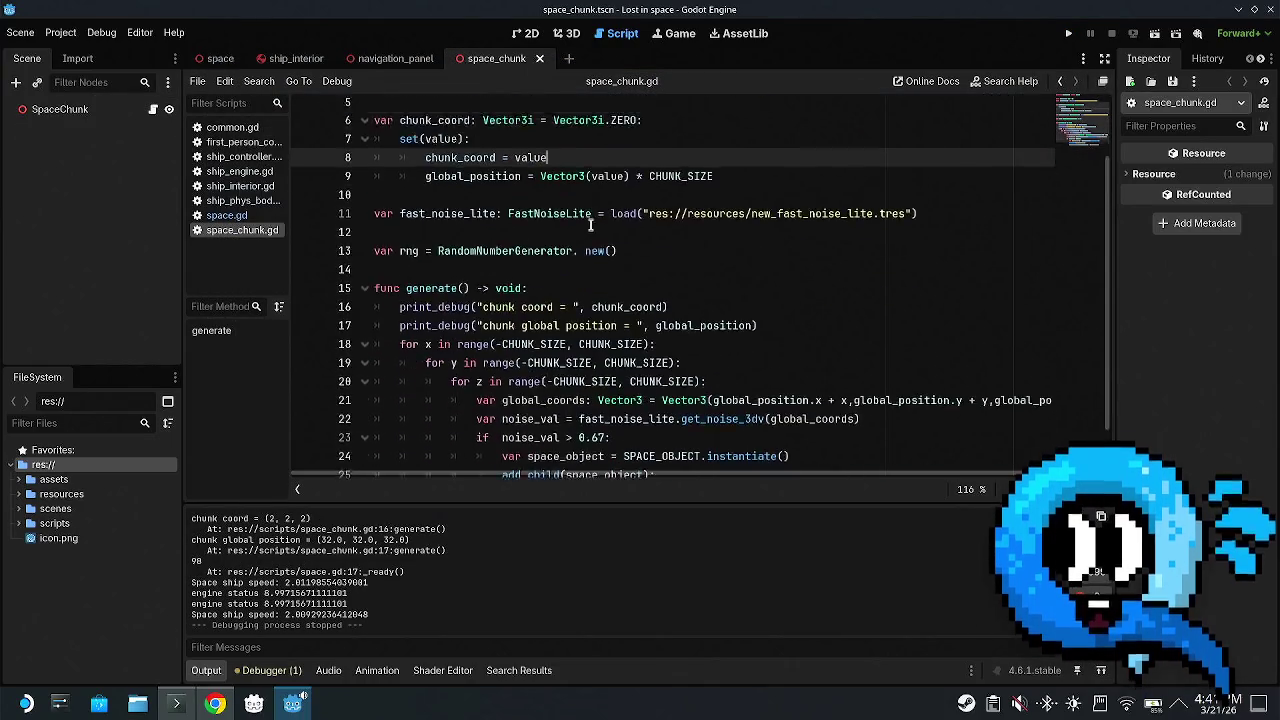
pyautogui.scroll(2, 440, 110)
# - In space.gd, add a new line after #print(player_chunk) in _physics_process
pyautogui.click(227, 215)
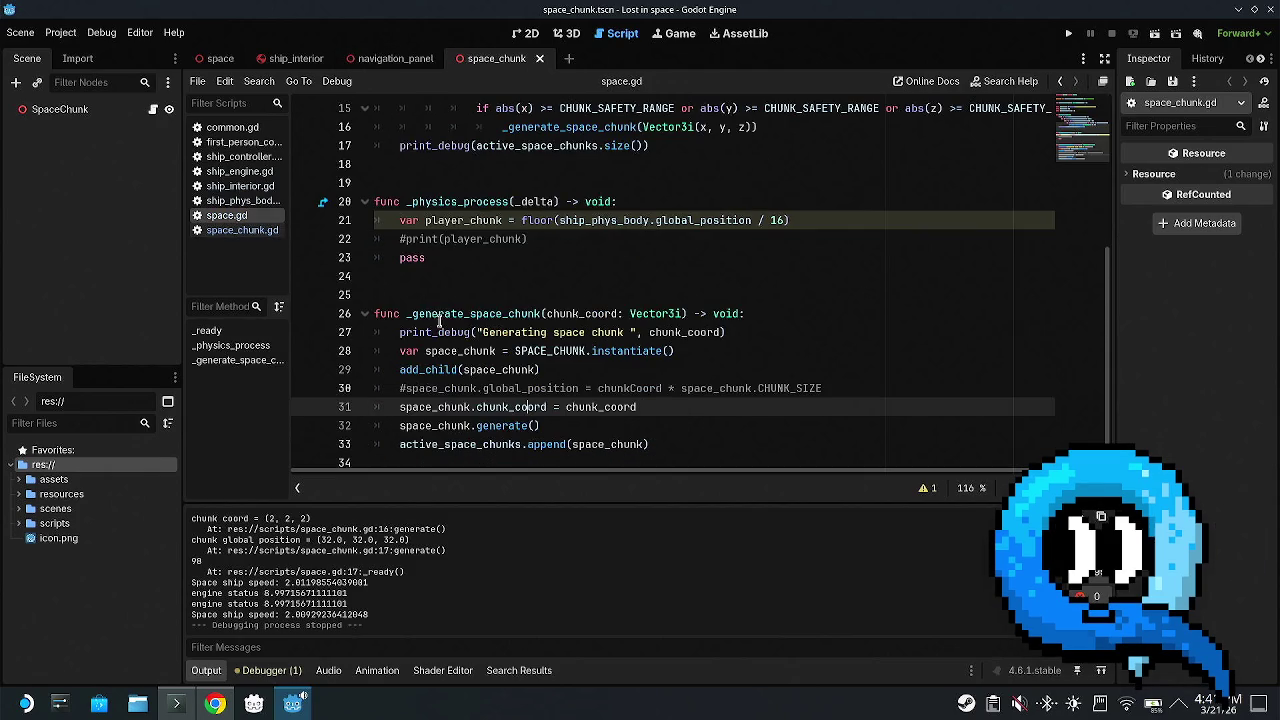
pyautogui.click(585, 239)
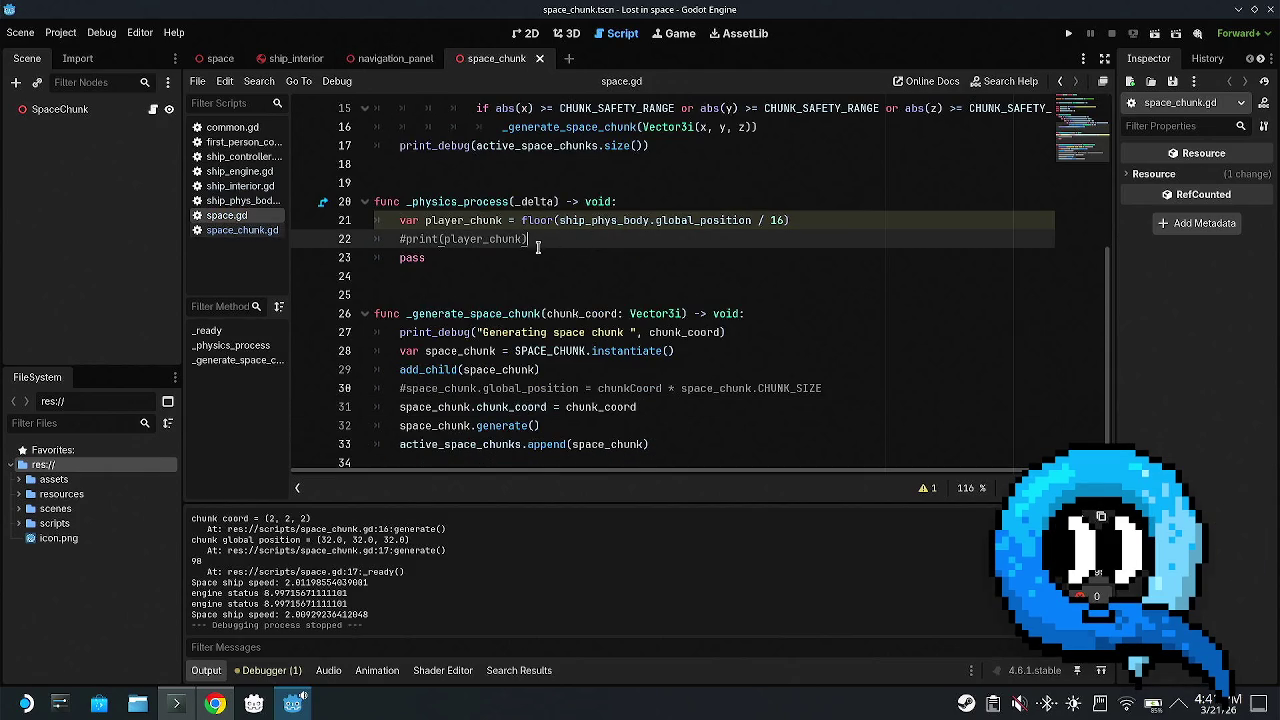
pyautogui.scroll(1, 678, 298)
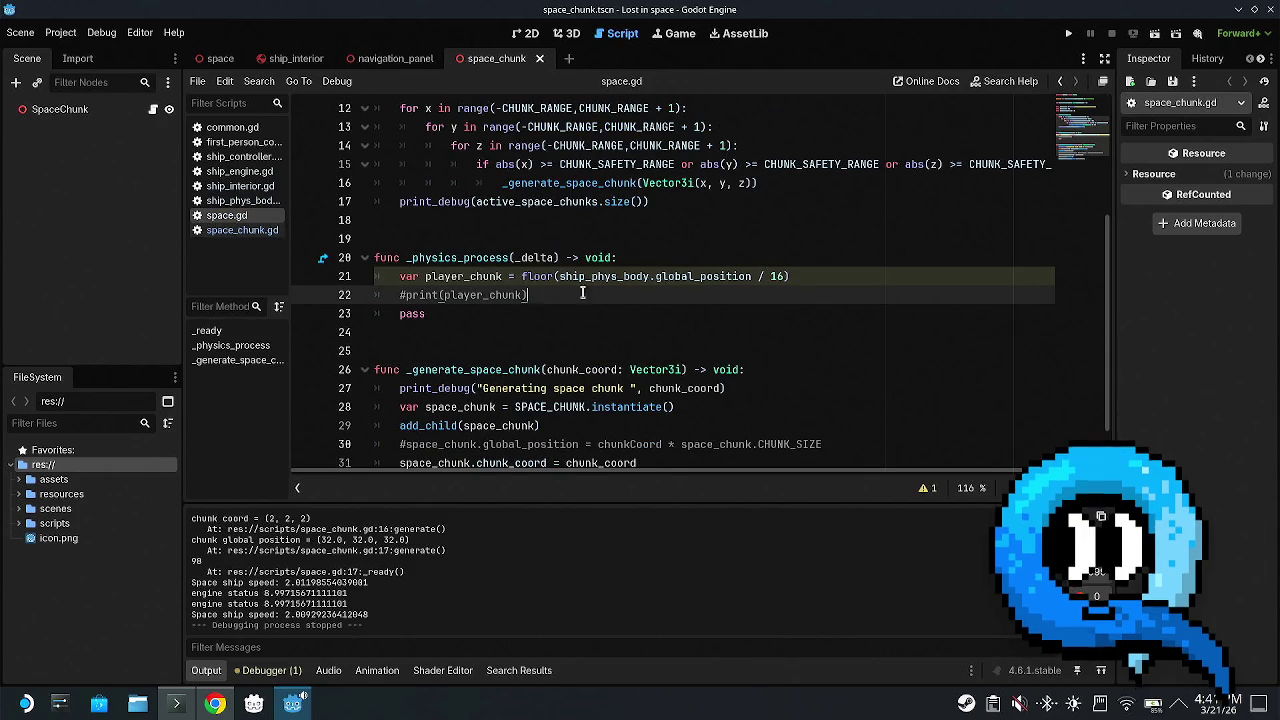
pyautogui.click(558, 312)
pyautogui.click(788, 293)
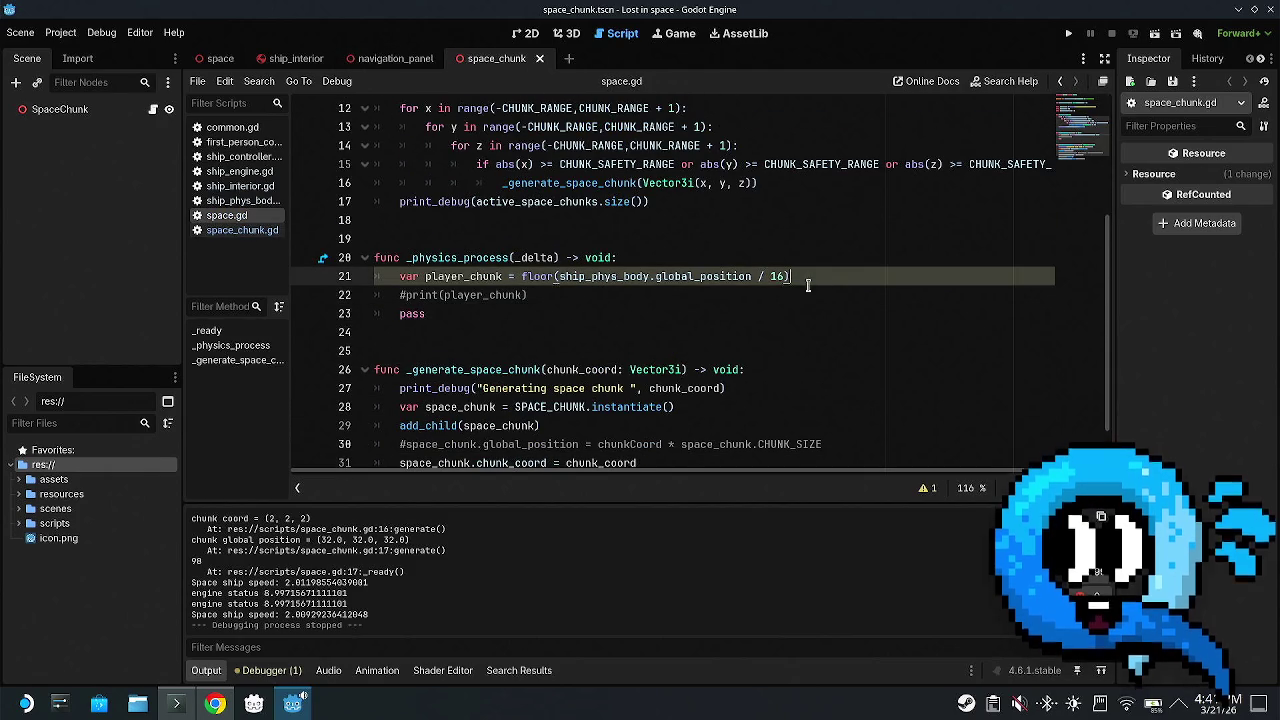
pyautogui.press('Return')
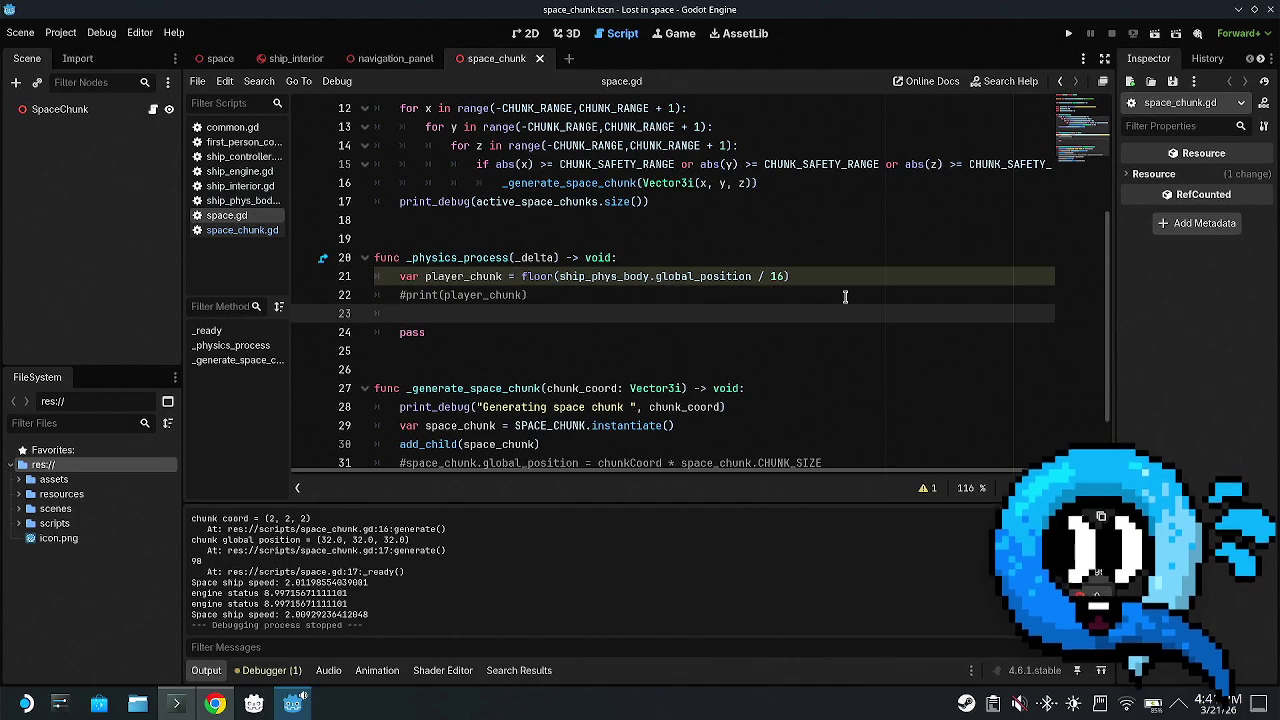
# - Type 'for active_chunk in active_space_chunks:' and start its indented body line
pyautogui.write('for active')
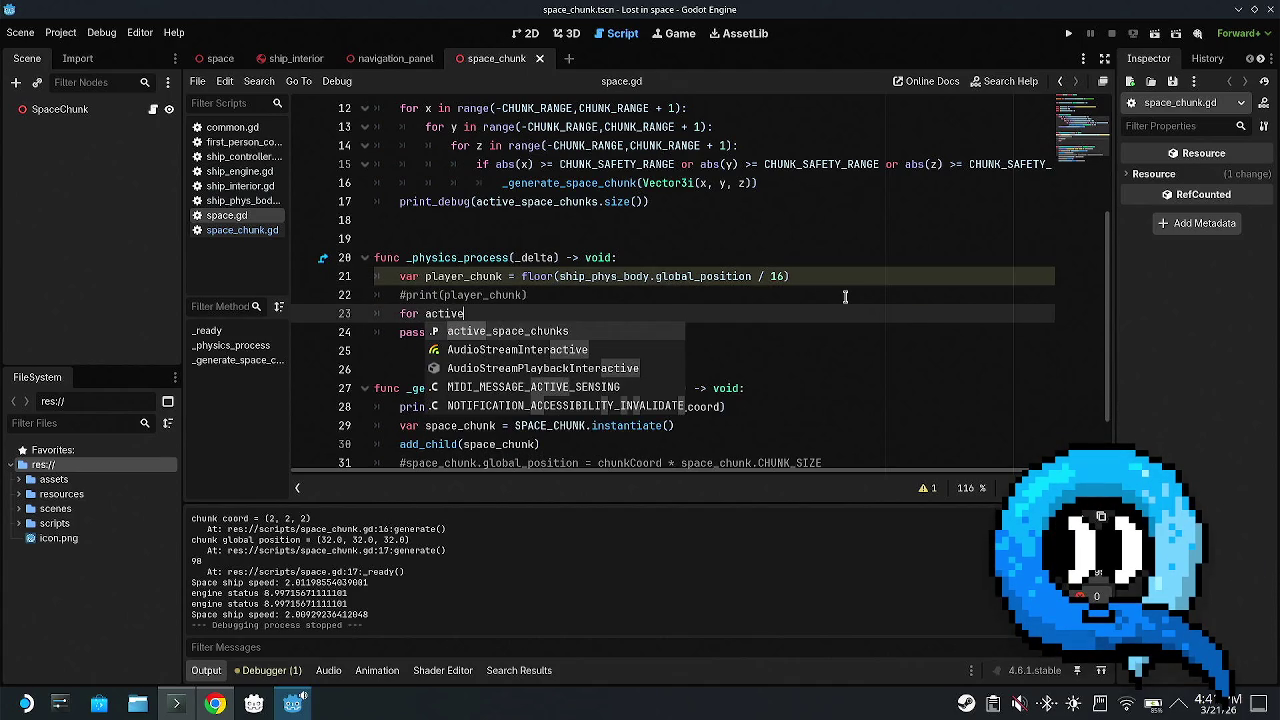
pyautogui.press('Return')
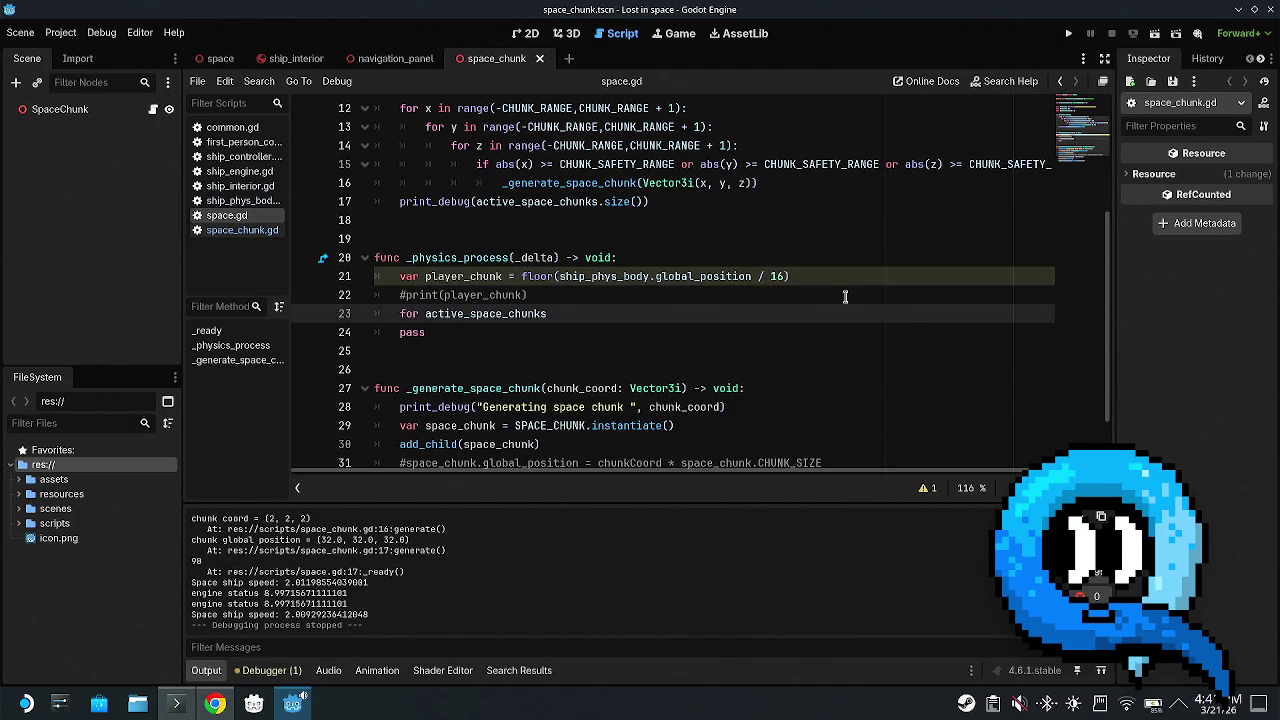
pyautogui.write('active')
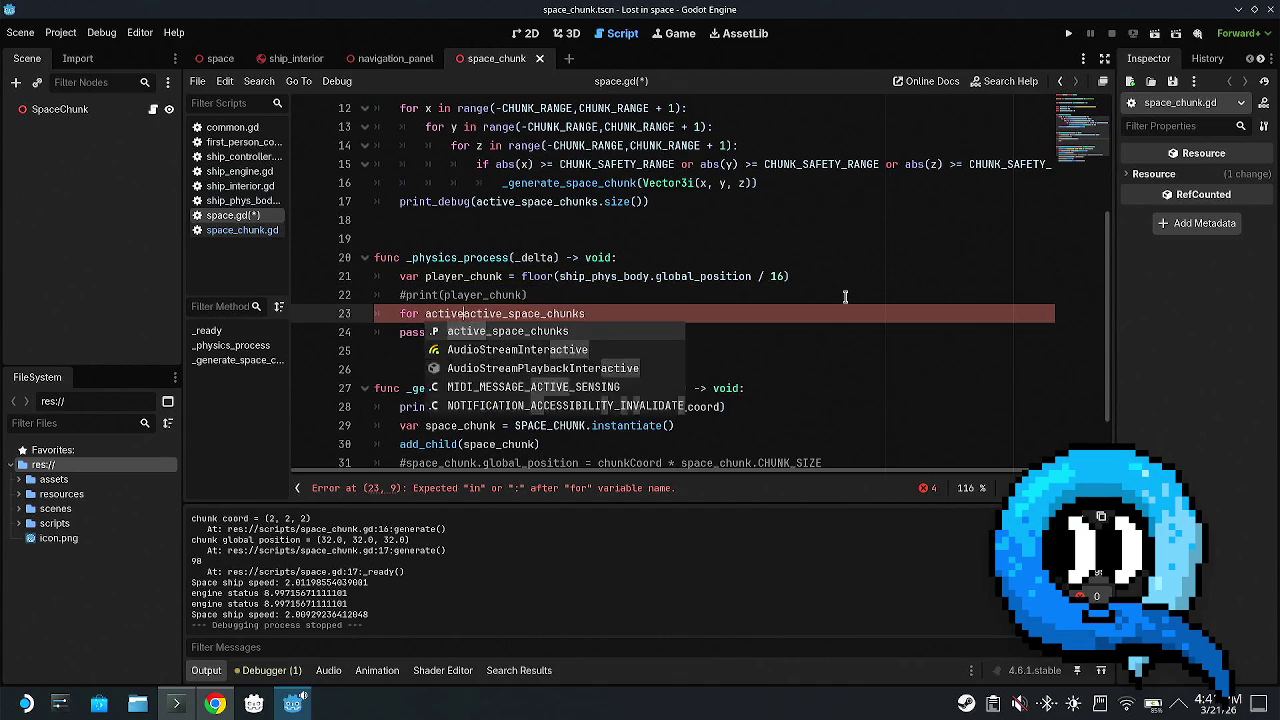
pyautogui.write('_s')
pyautogui.press('BackSpace')
pyautogui.write('chunk')
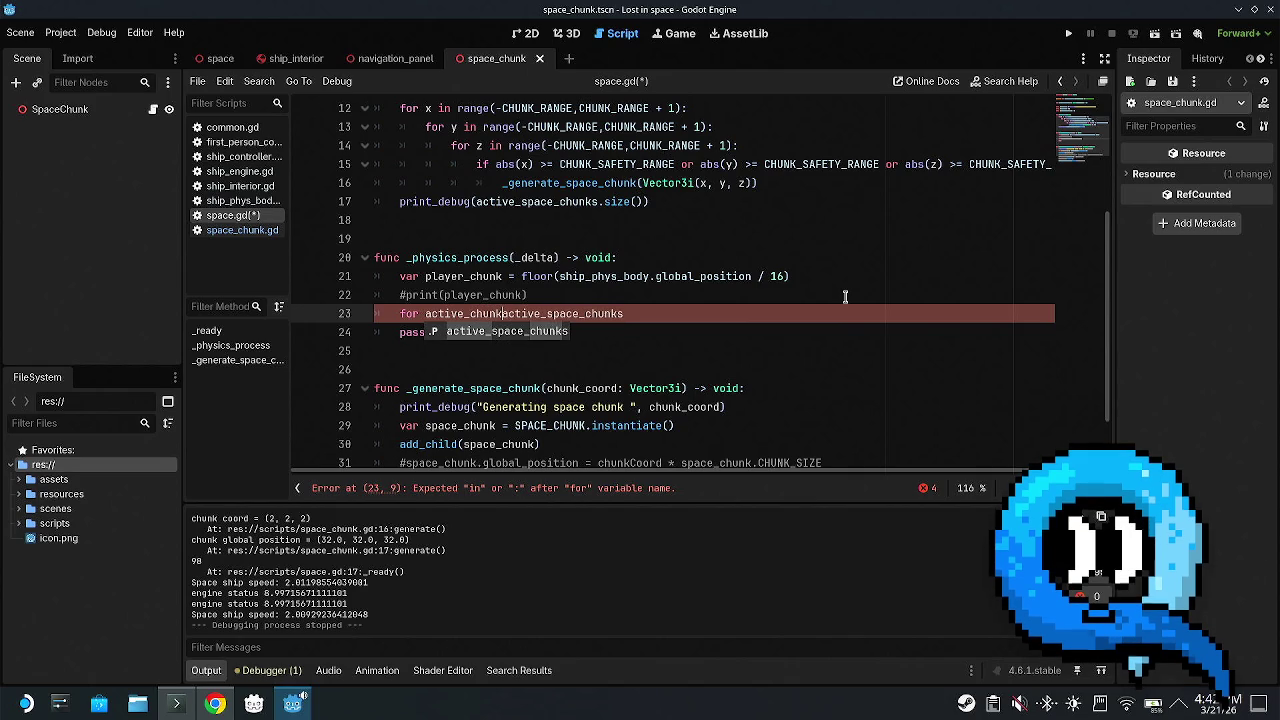
pyautogui.write(' in')
pyautogui.press('End')
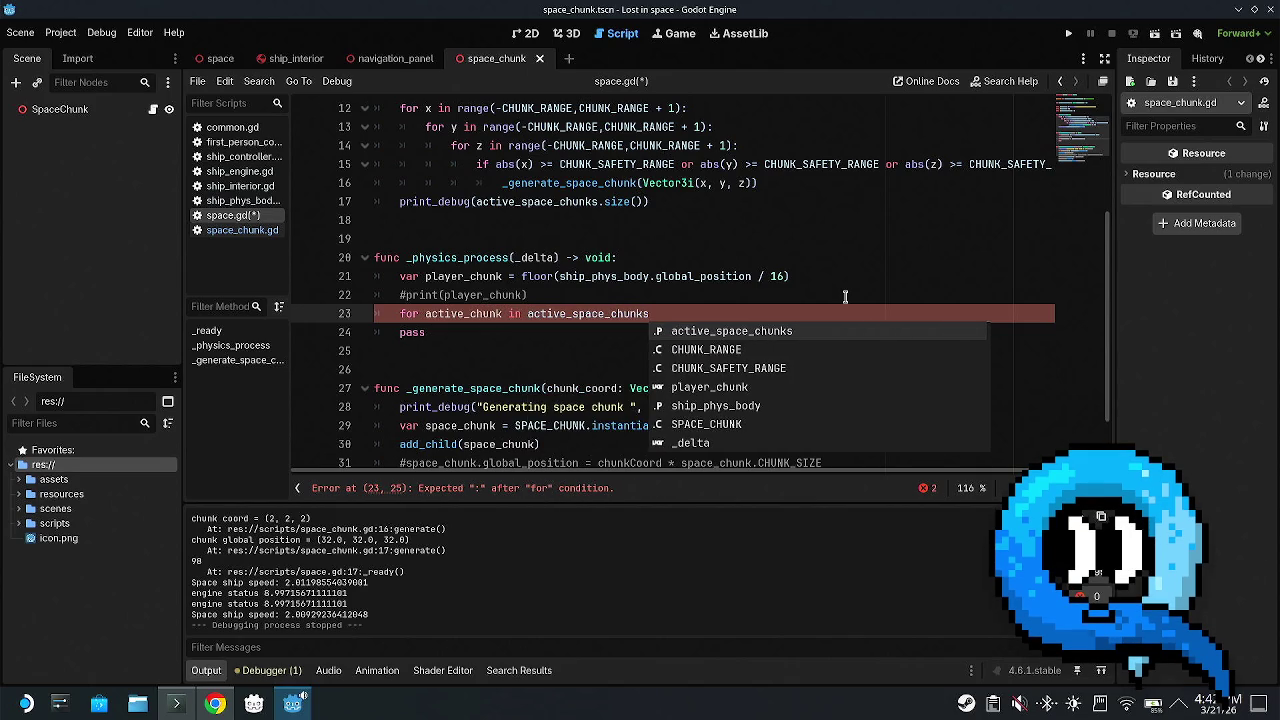
pyautogui.write(':')
pyautogui.press('Return')
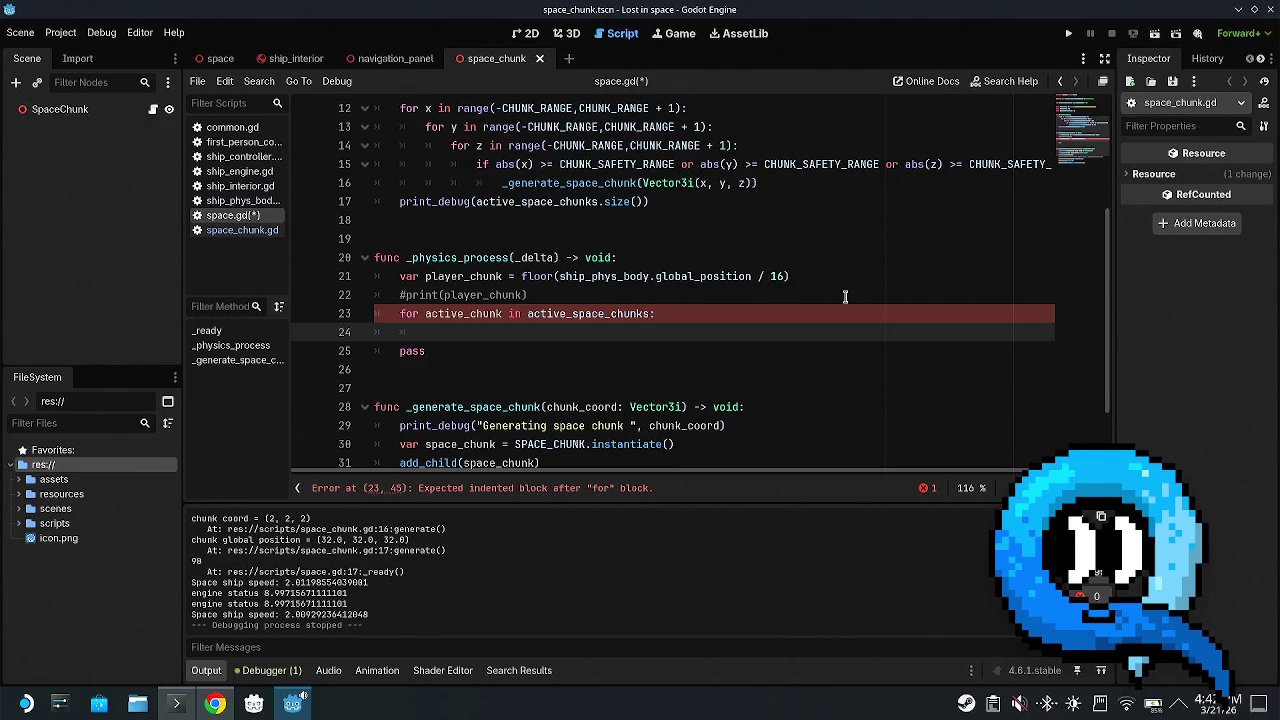
# - Change line 21 to Vector3i(ship_phys_body.global_position / 16) instead of floor, and save
pyautogui.click(558, 276)
pyautogui.write('Vector')
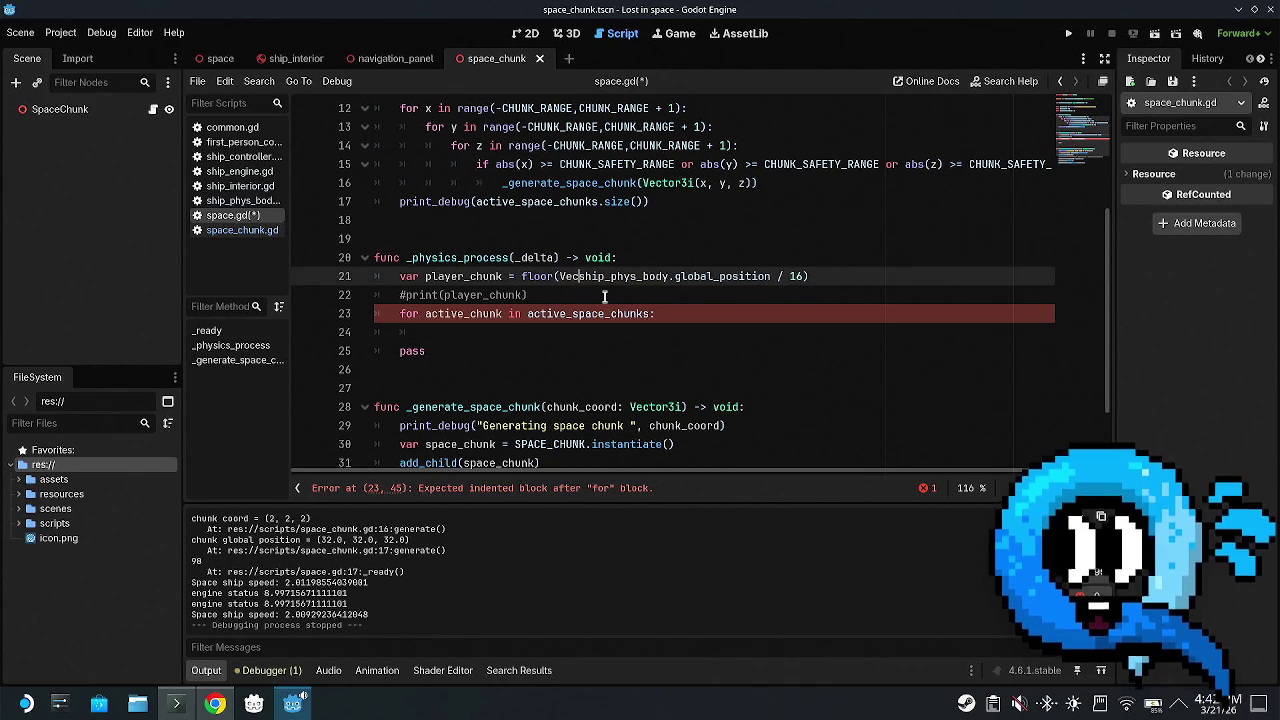
pyautogui.write('3i(')
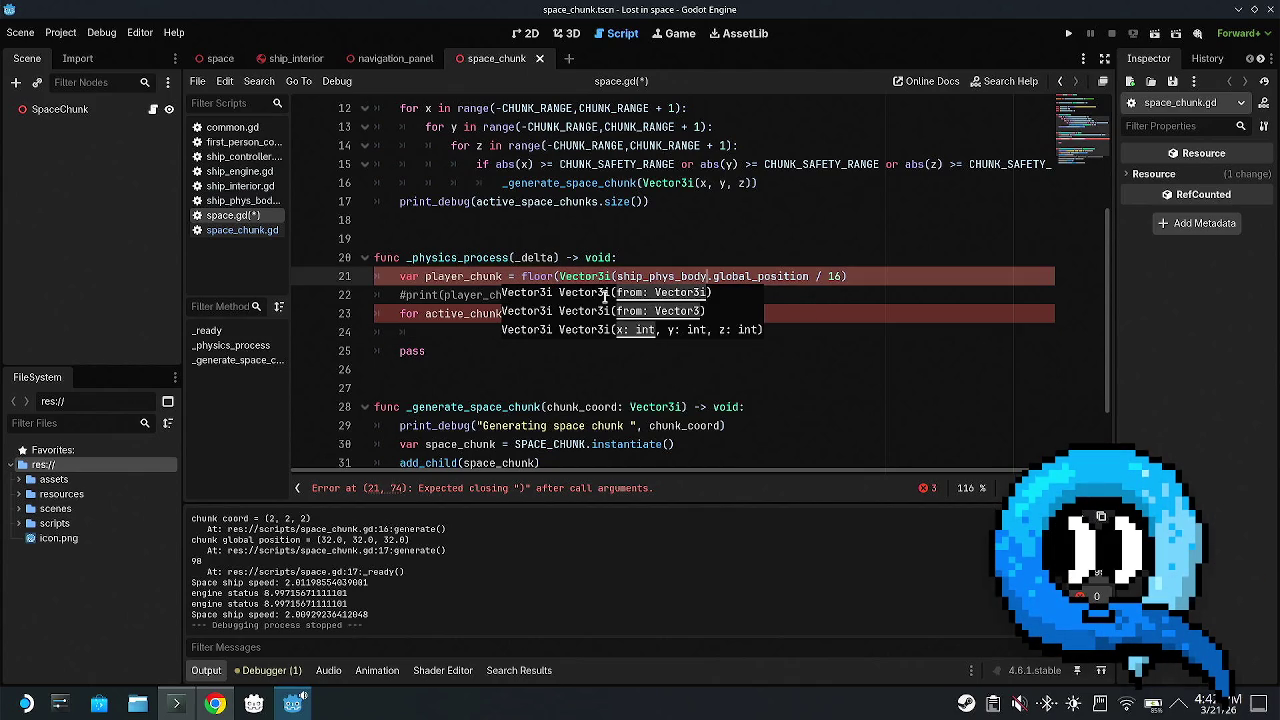
pyautogui.hotkey('ctrl', 'Right')
pyautogui.hotkey('ctrl', 'Right')
pyautogui.write(')')
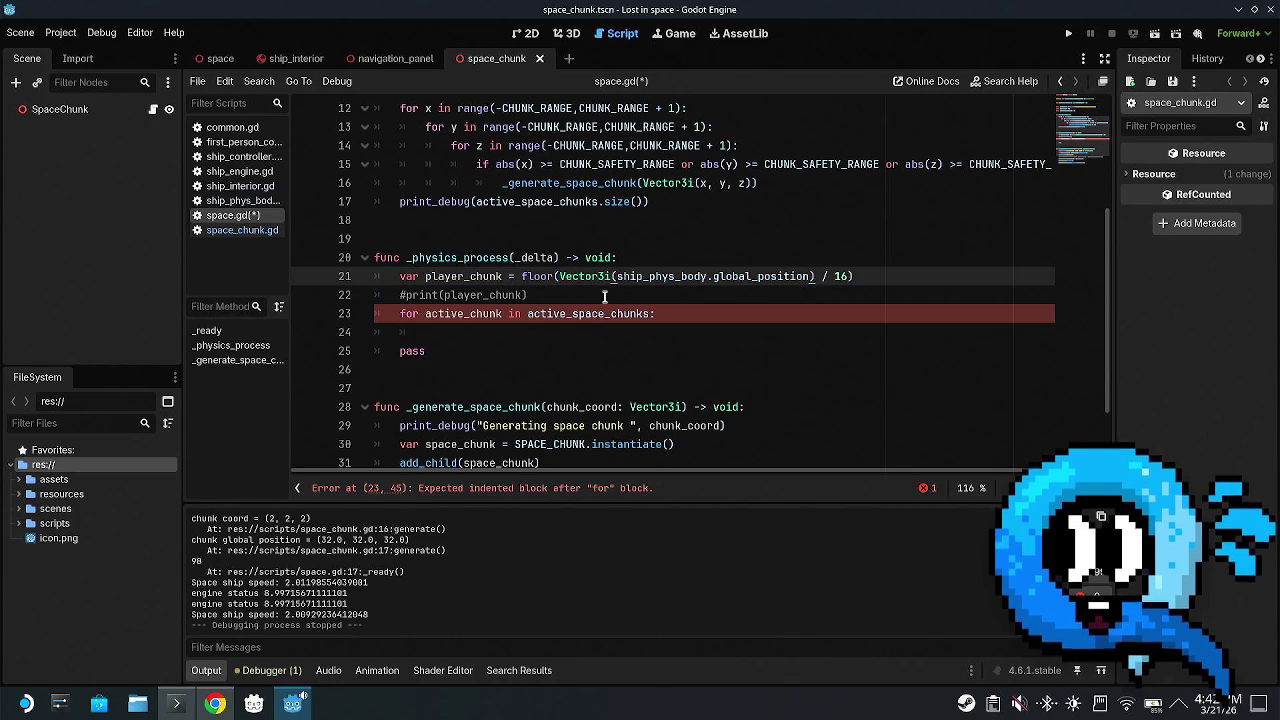
pyautogui.press('BackSpace')
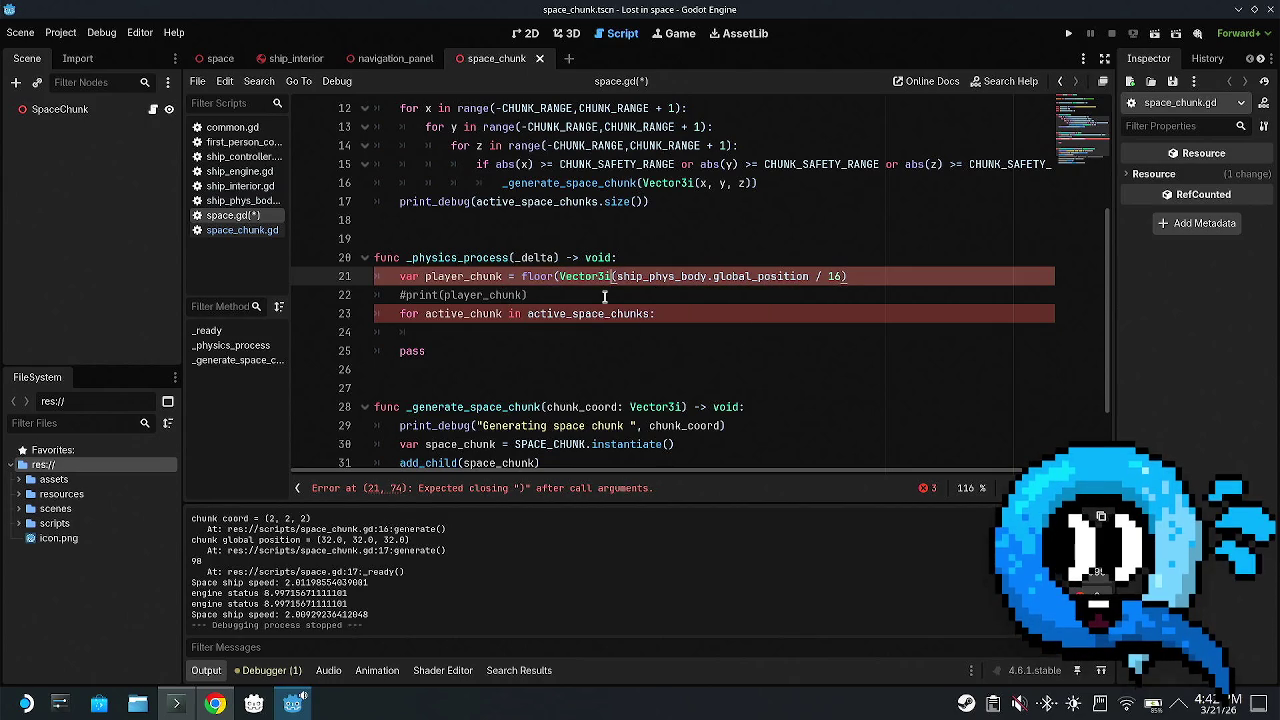
pyautogui.hotkey('ctrl', 'BackSpace')
pyautogui.hotkey('ctrl', 'BackSpace')
pyautogui.hotkey('ctrl', 'BackSpace')
pyautogui.hotkey('ctrl', 'BackSpace')
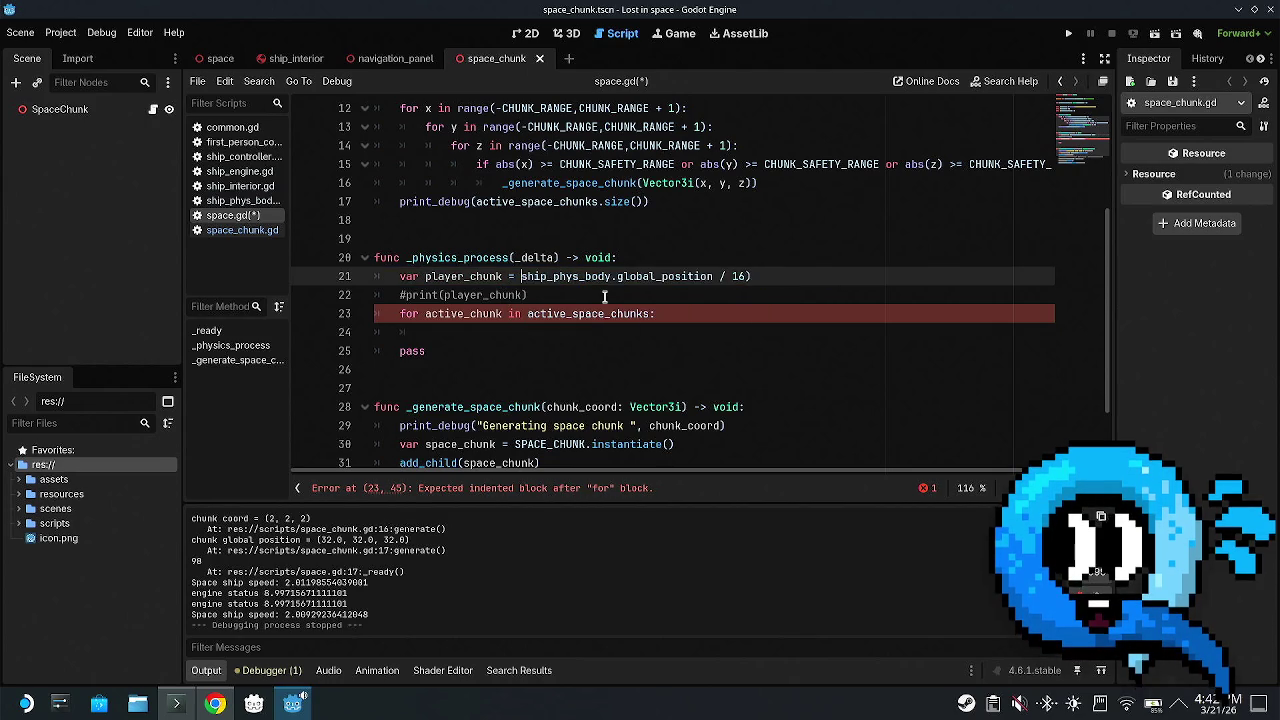
pyautogui.write('Vector3')
pyautogui.press('BackSpace')
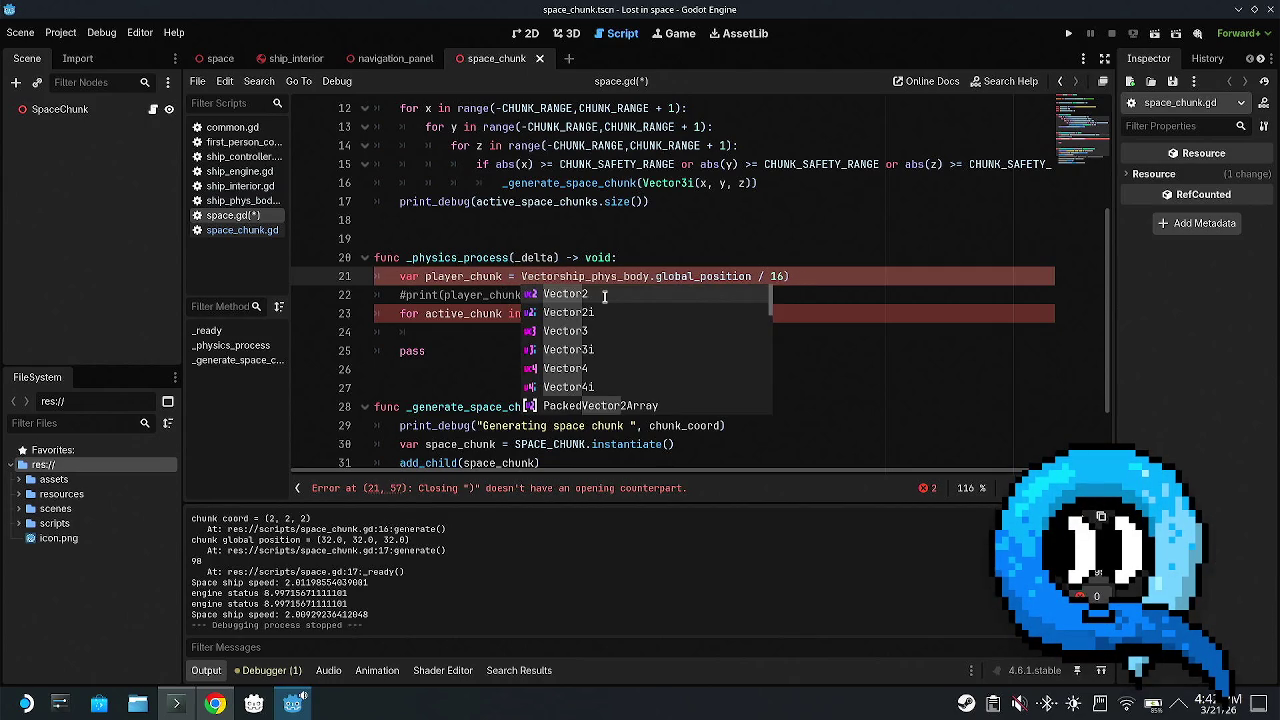
pyautogui.write('3i(')
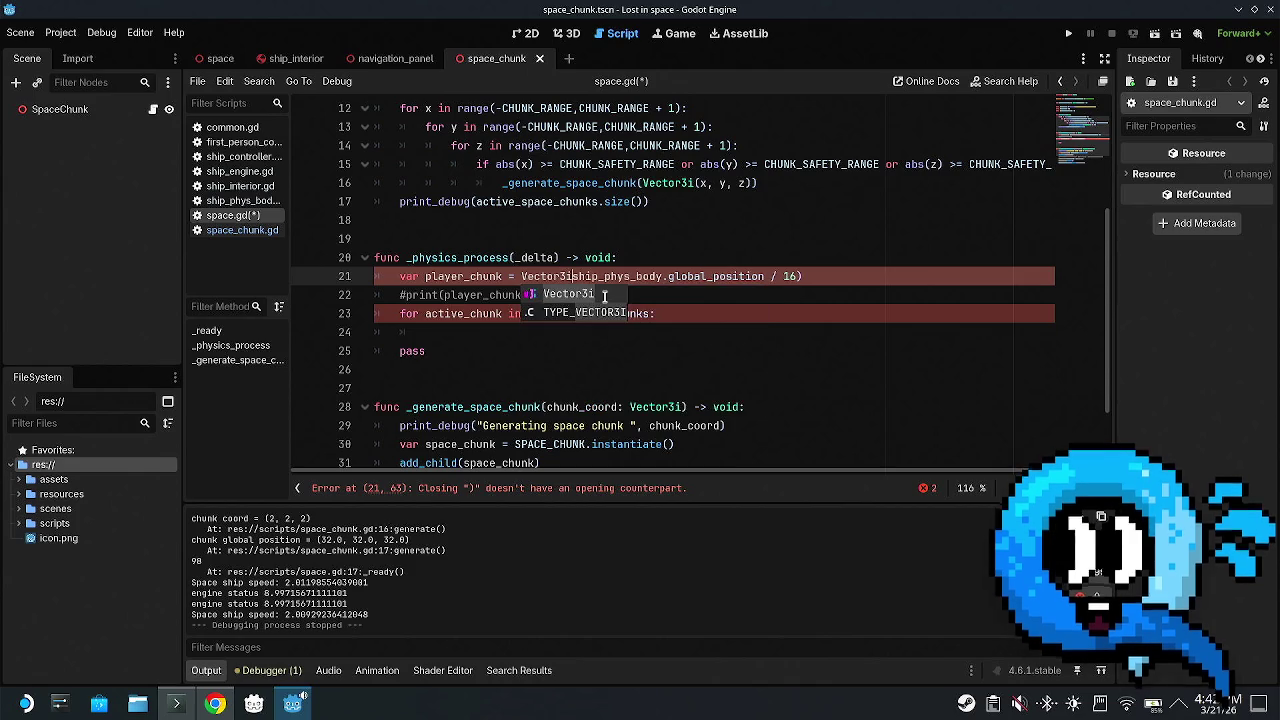
pyautogui.hotkey('ctrl', 's')
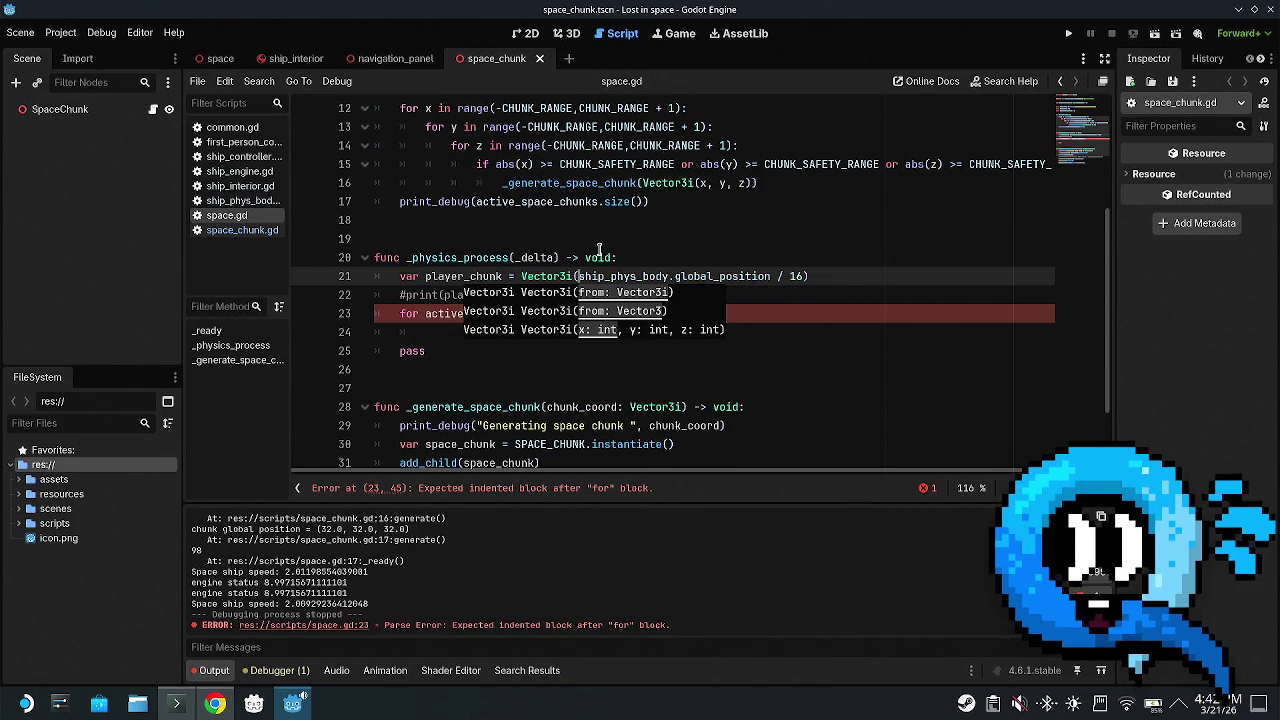
pyautogui.click(840, 292)
pyautogui.click(543, 331)
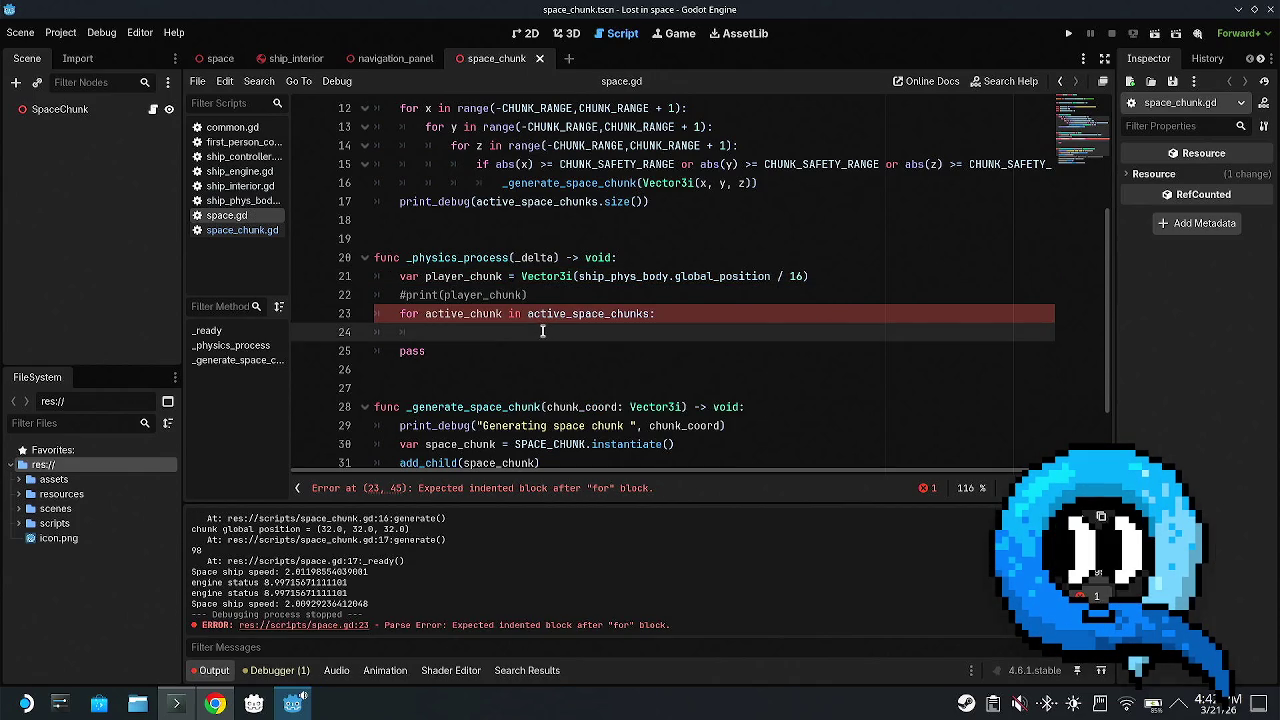
# - Save with a placeholder pass in the loop and view the Debugger's Errors list
pyautogui.write('pas')
pyautogui.hotkey('ctrl', 's')
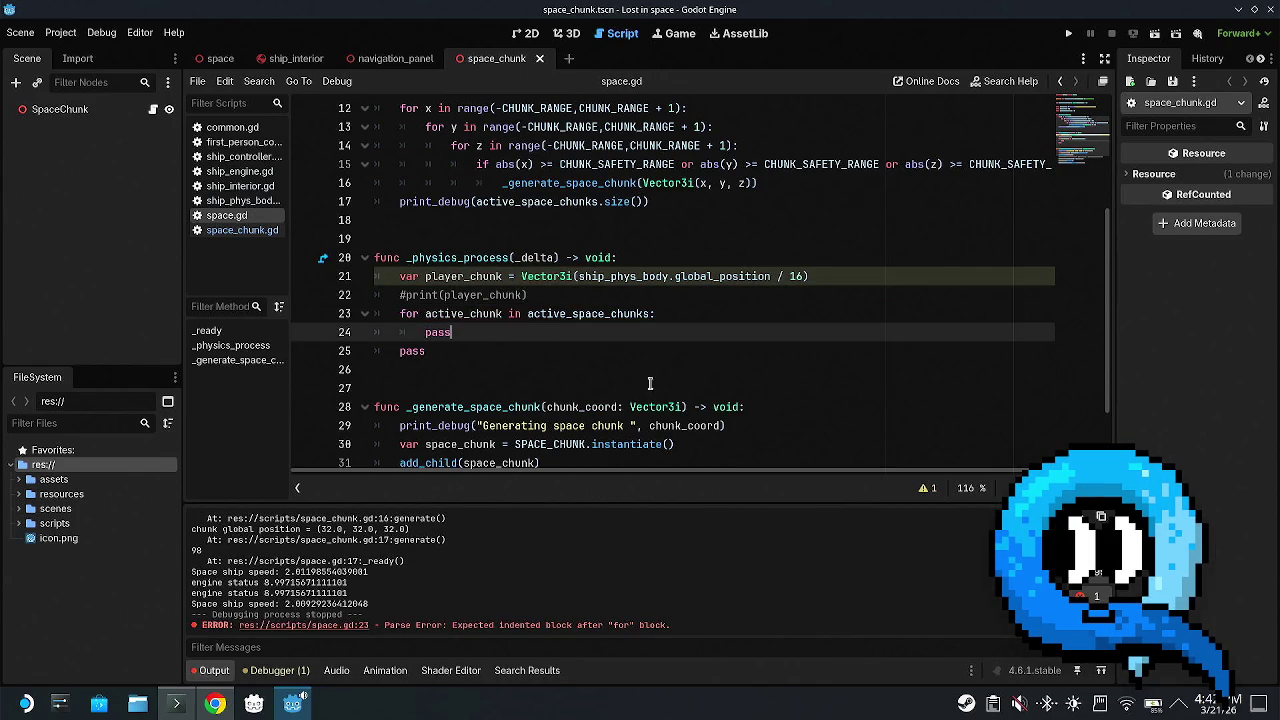
pyautogui.click(262, 670)
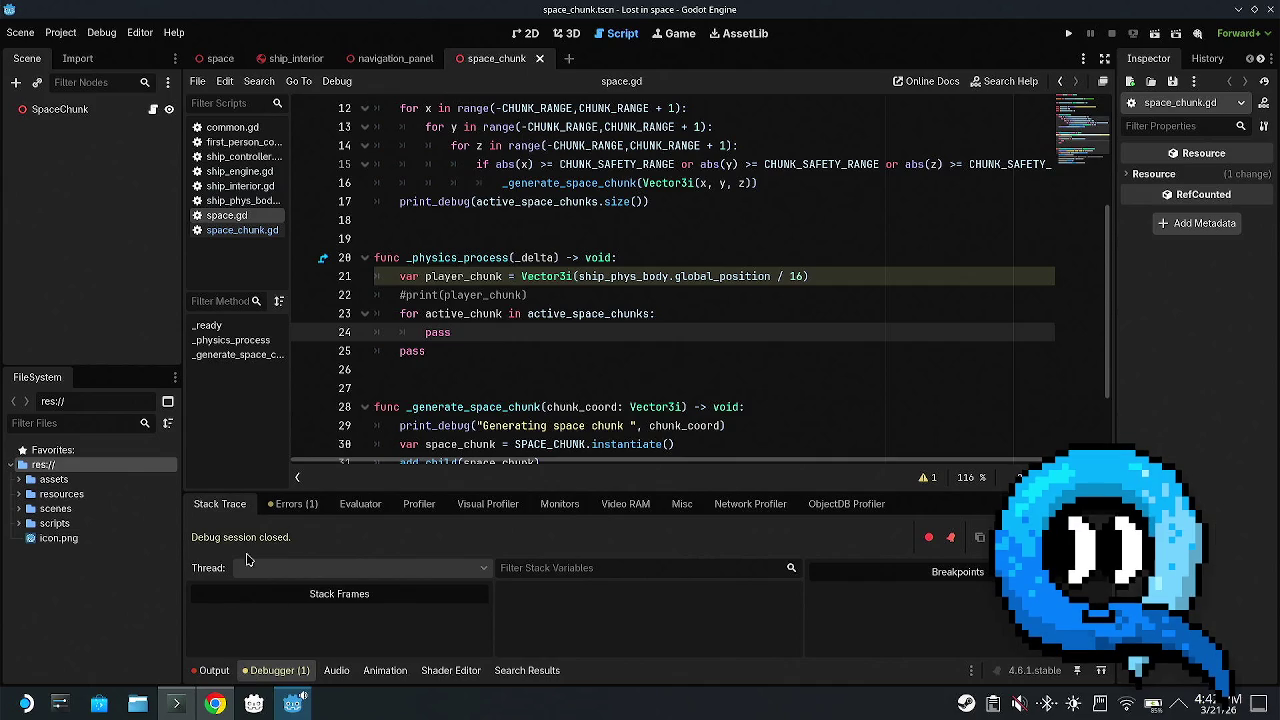
pyautogui.click(293, 504)
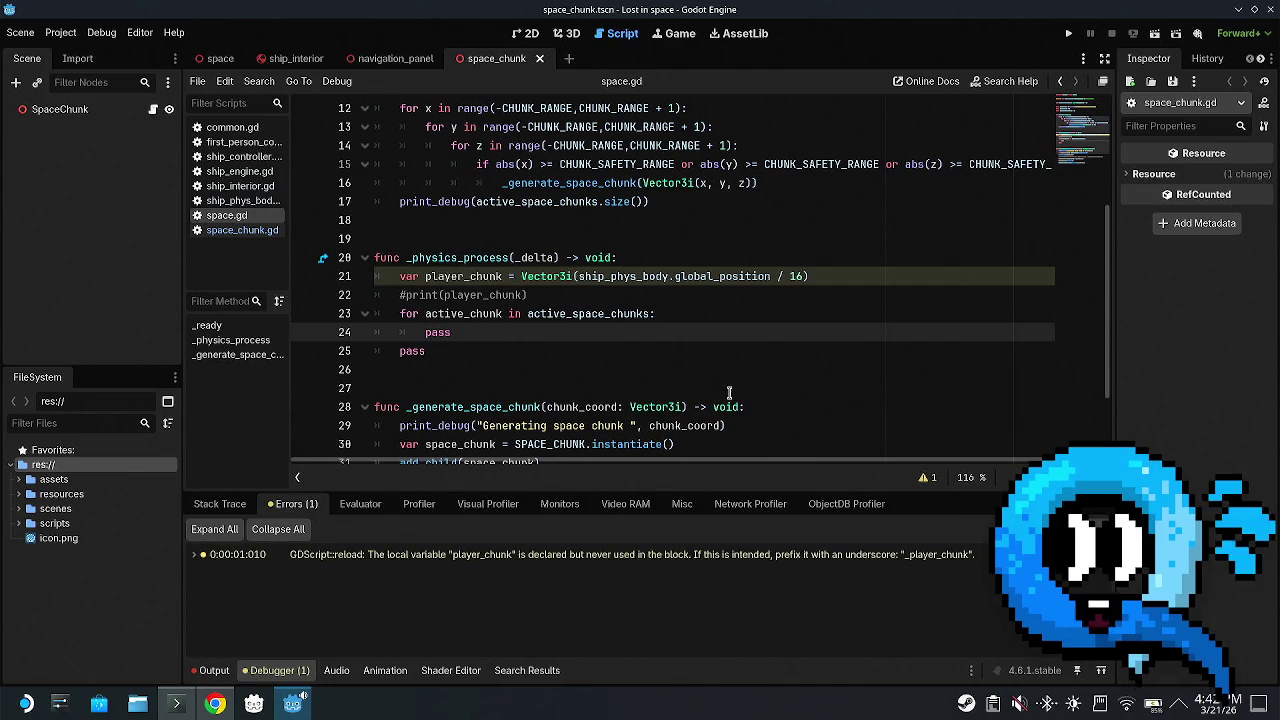
# - Delete the placeholder pass from the loop body
pyautogui.click(552, 294)
pyautogui.click(538, 336)
pyautogui.hotkey('ctrl', 'BackSpace')
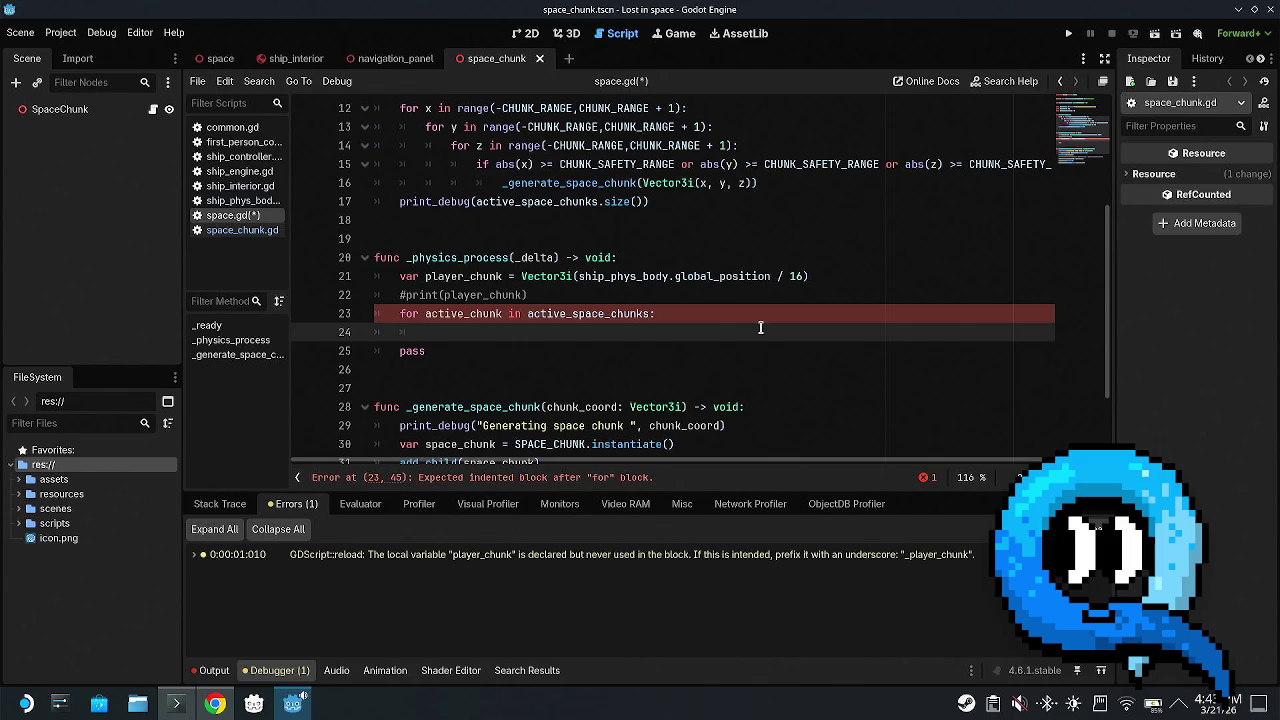
# - Start an if condition comparing player_chunk with active_chunk.chunk_coord
pyautogui.write('ifv')
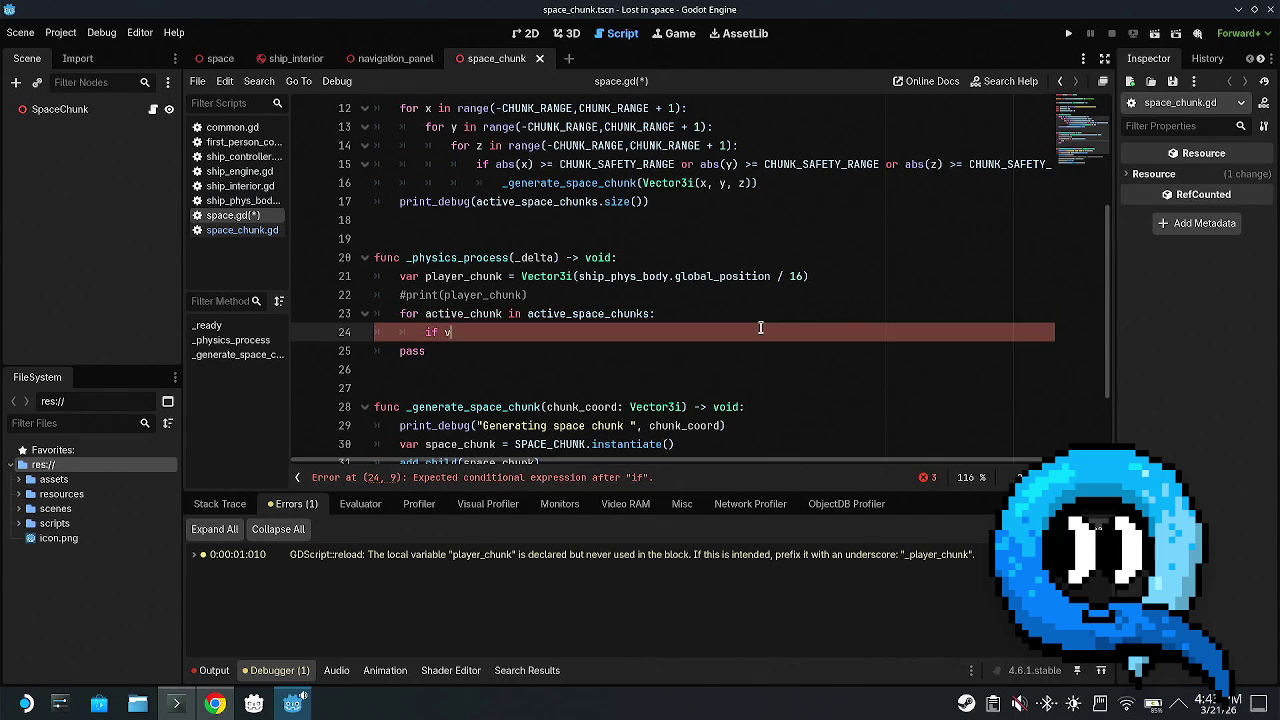
pyautogui.press('BackSpace')
pyautogui.press('BackSpace')
pyautogui.press('BackSpace')
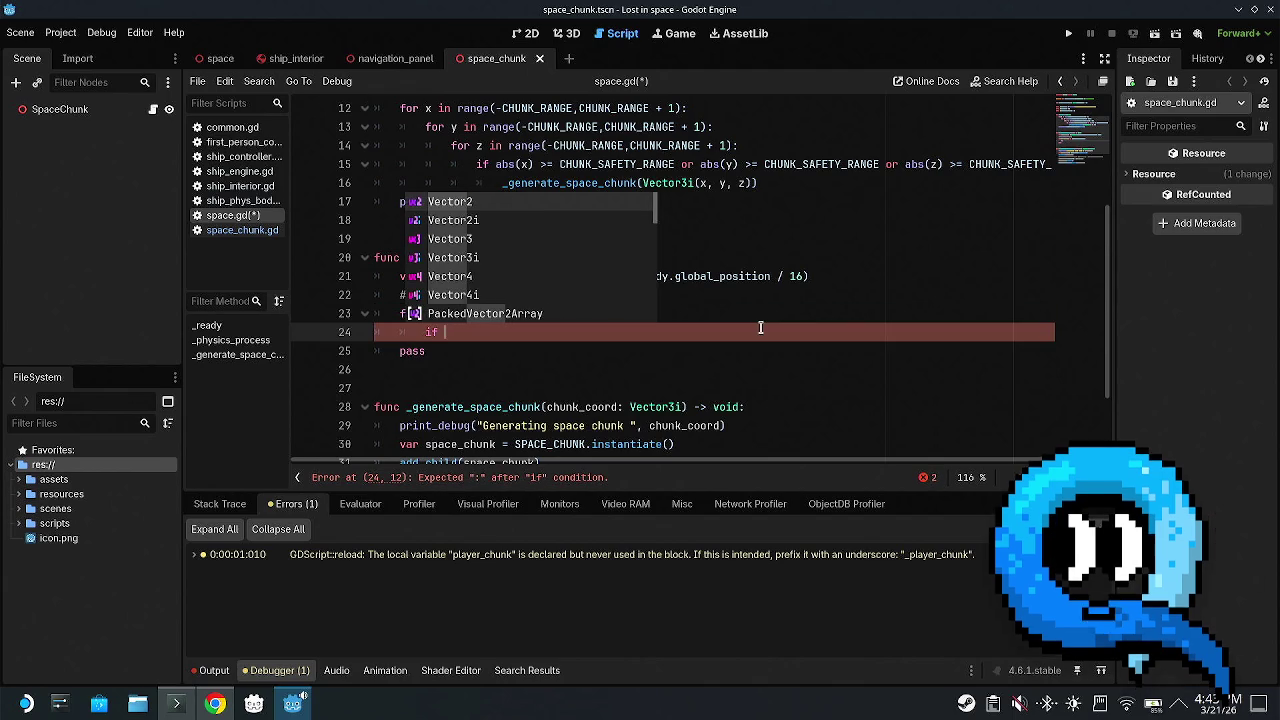
pyautogui.write('player')
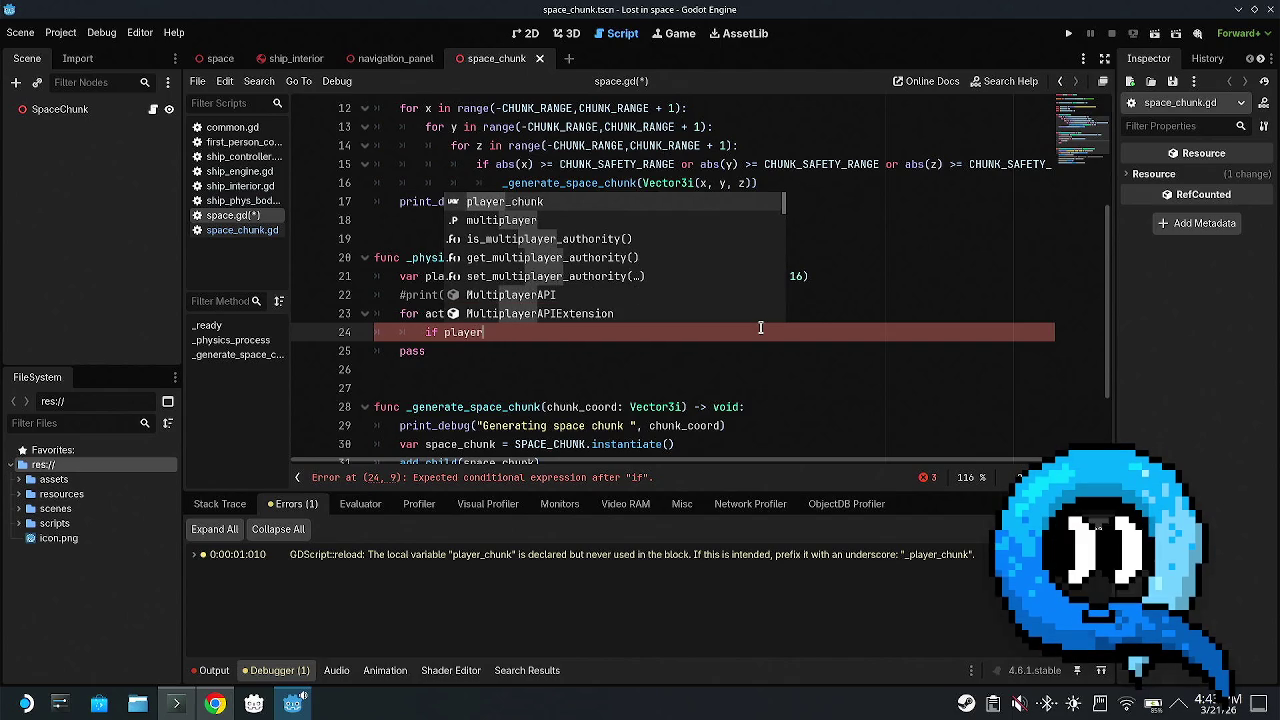
pyautogui.write(')chun')
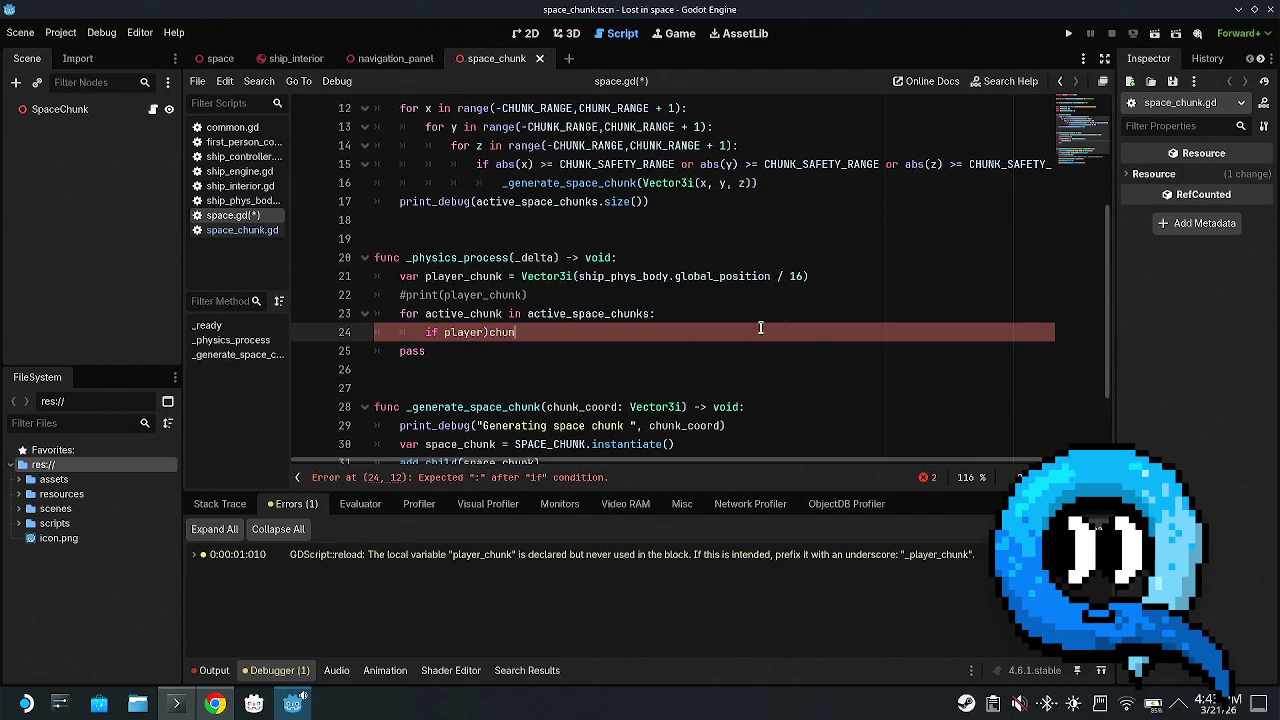
pyautogui.press('BackSpace')
pyautogui.press('BackSpace')
pyautogui.press('BackSpace')
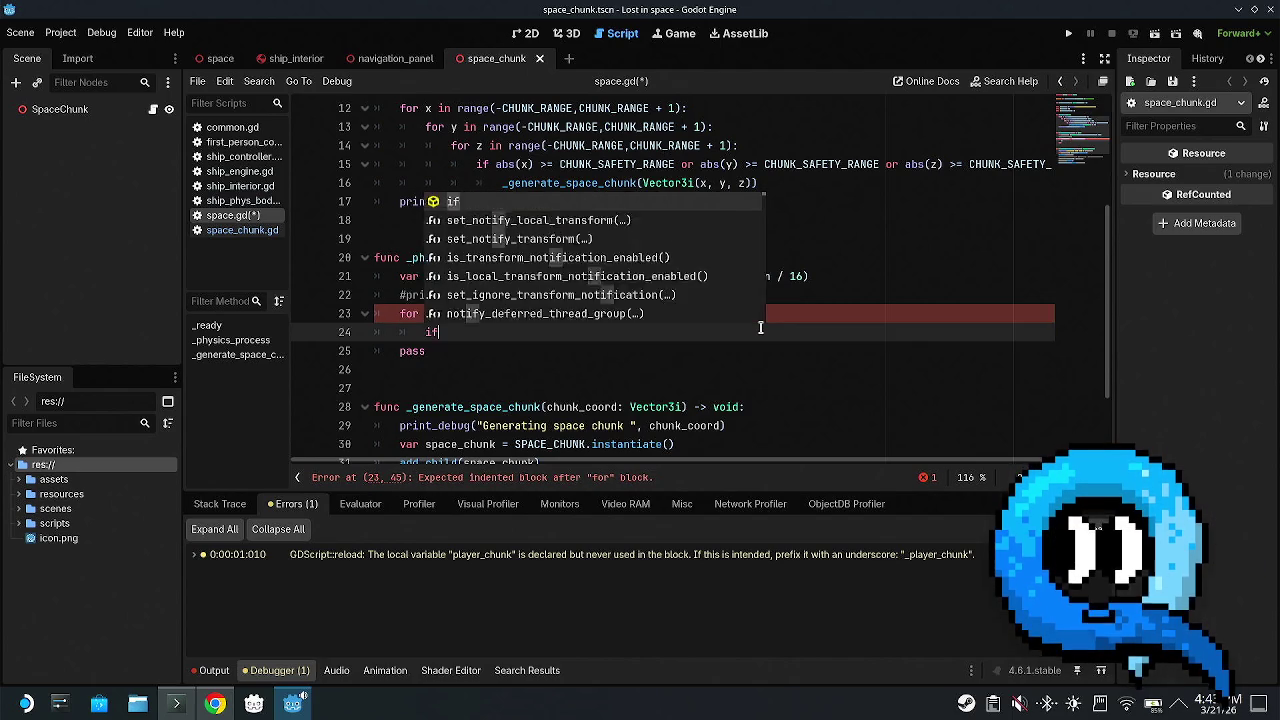
pyautogui.write('play')
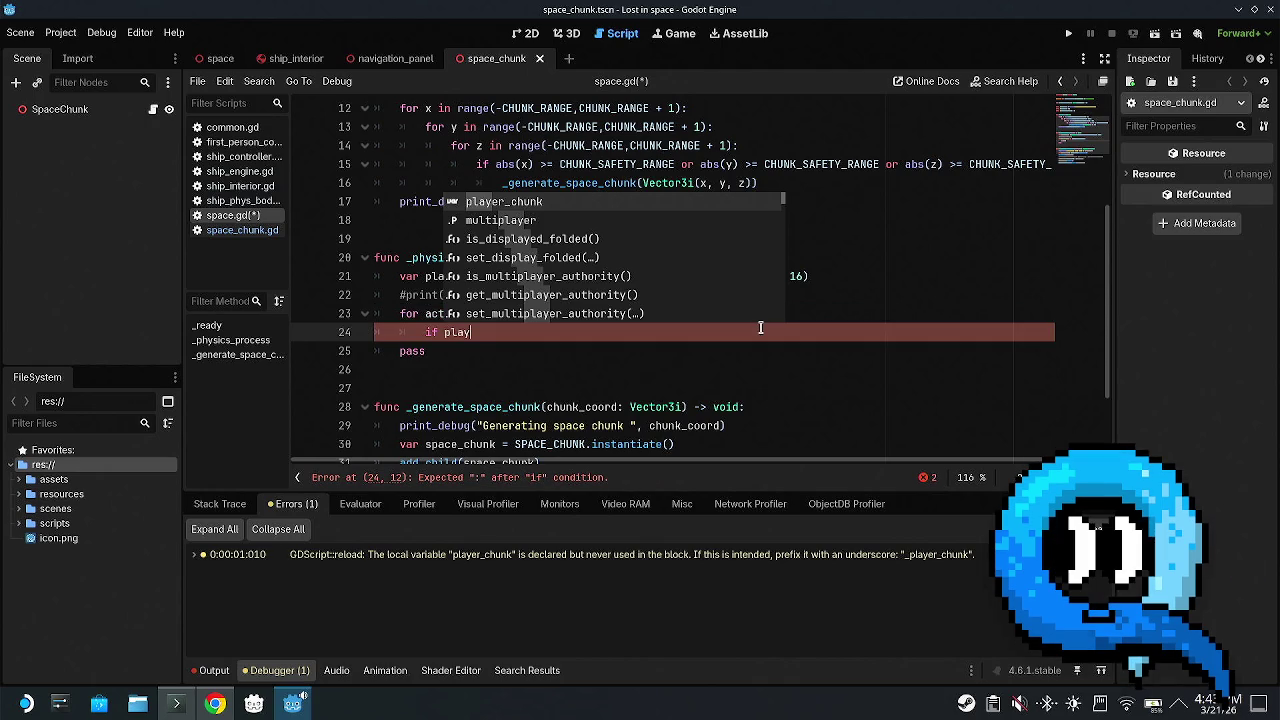
pyautogui.press('Return')
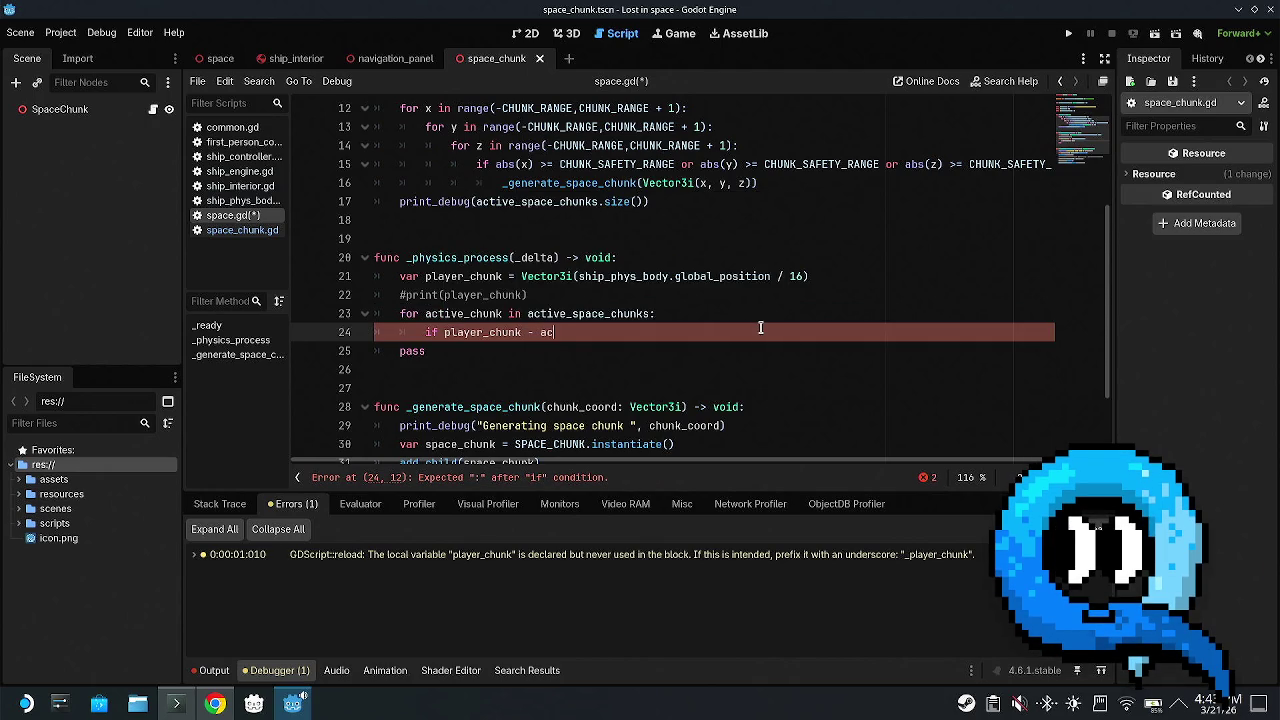
pyautogui.write('tive_chunk')
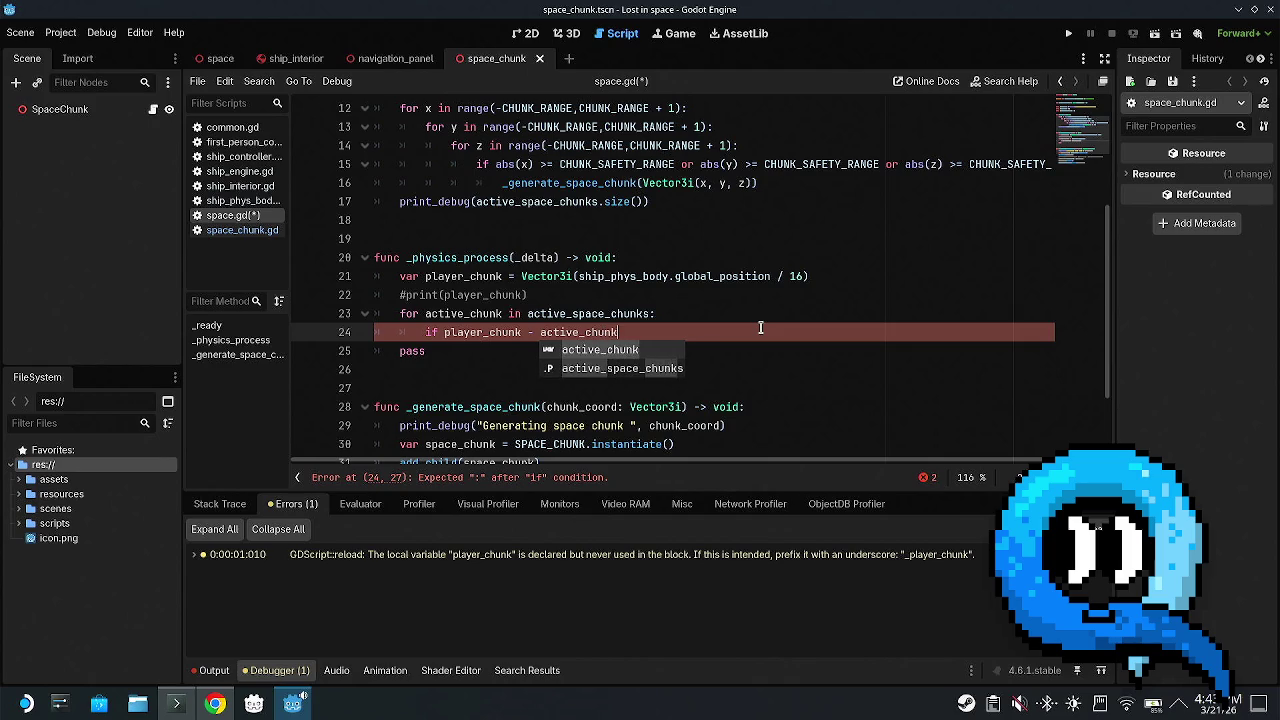
pyautogui.write('.chunk_coord')
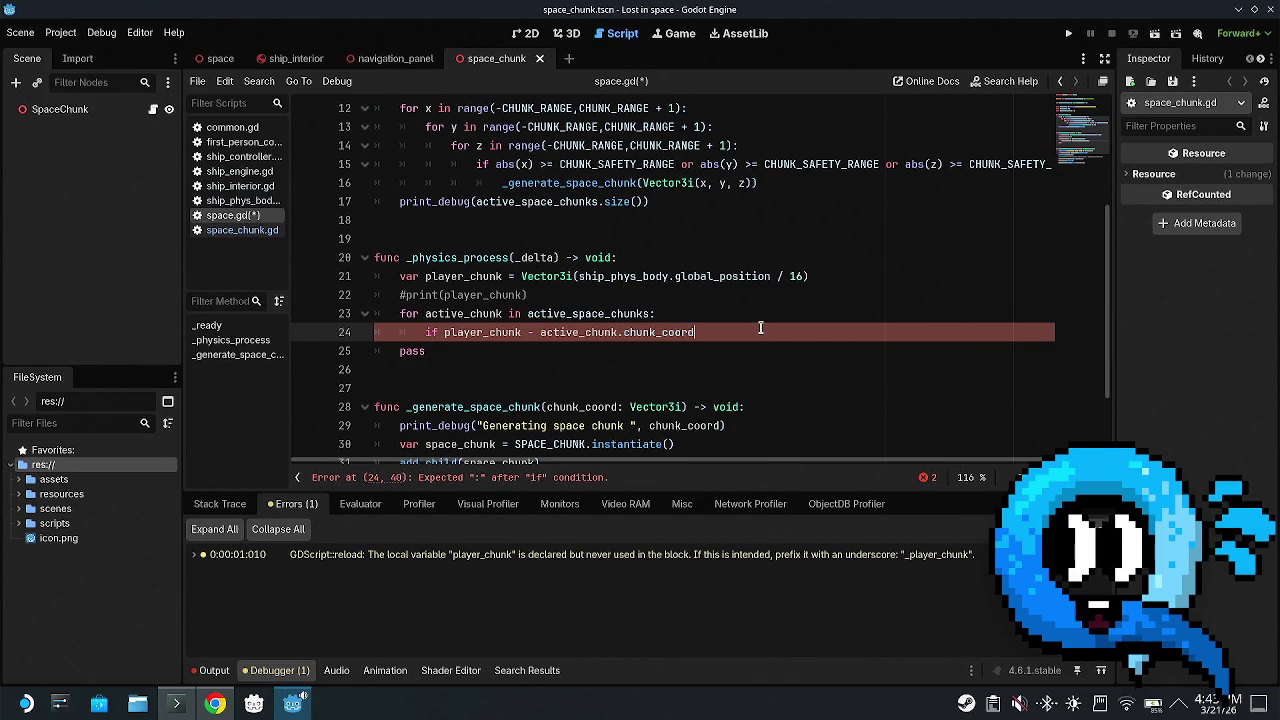
pyautogui.press('Return')
# - Rename player_chunk to player_chunk_coord in its declaration and in the if line
pyautogui.click(503, 277)
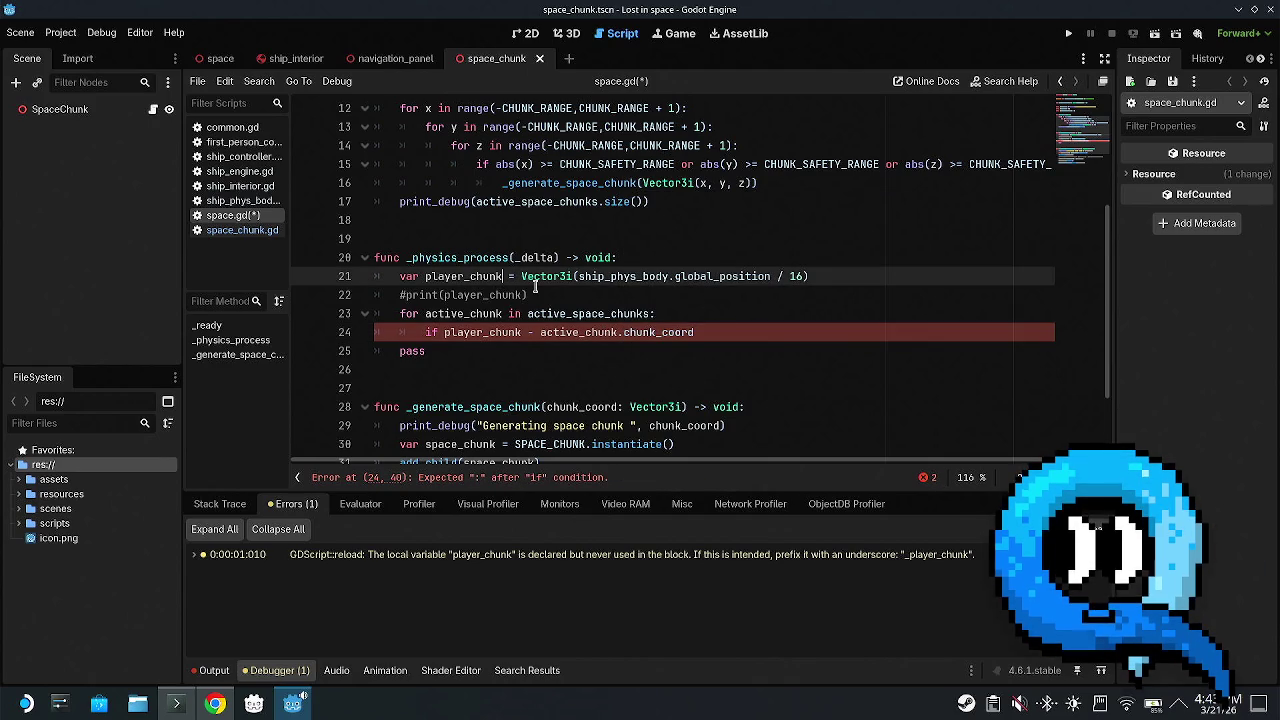
pyautogui.write('_coord')
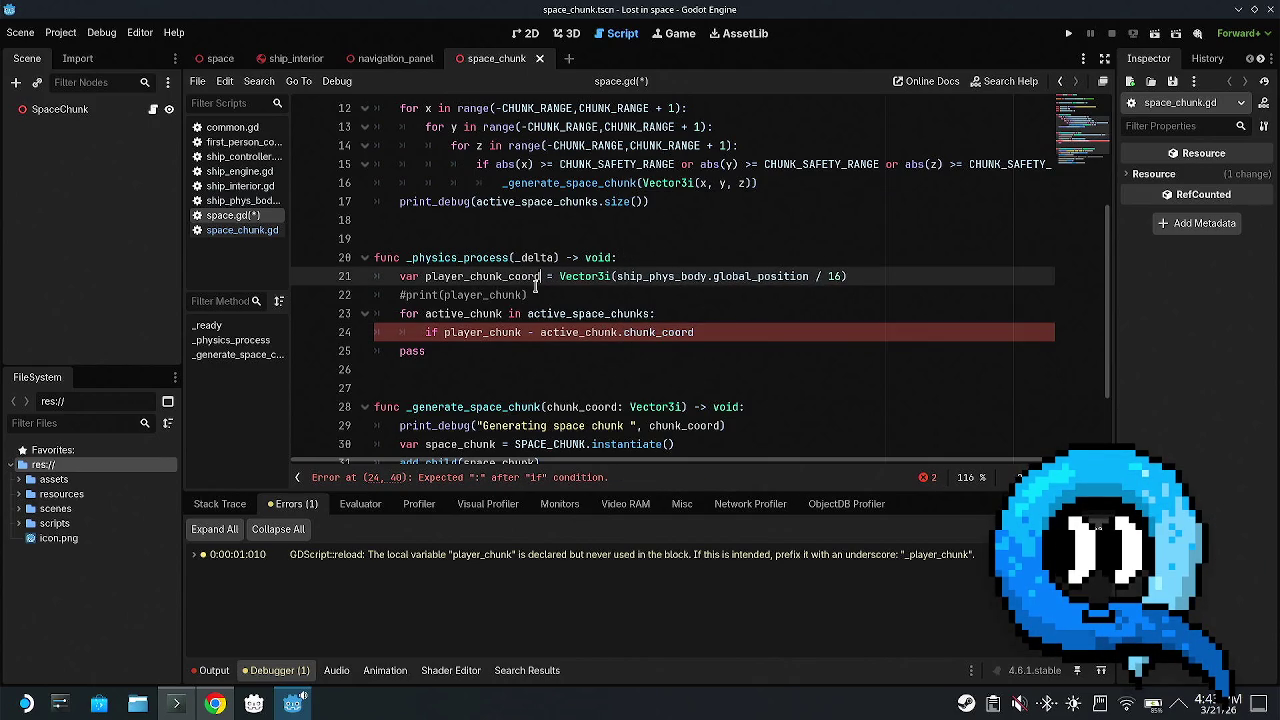
pyautogui.click(521, 332)
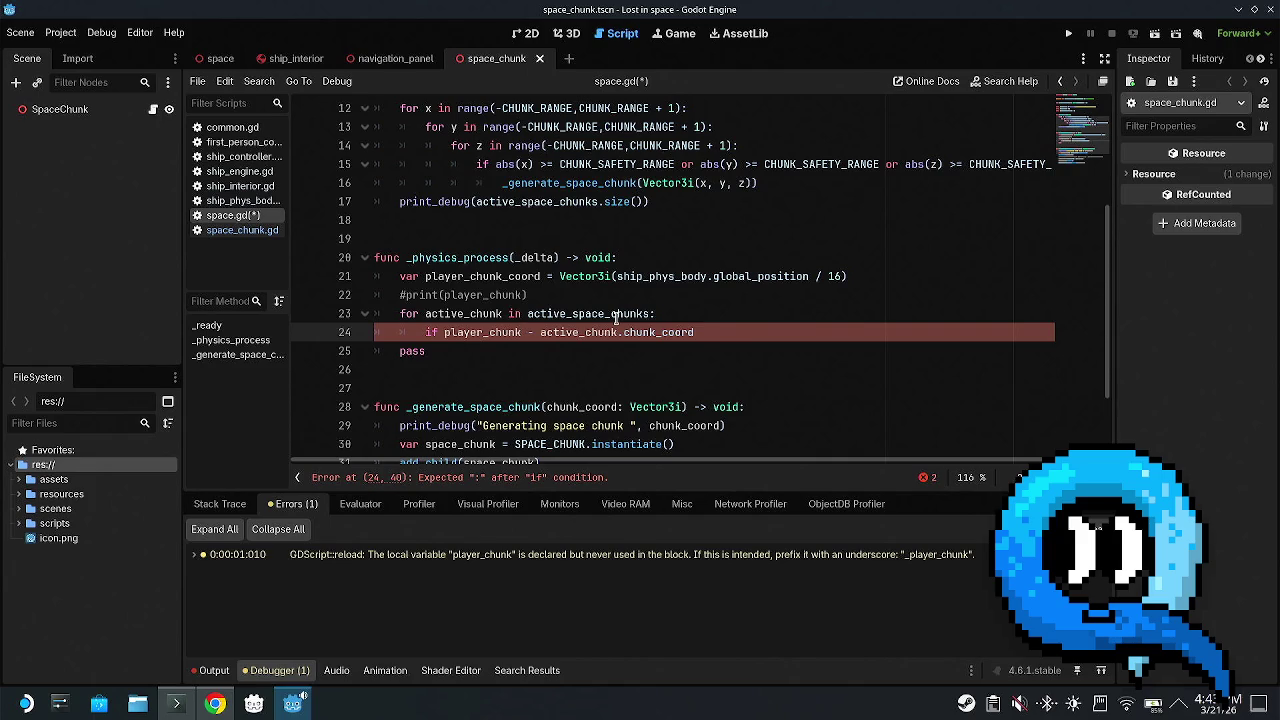
pyautogui.write('_coord')
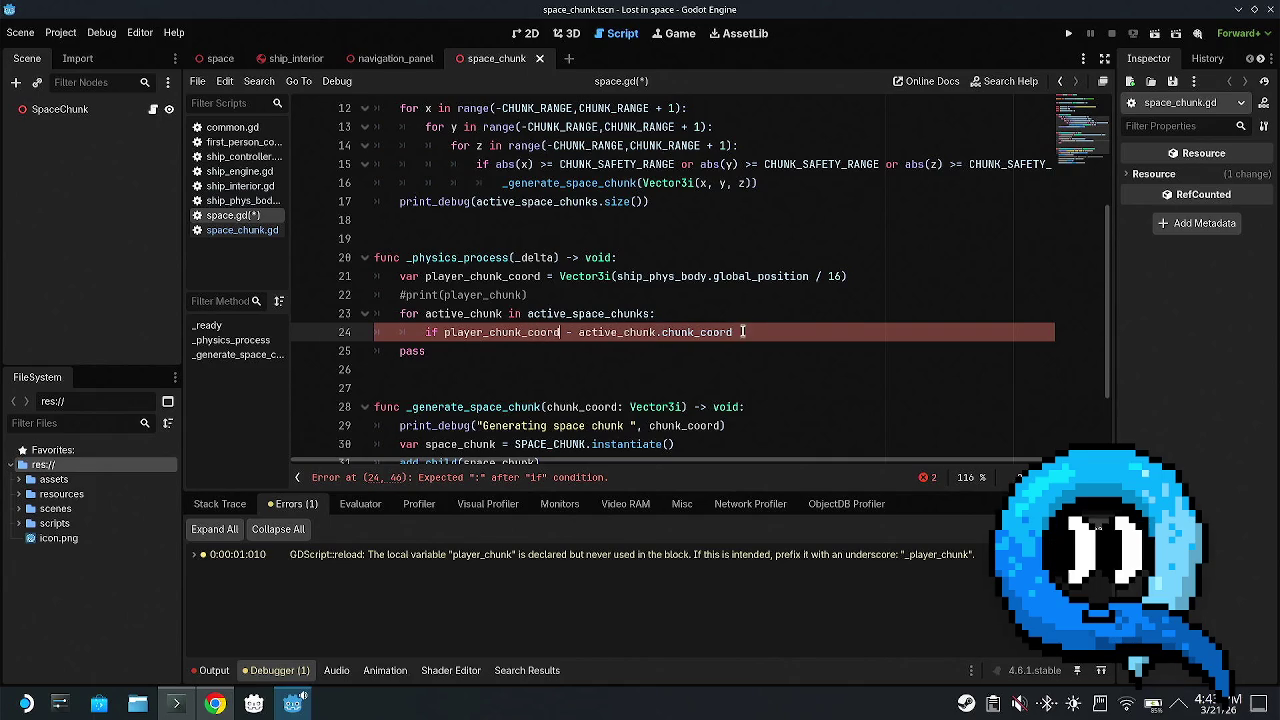
# - Make the condition player_chunk_coord.distance_to(active_chunk.chunk_coord) > 2: with an empty body
pyautogui.press('BackSpace')
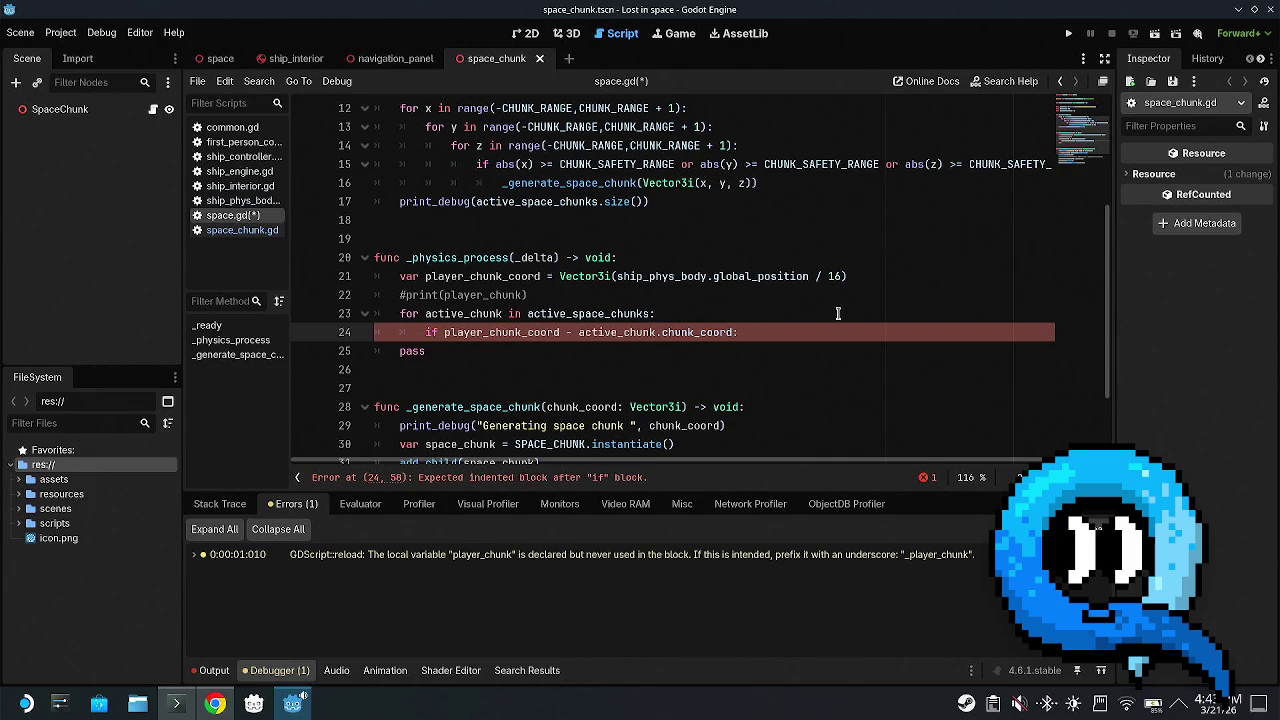
pyautogui.hotkey('ctrl', 'Left')
pyautogui.hotkey('ctrl', 'Left')
pyautogui.hotkey('ctrl', 'Left')
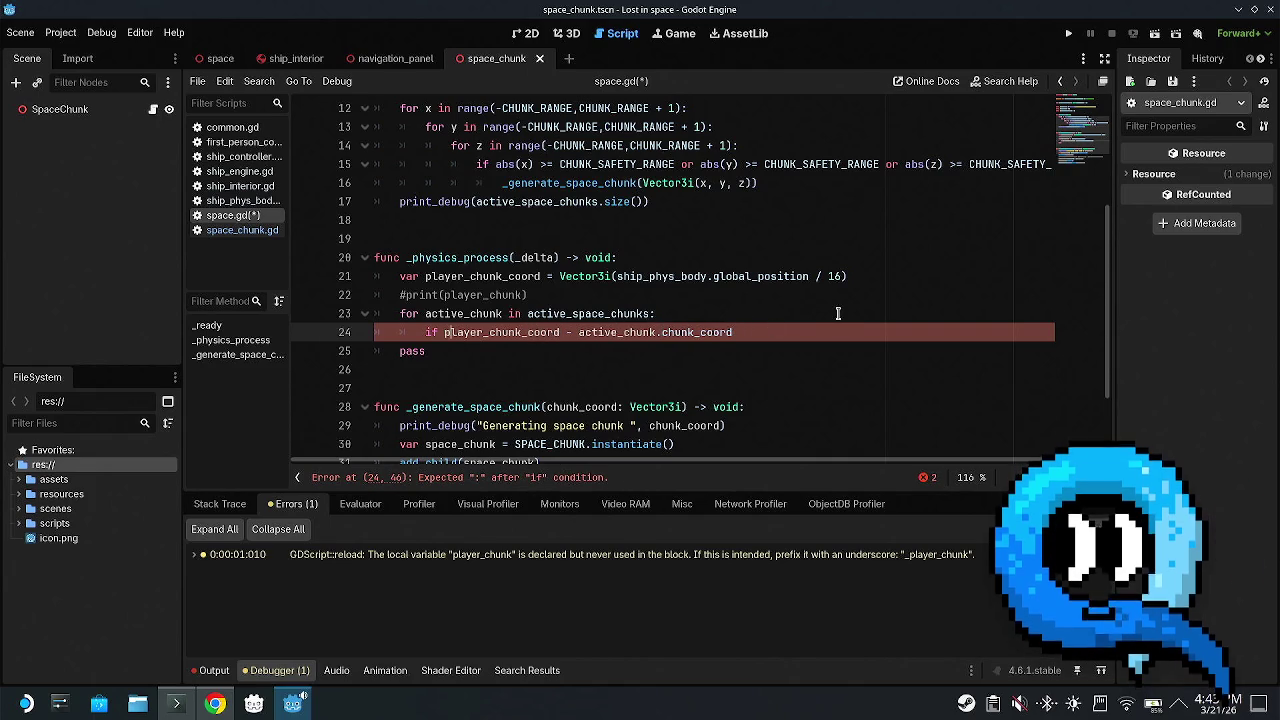
pyautogui.press('BackSpace')
pyautogui.press('BackSpace')
pyautogui.press('BackSpace')
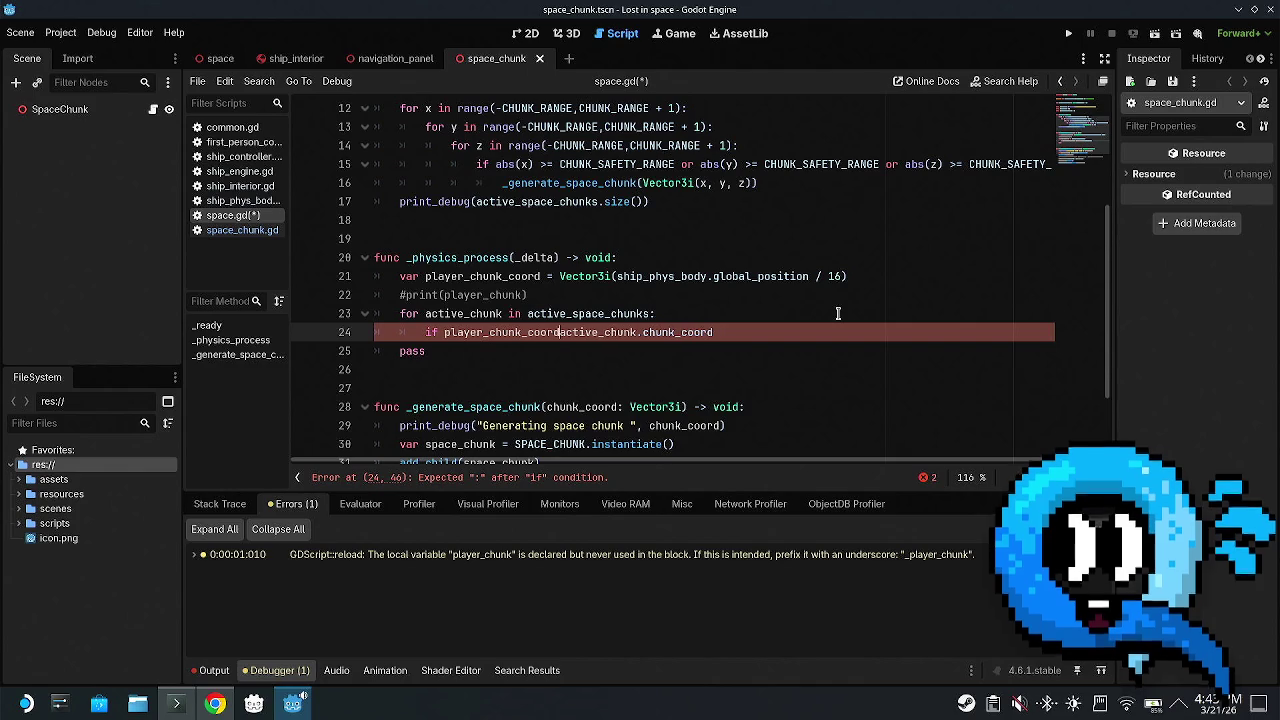
pyautogui.write('.distance')
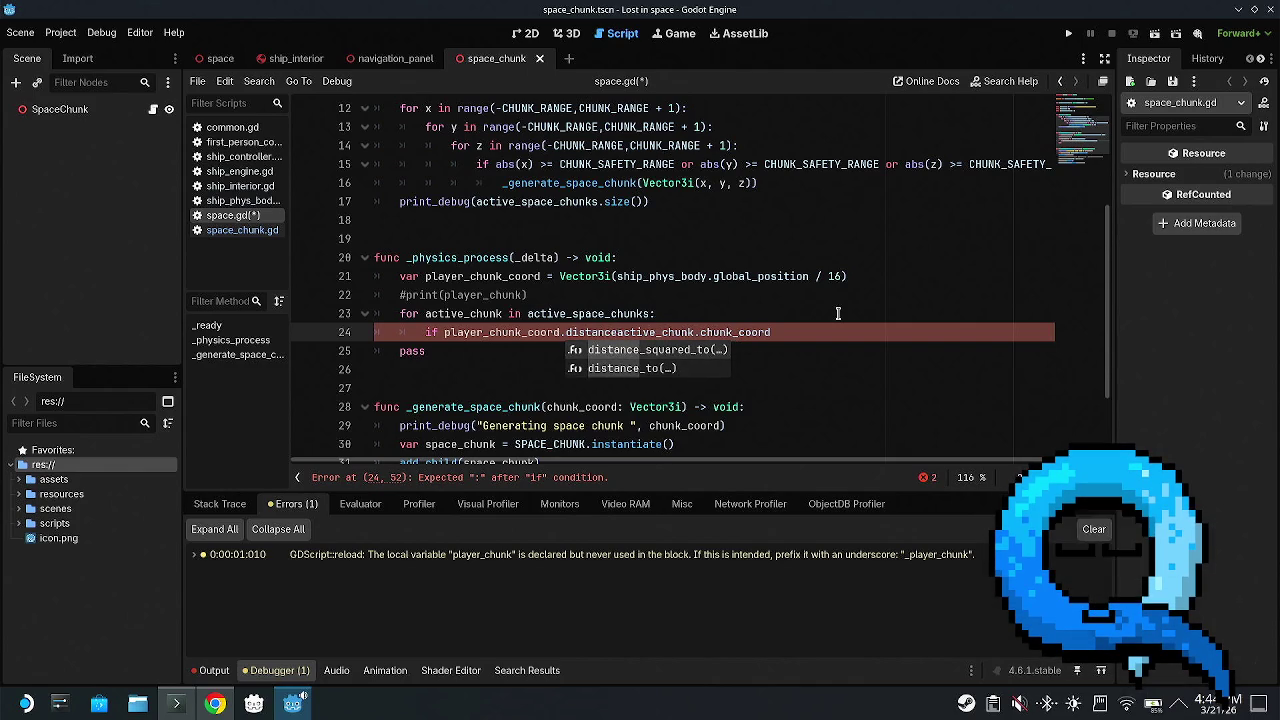
pyautogui.press('Tab')
pyautogui.press('Delete')
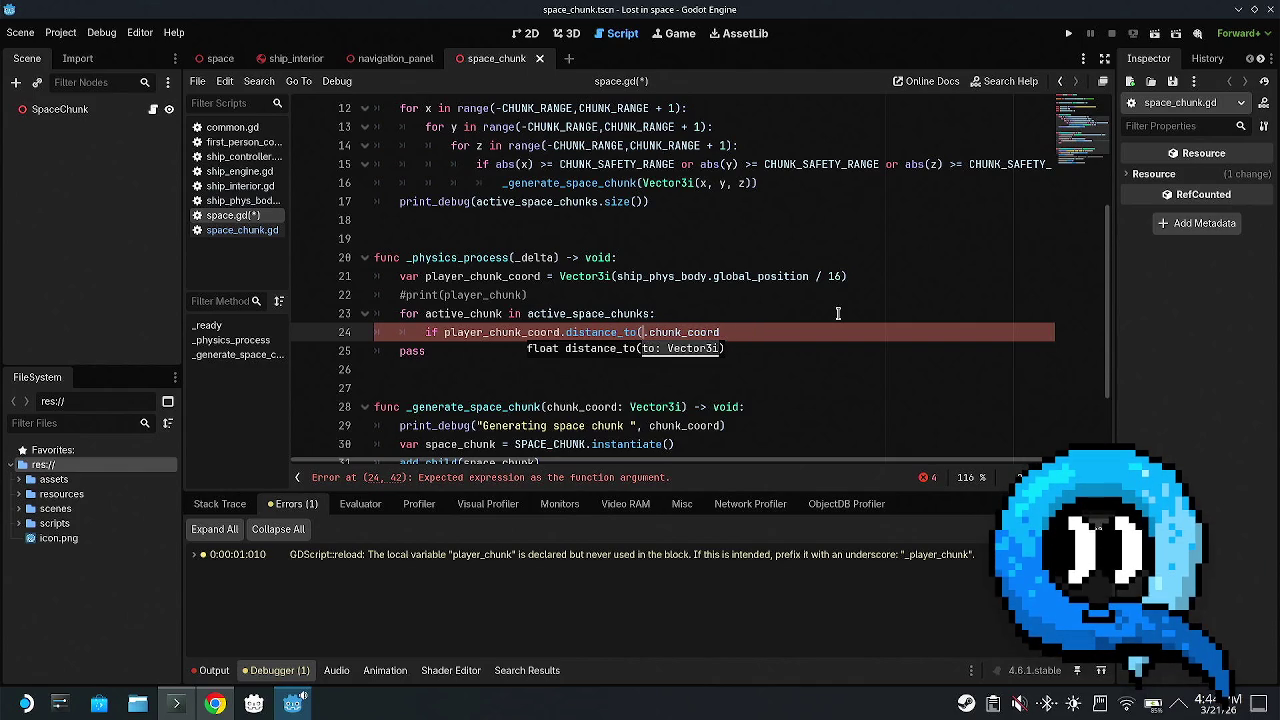
pyautogui.write('active')
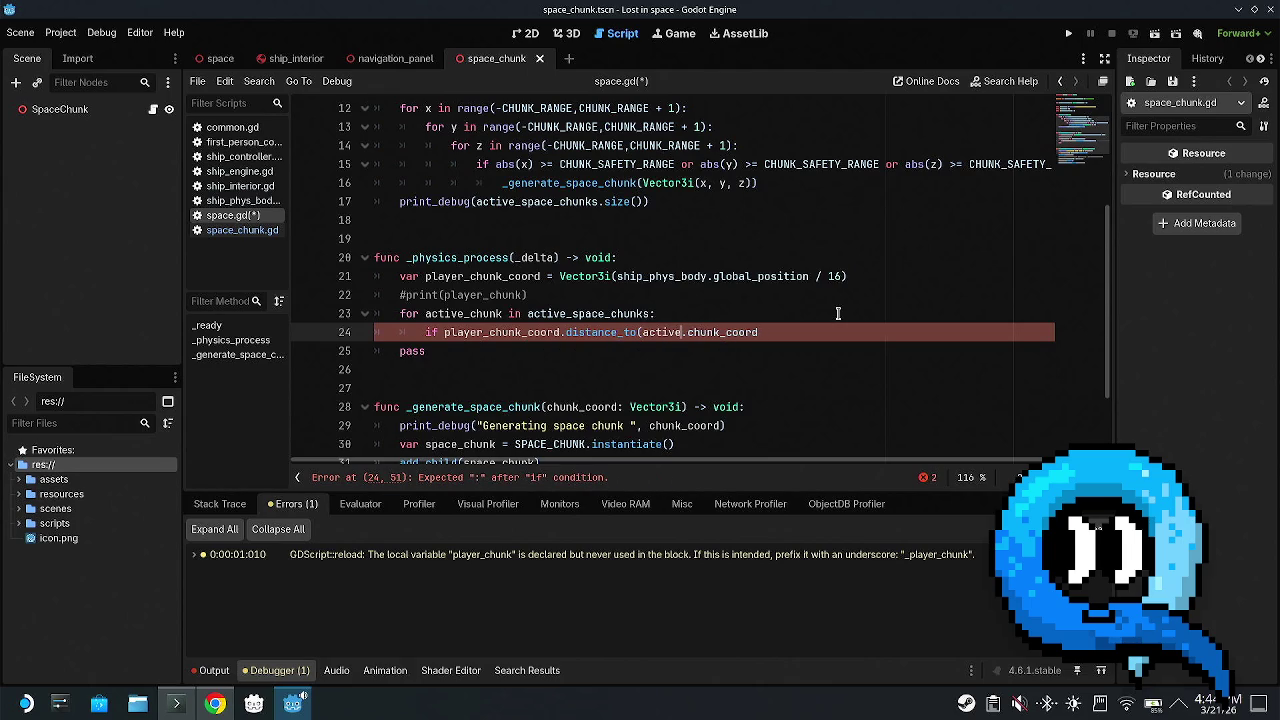
pyautogui.write('_chunk.chunk_coord')
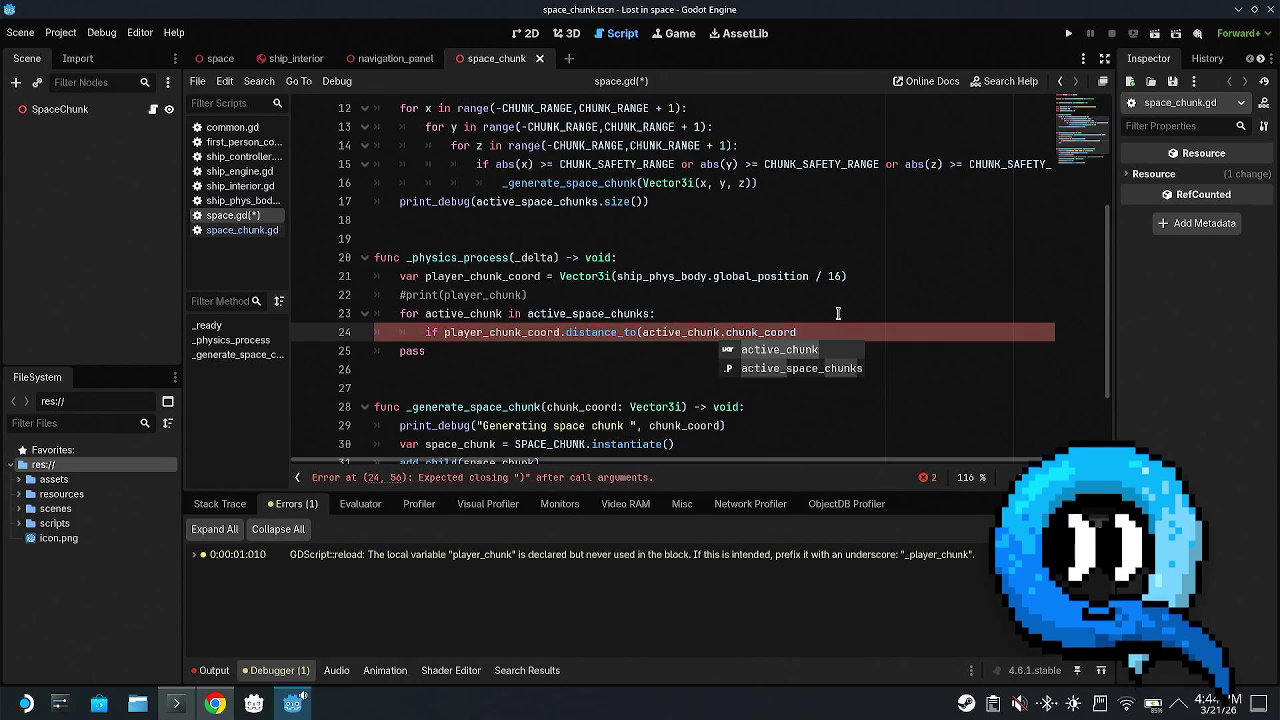
pyautogui.write('):')
pyautogui.press('Return')
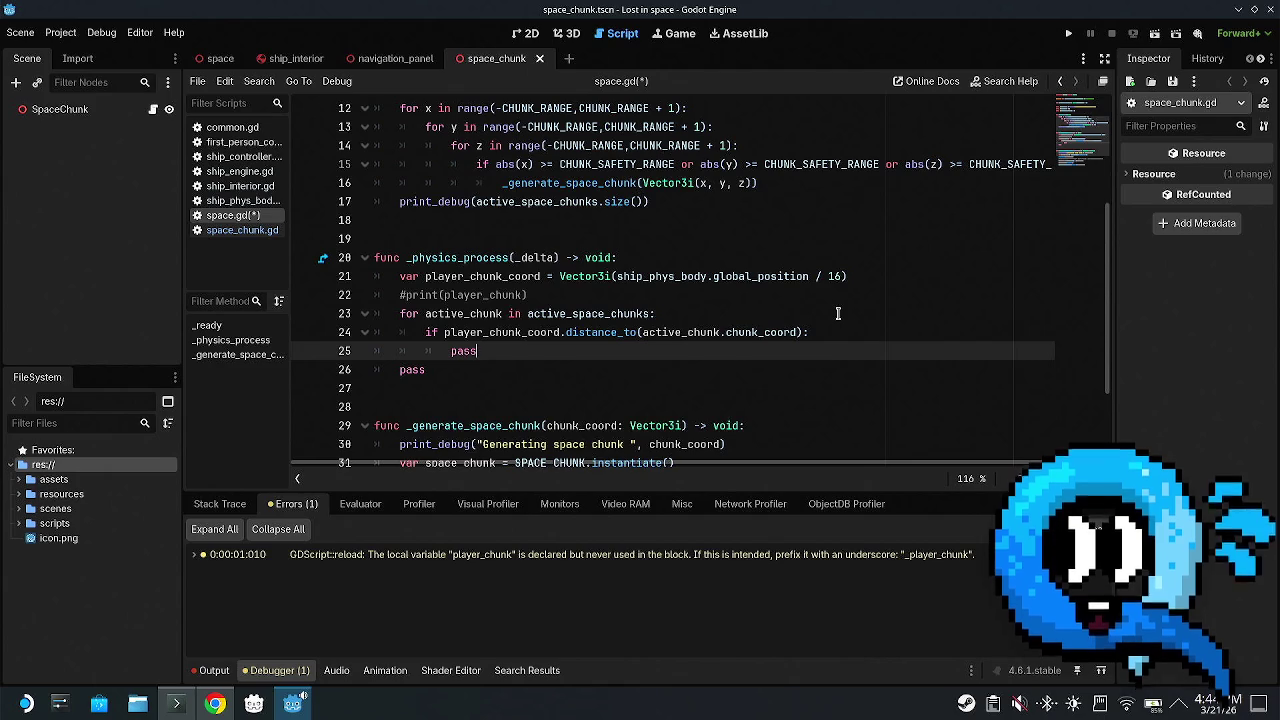
pyautogui.click(806, 333)
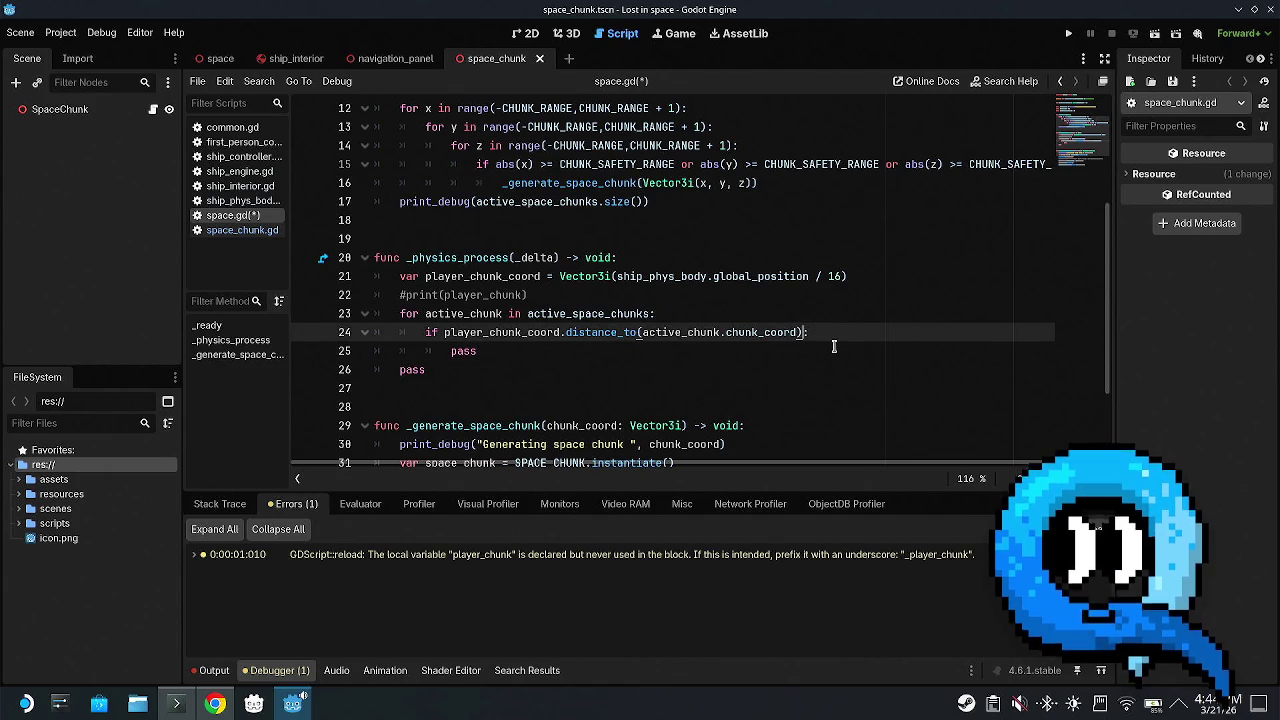
pyautogui.write('>')
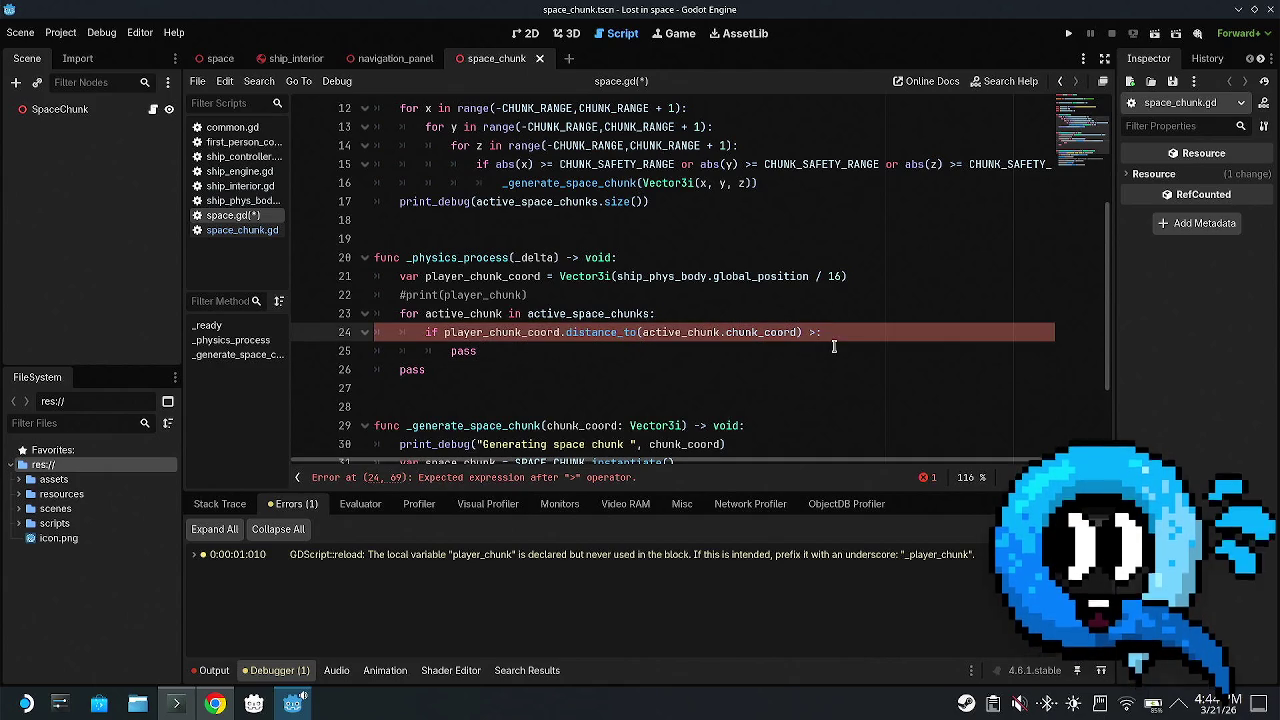
pyautogui.write(' 2:')
pyautogui.press('Down')
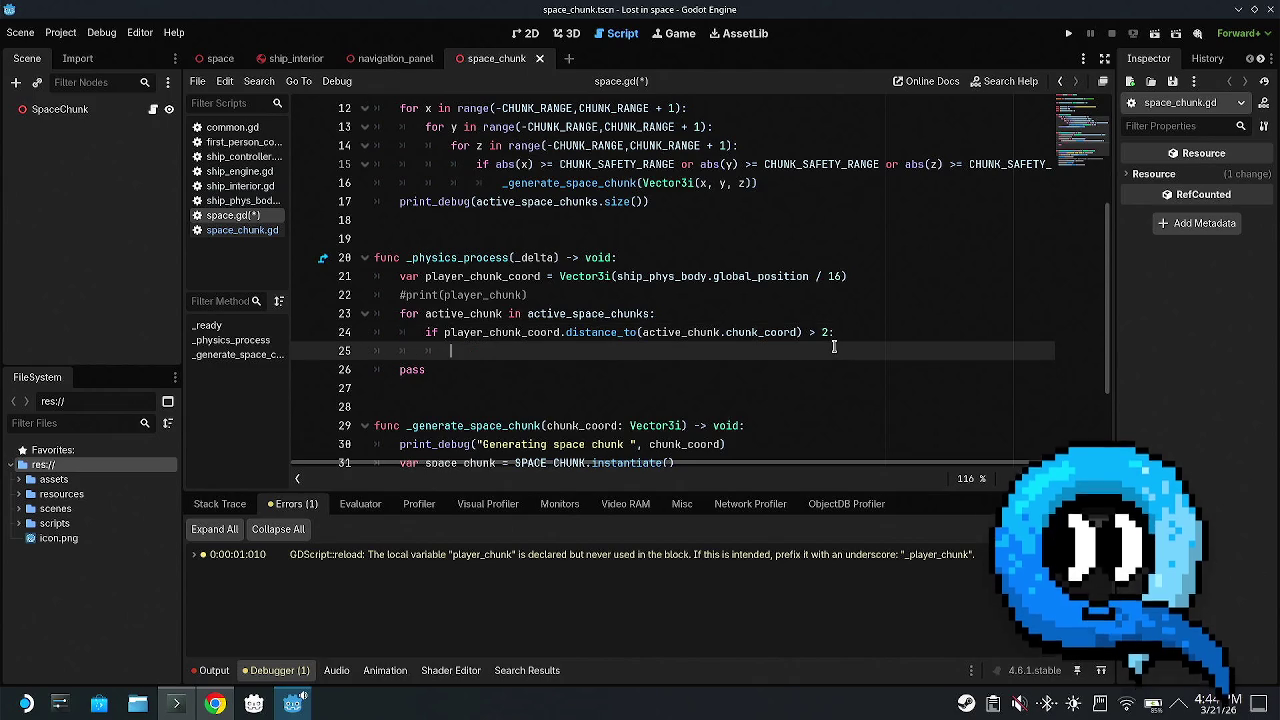
pyautogui.press('BackSpace')
pyautogui.press('BackSpace')
pyautogui.press('BackSpace')
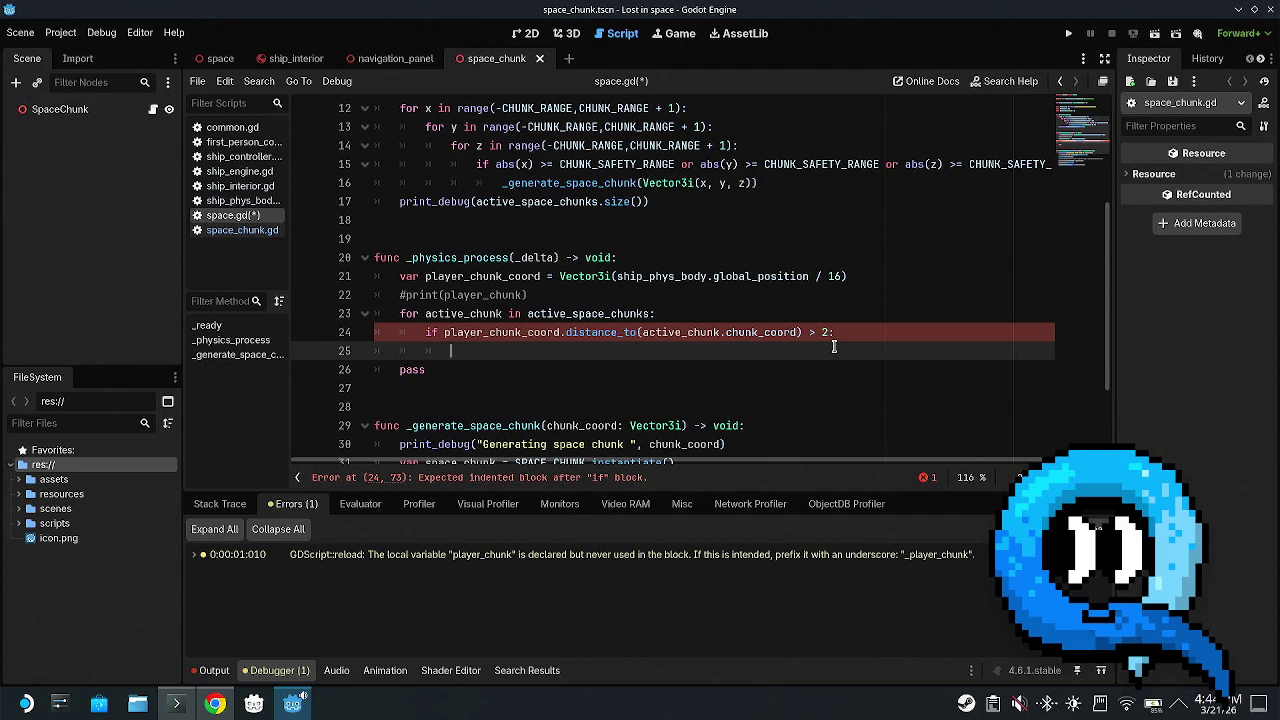
# - Inside the distance check, type active_space_chunks. on line 25
pyautogui.write('act')
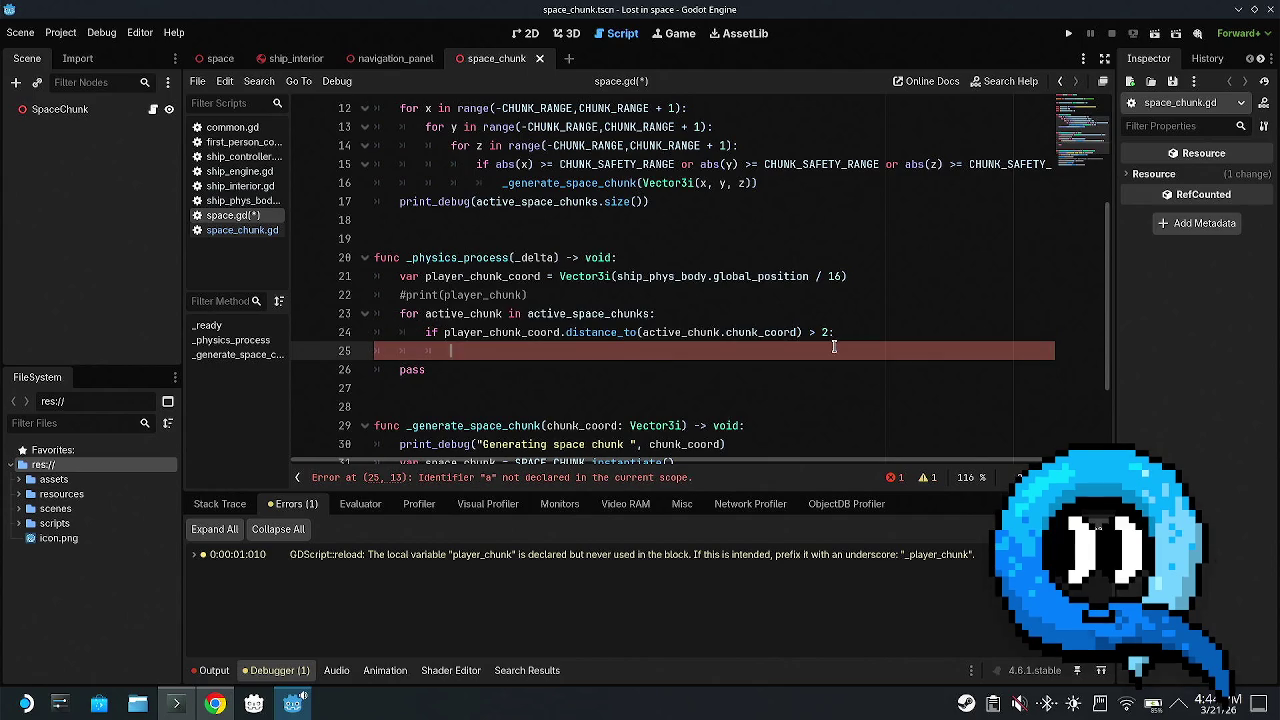
pyautogui.write('ive_space')
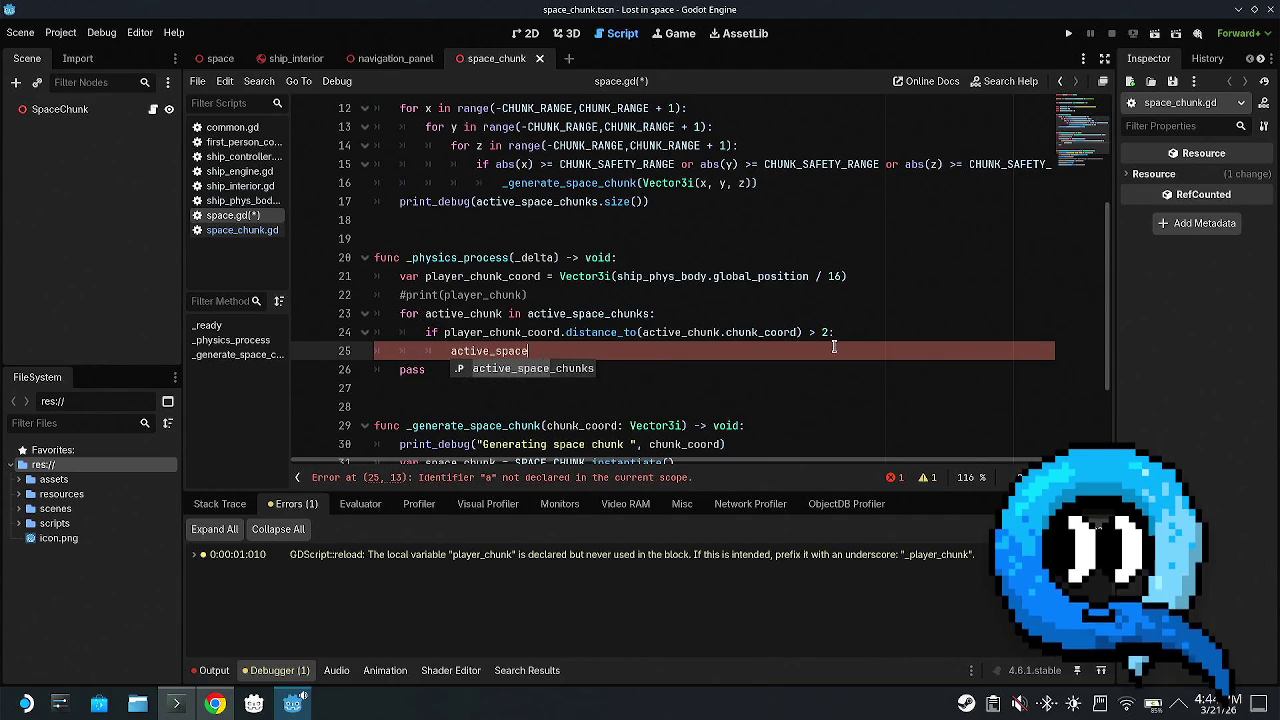
pyautogui.write('chun')
pyautogui.press('Return')
pyautogui.write('.')
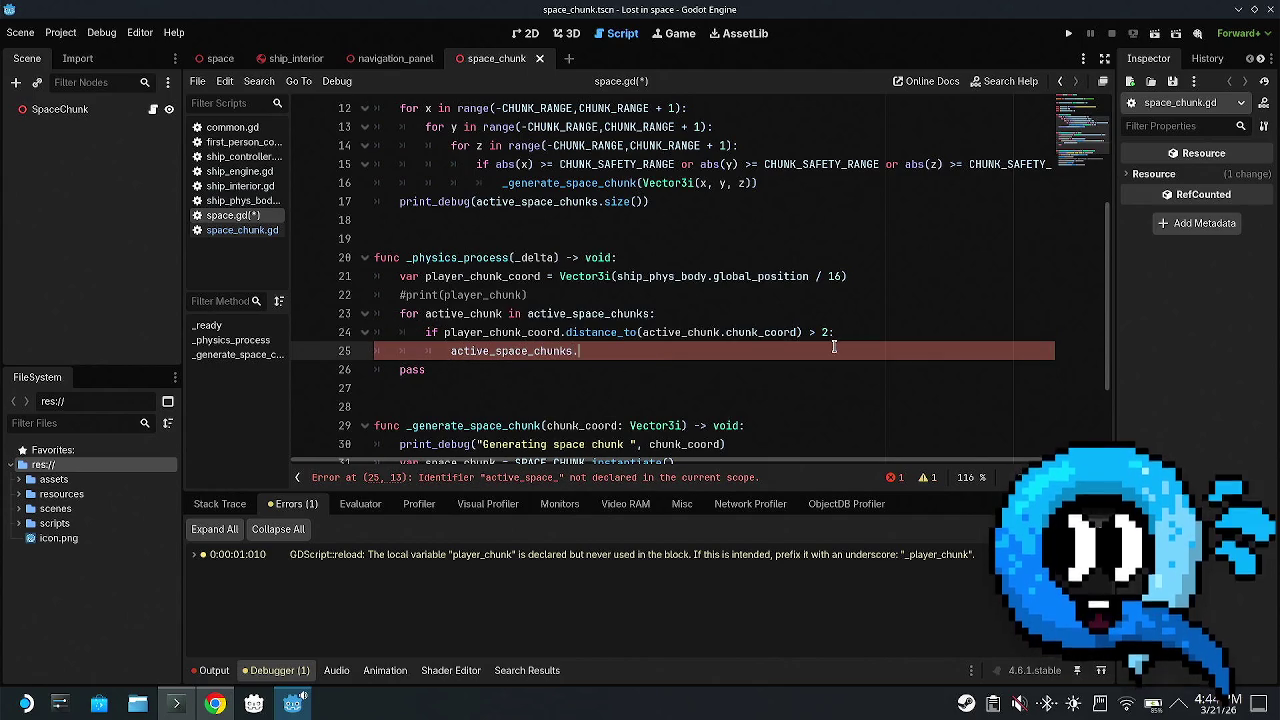
pyautogui.press('Escape')
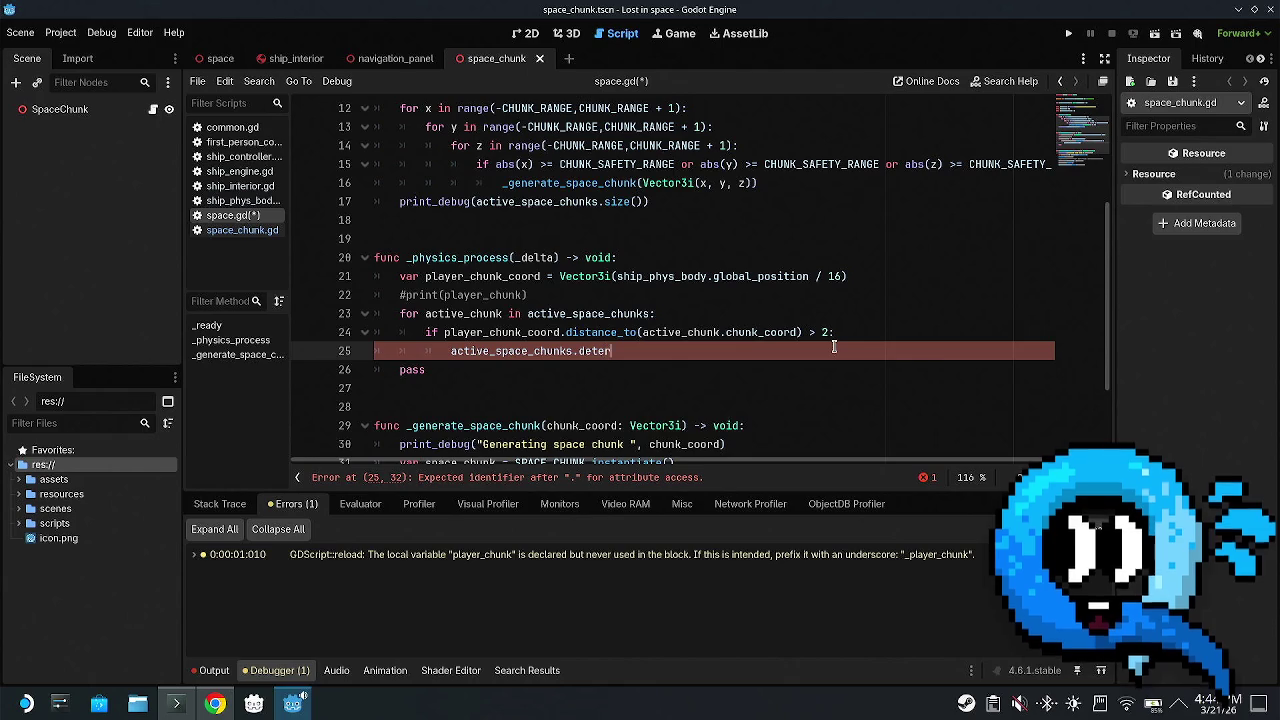
# - Try the remove_at completion, then remove it and its stray parenthesis again
pyautogui.press('BackSpace')
pyautogui.write('del')
pyautogui.press('BackSpace')
pyautogui.press('BackSpace')
pyautogui.press('BackSpace')
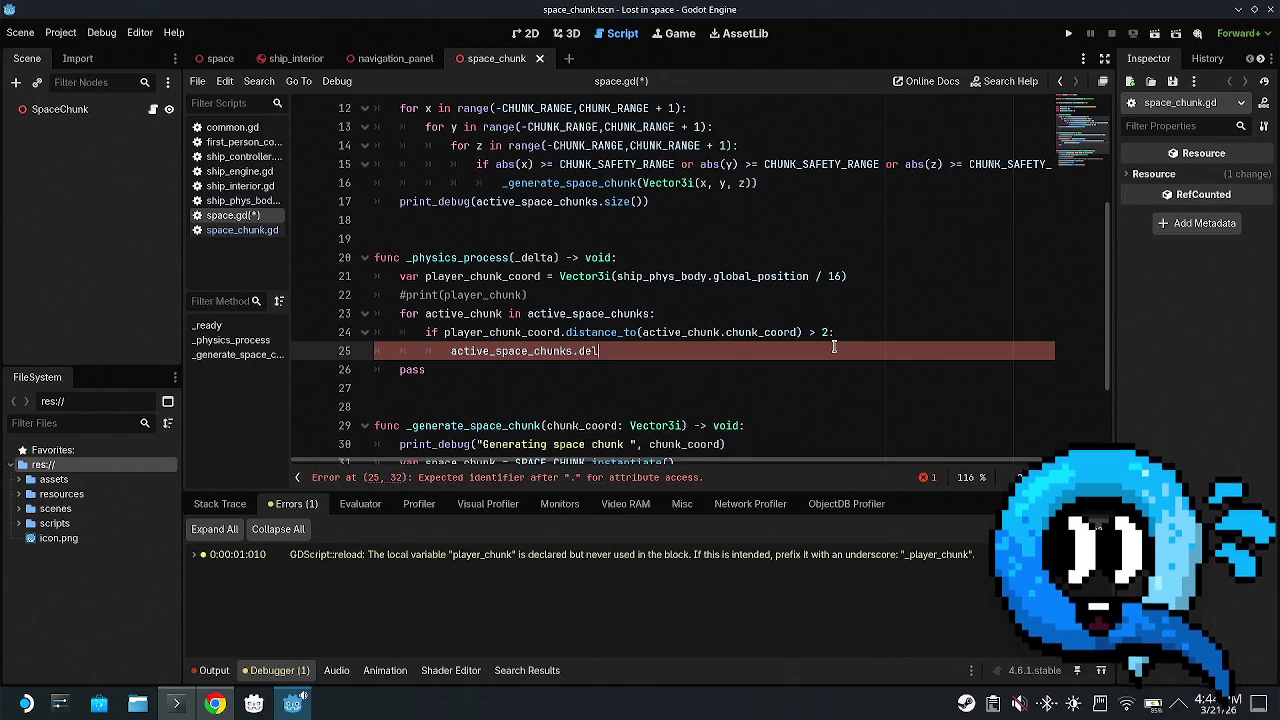
pyautogui.write('rem')
pyautogui.press('Return')
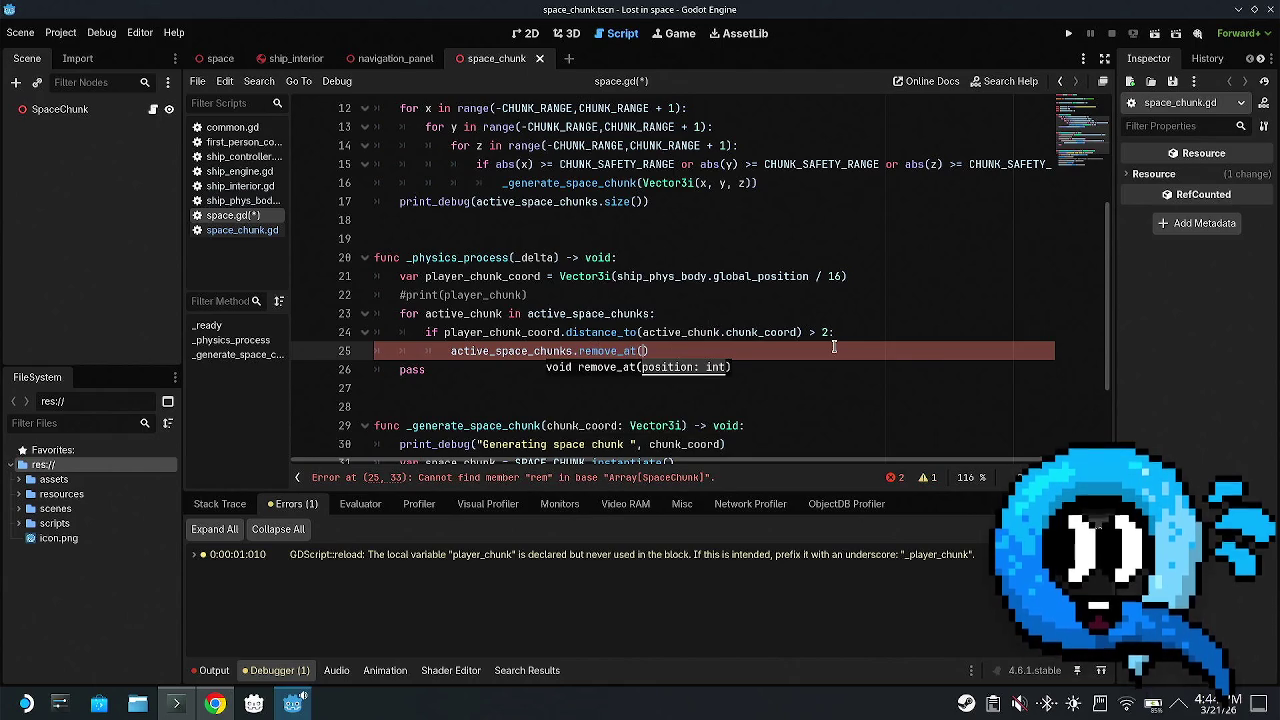
pyautogui.hotkey('ctrl', 'BackSpace')
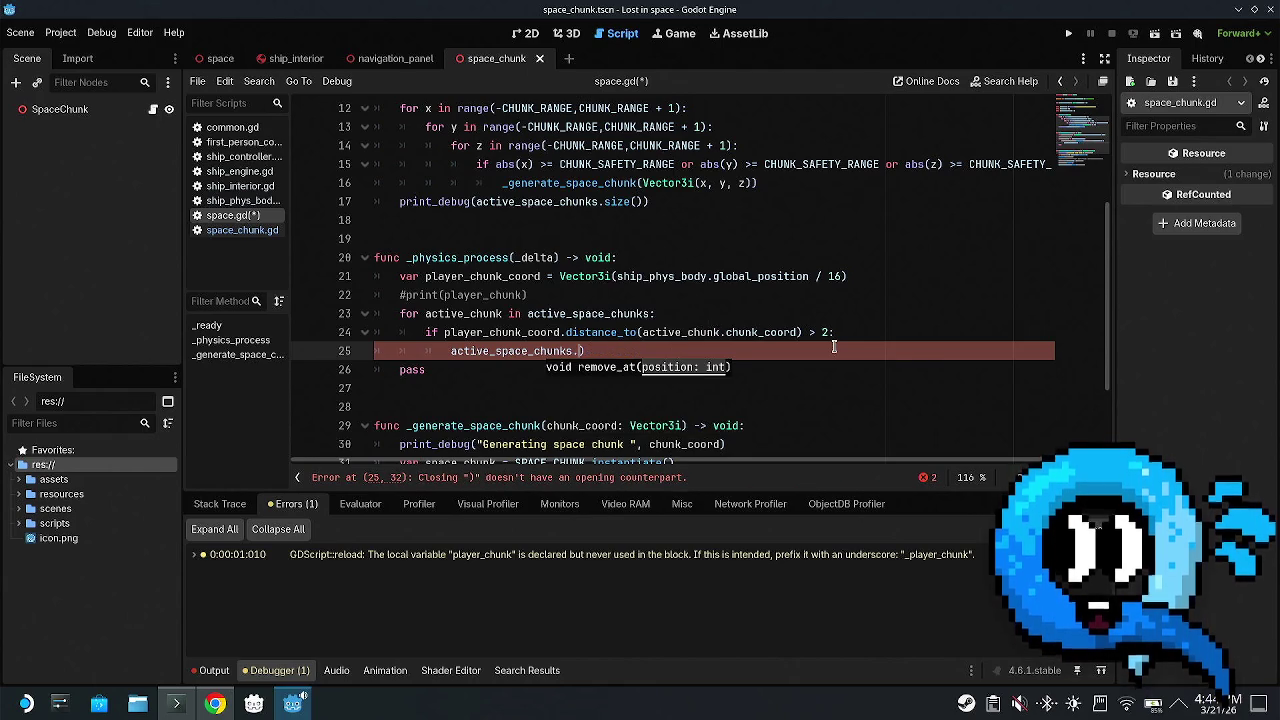
pyautogui.press('Delete')
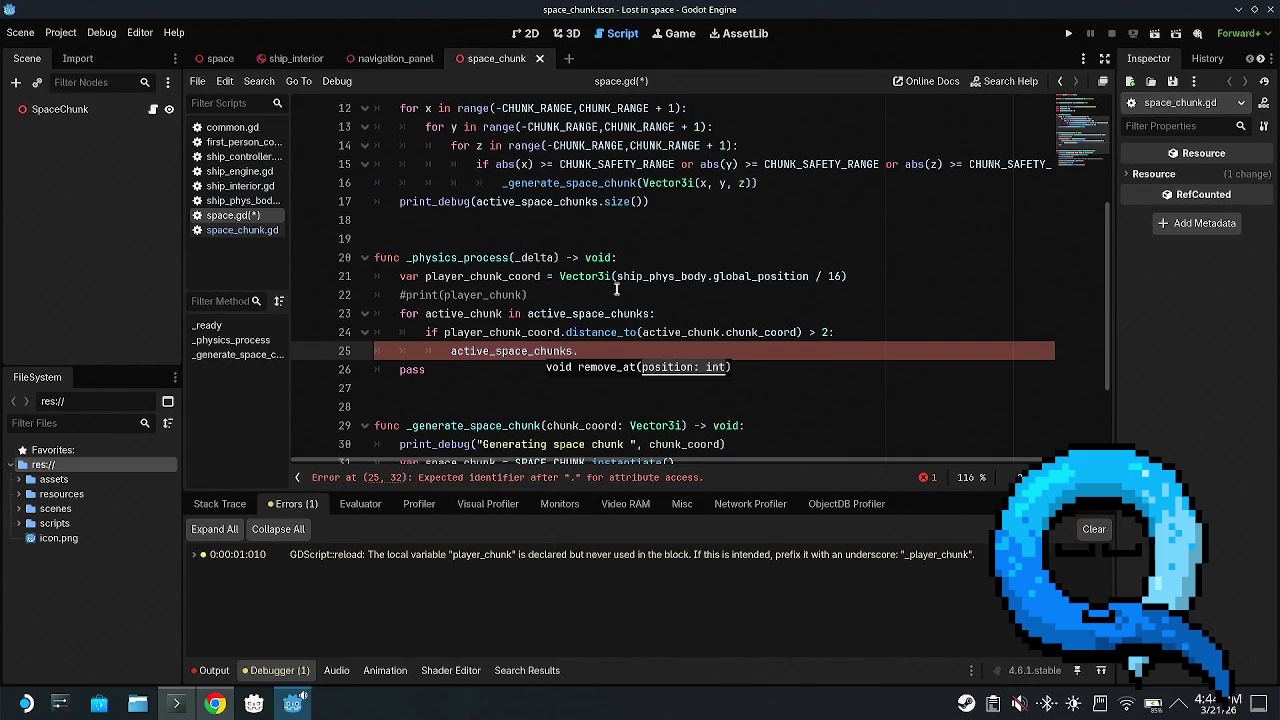
# - Look up the Array class documentation and check the erase method's parameter
pyautogui.keyDown('ctrl'); pyautogui.click(594, 312); pyautogui.keyUp('ctrl')
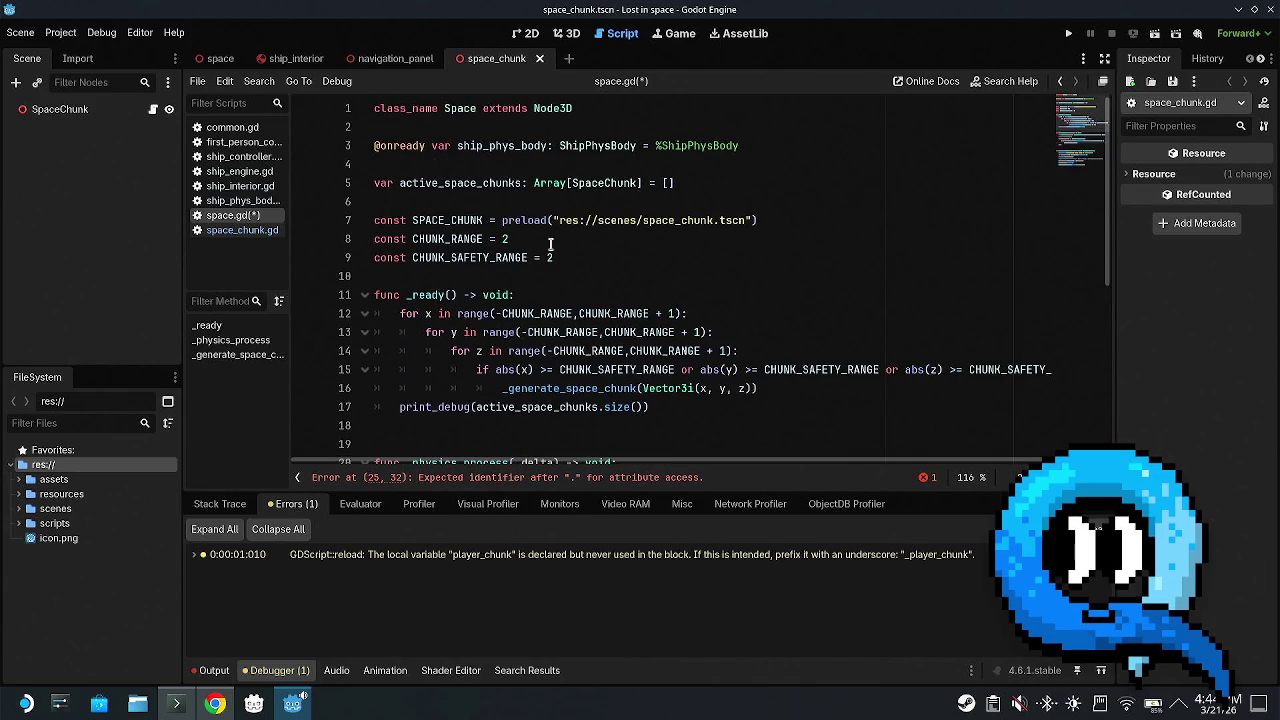
pyautogui.keyDown('ctrl'); pyautogui.click(550, 184); pyautogui.keyUp('ctrl')
pyautogui.scroll(-5, 669, 291)
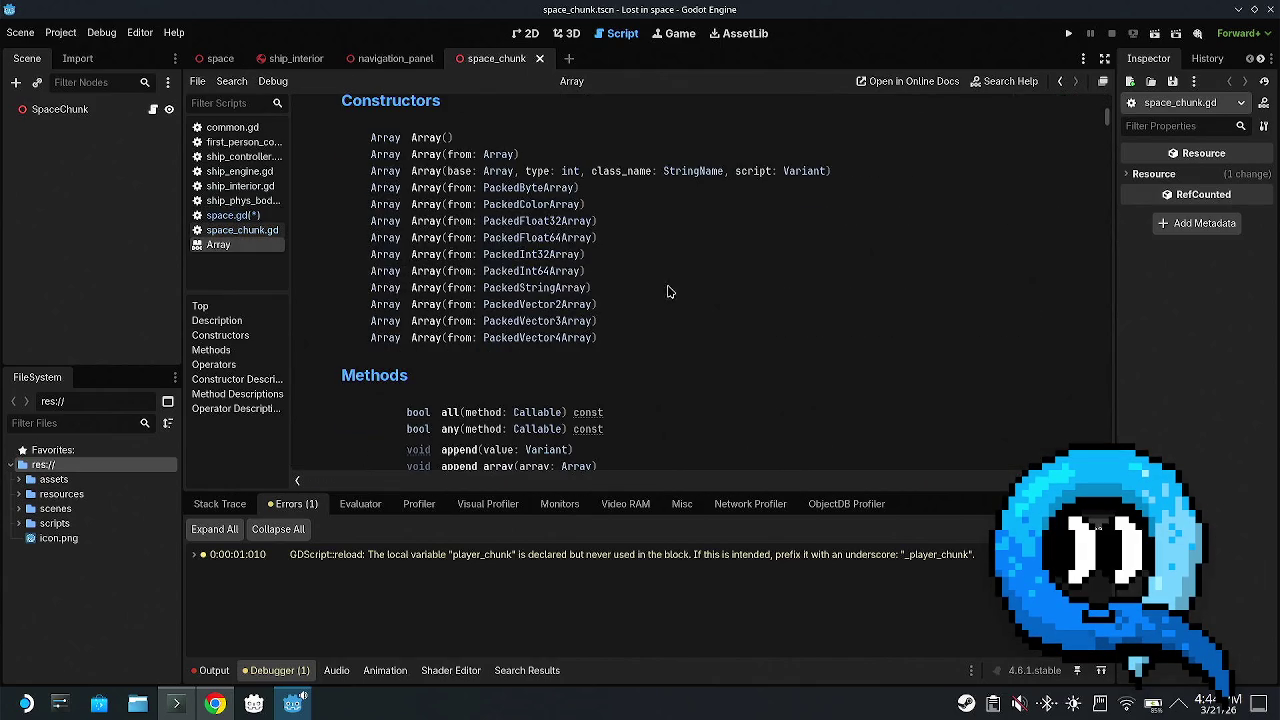
pyautogui.scroll(-4, 631, 251)
pyautogui.scroll(-1, 699, 234)
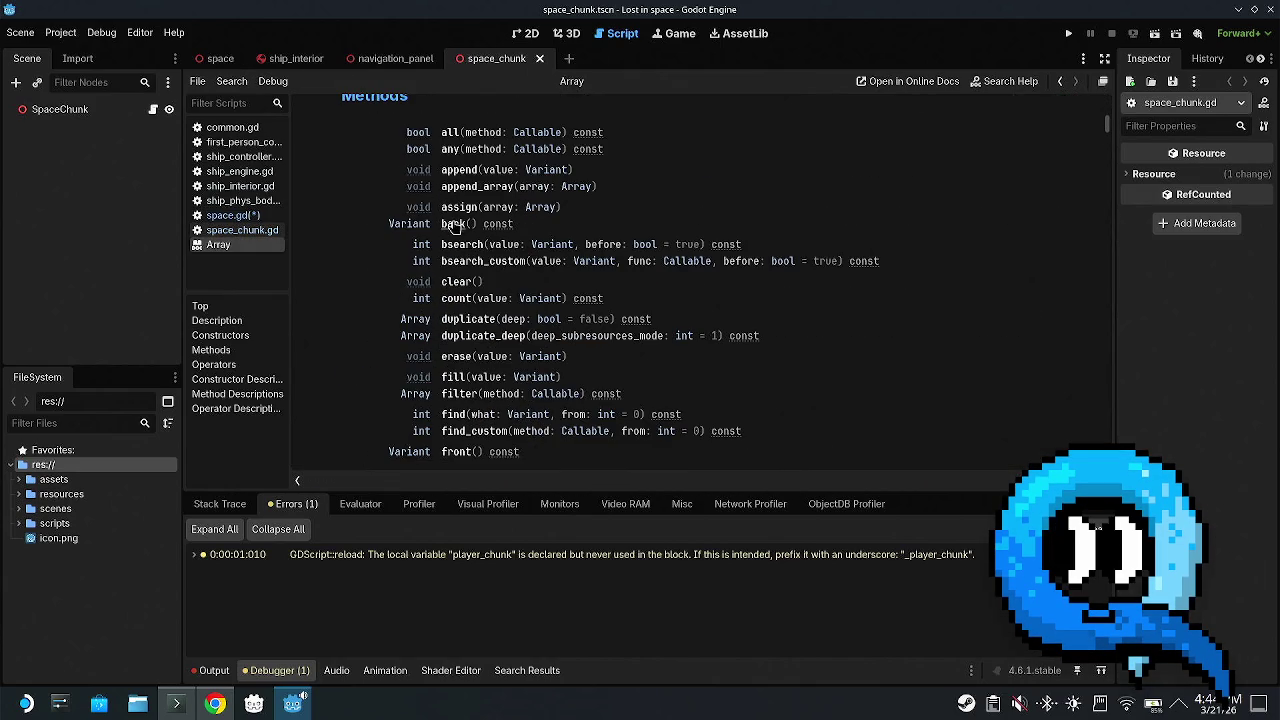
pyautogui.scroll(1, 455, 224)
pyautogui.scroll(-4, 470, 195)
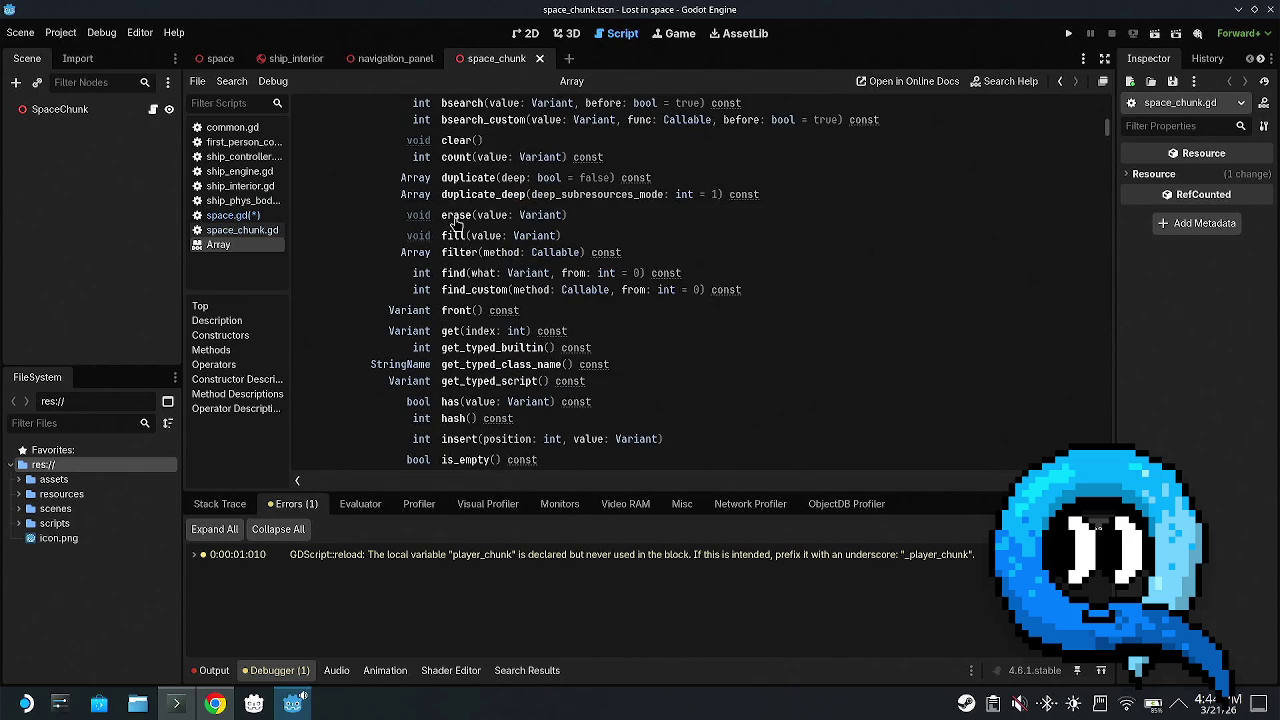
pyautogui.moveTo(492, 216); pyautogui.dragTo(568, 216)
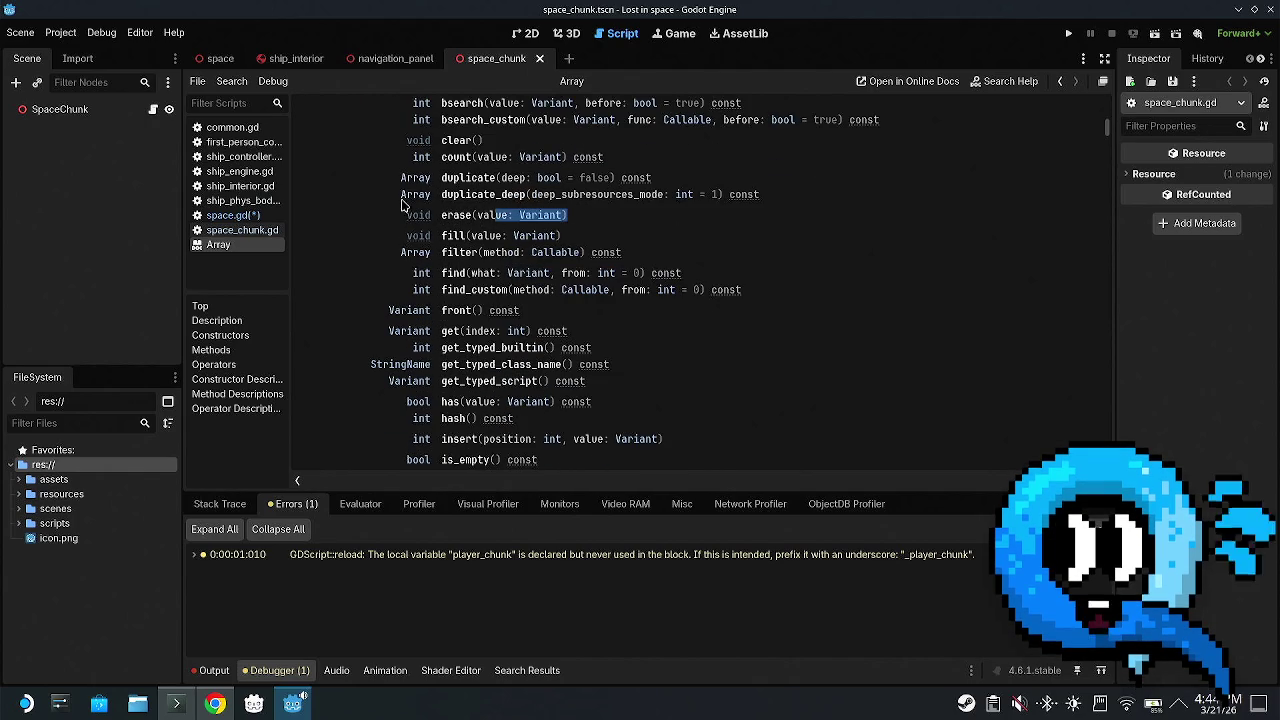
# - In the distance check, add erase(active_chunk) and active_chunk.queue_free() in space.gd
pyautogui.click(233, 215)
pyautogui.scroll(-5, 600, 360)
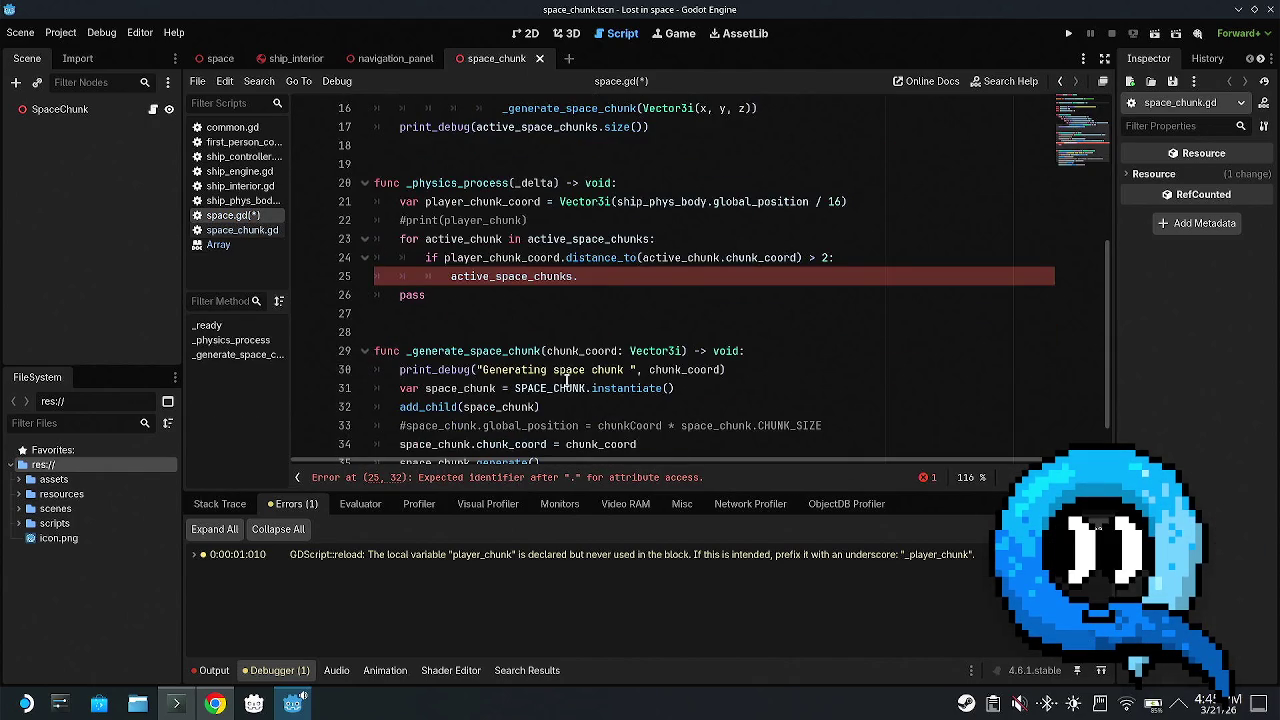
pyautogui.write('erase(')
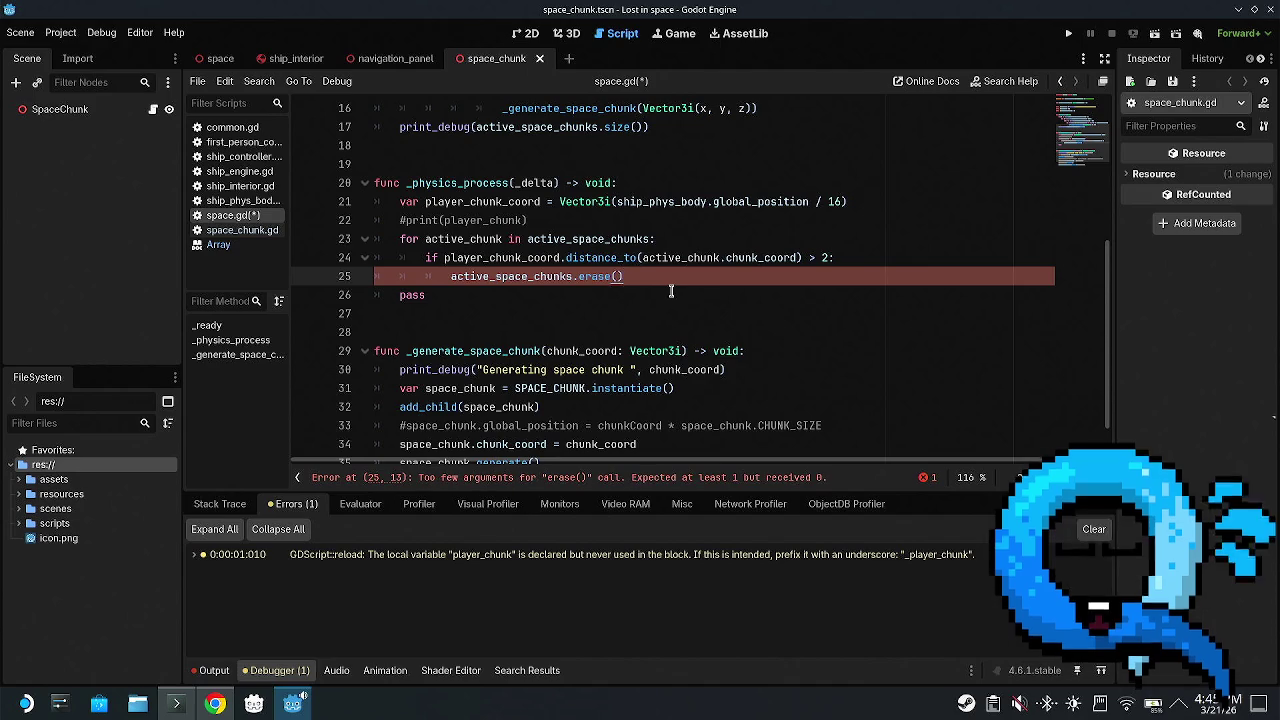
pyautogui.press('Return')
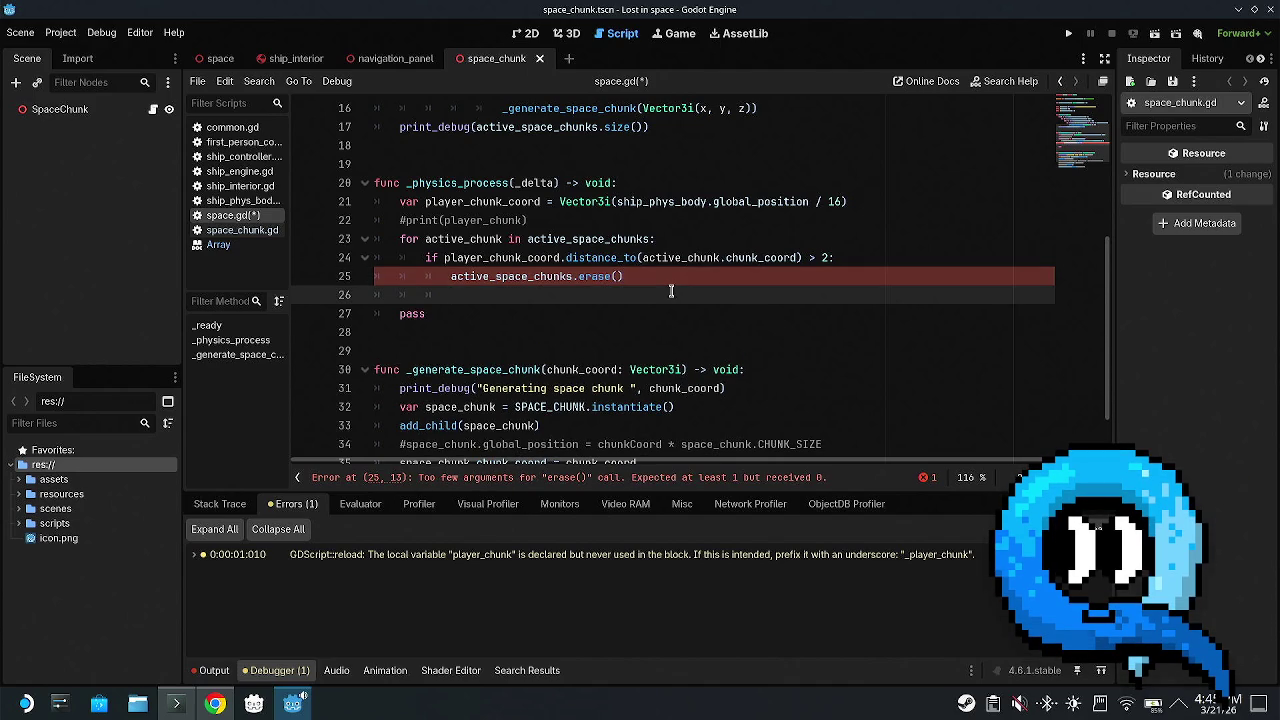
pyautogui.click(626, 277)
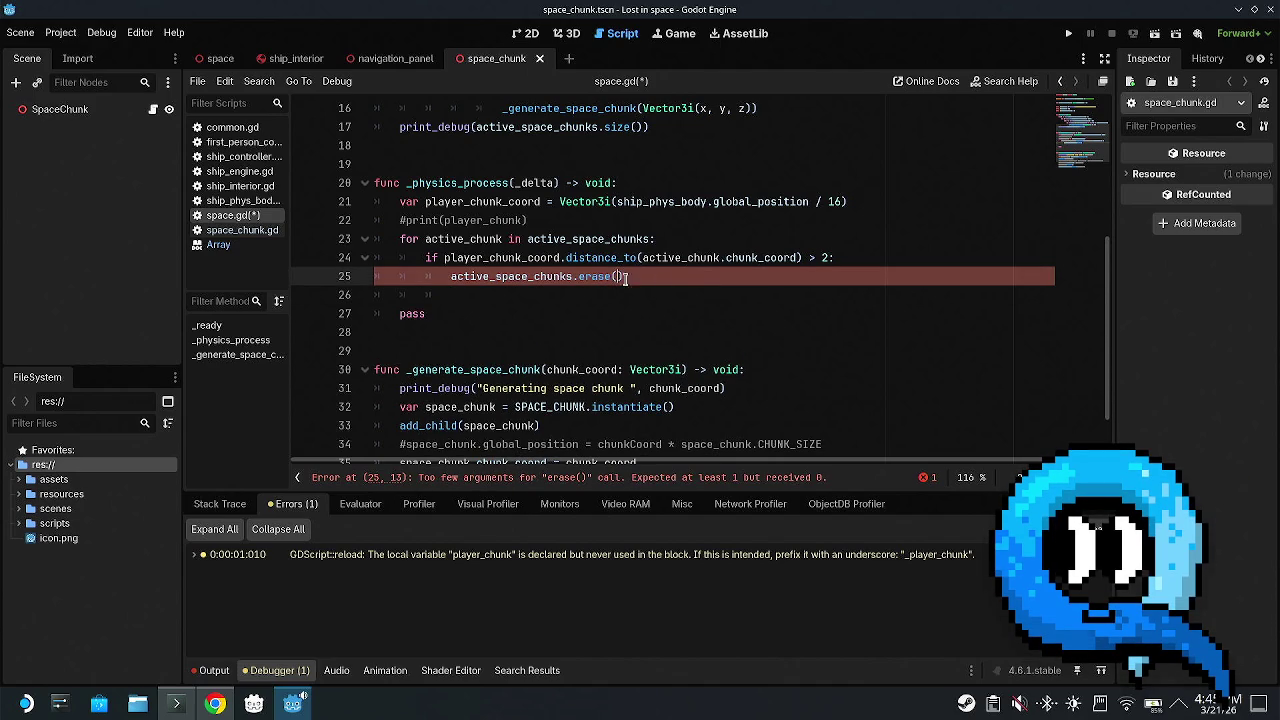
pyautogui.write('active_')
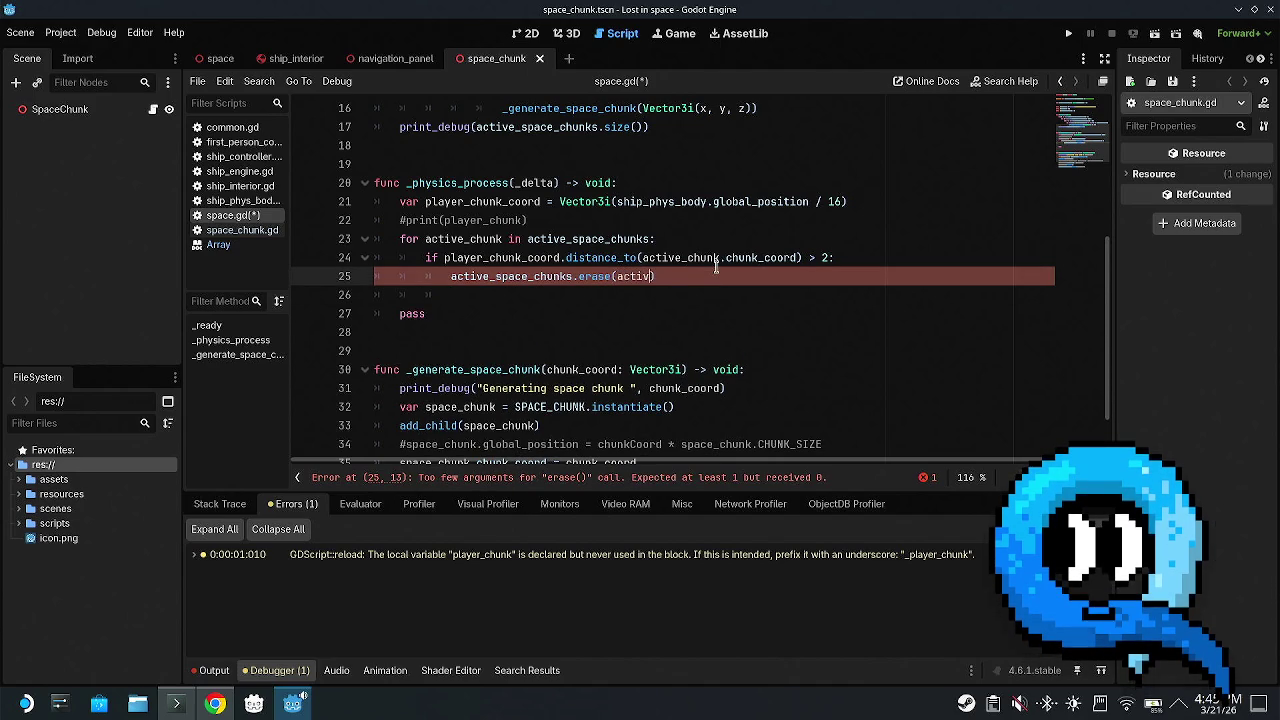
pyautogui.write('chunk')
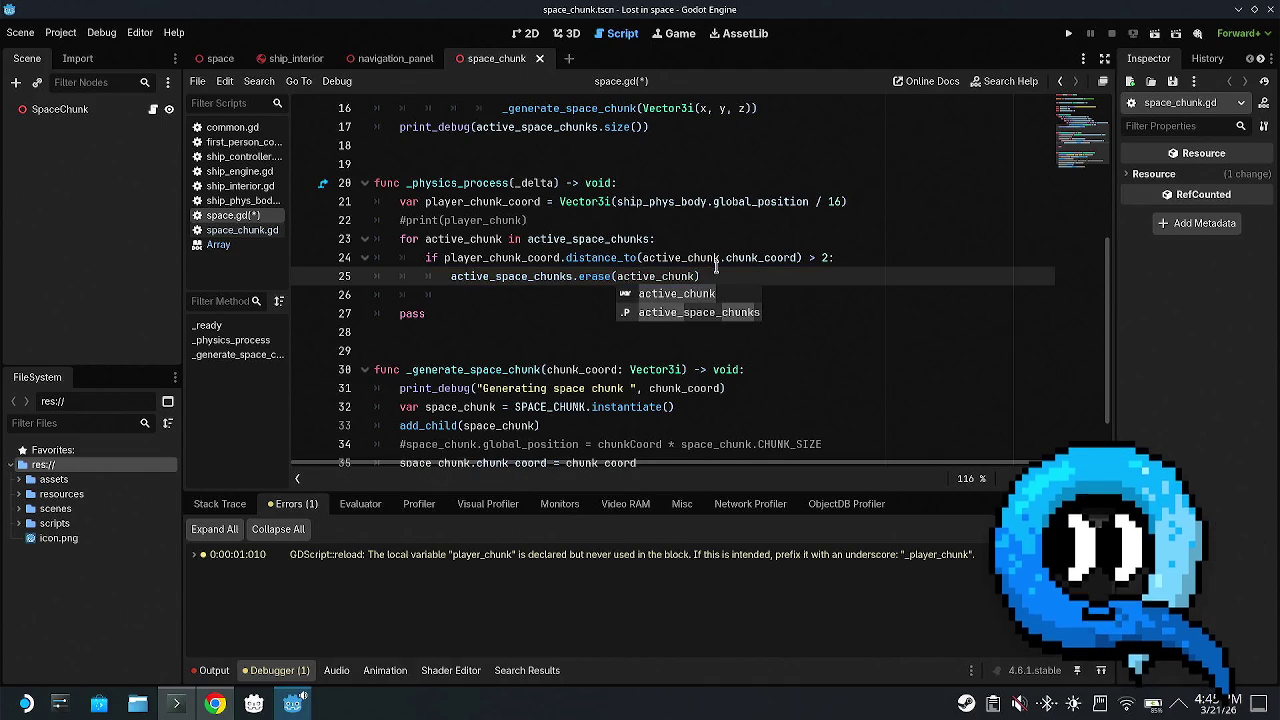
pyautogui.press('Escape')
pyautogui.press('Down')
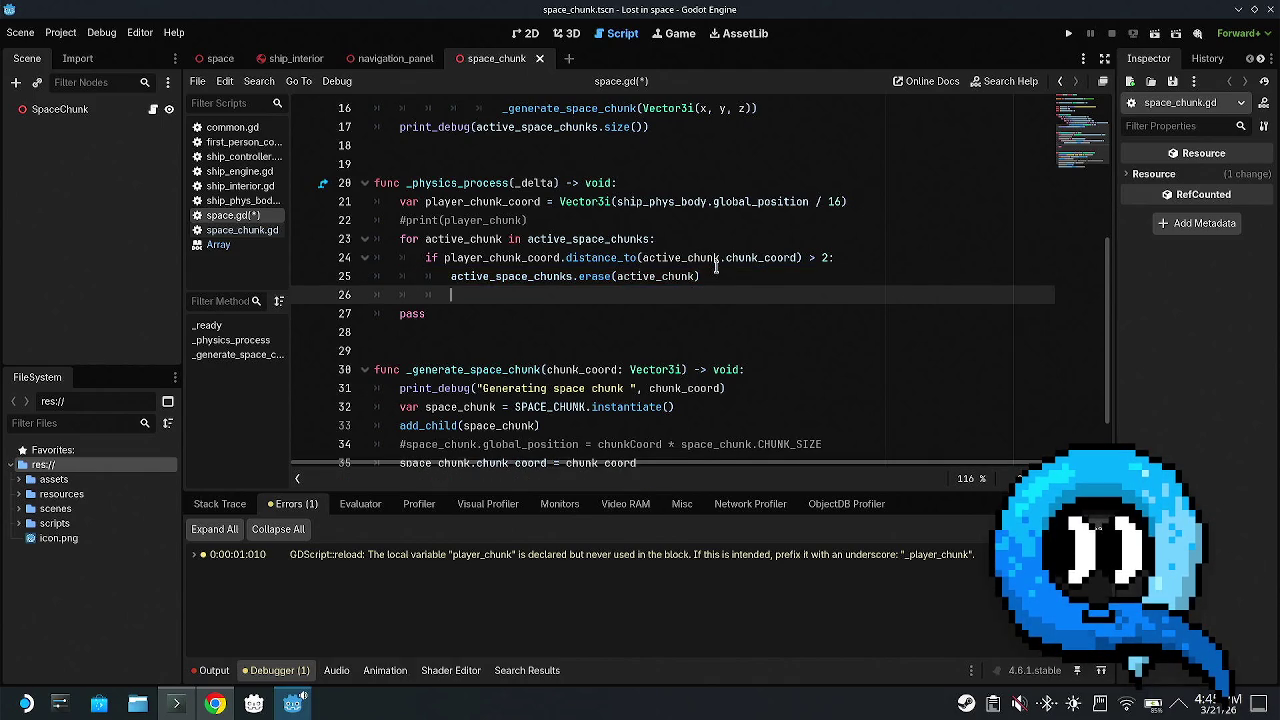
pyautogui.write('ctive_ch')
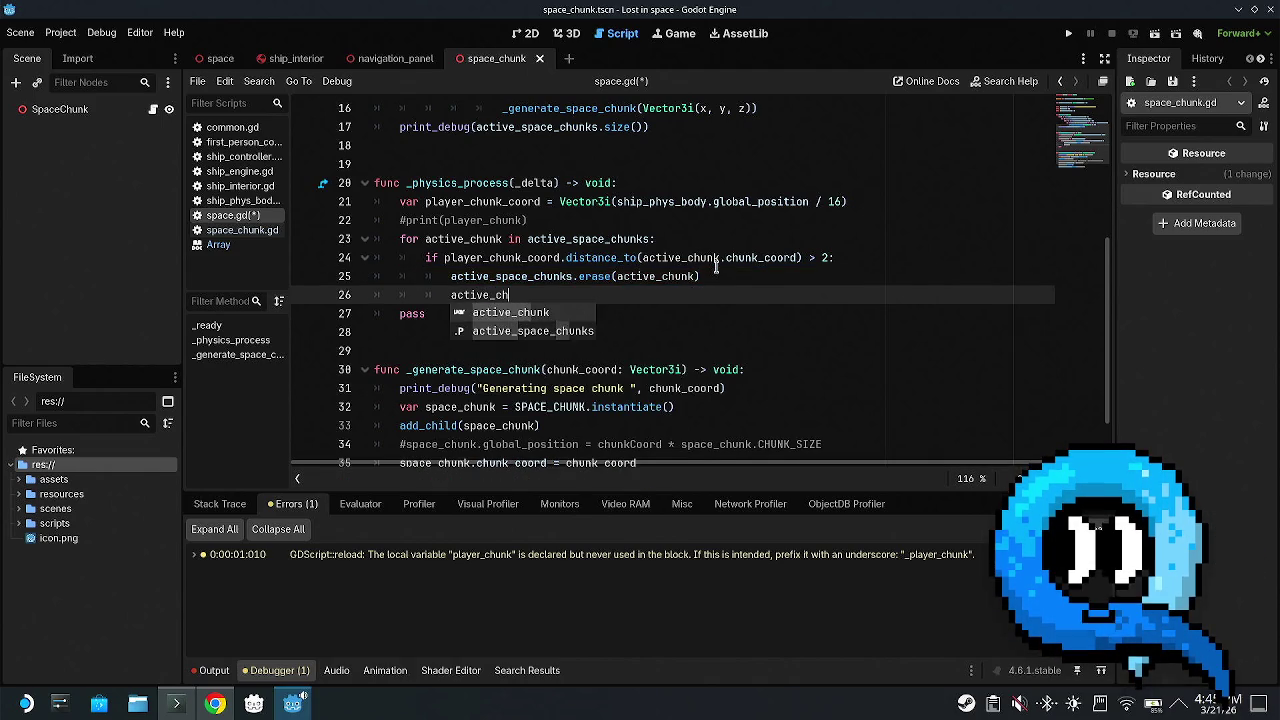
pyautogui.write('unk.queue')
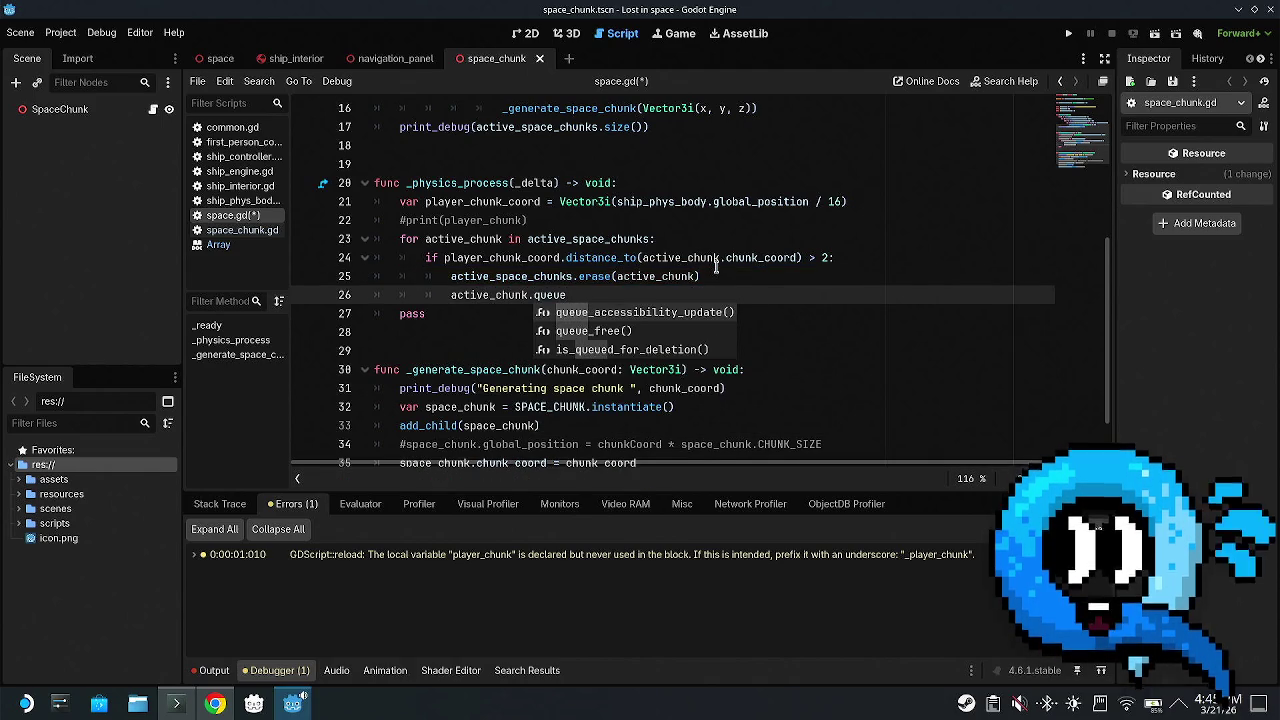
pyautogui.press('Down')
pyautogui.press('Return')
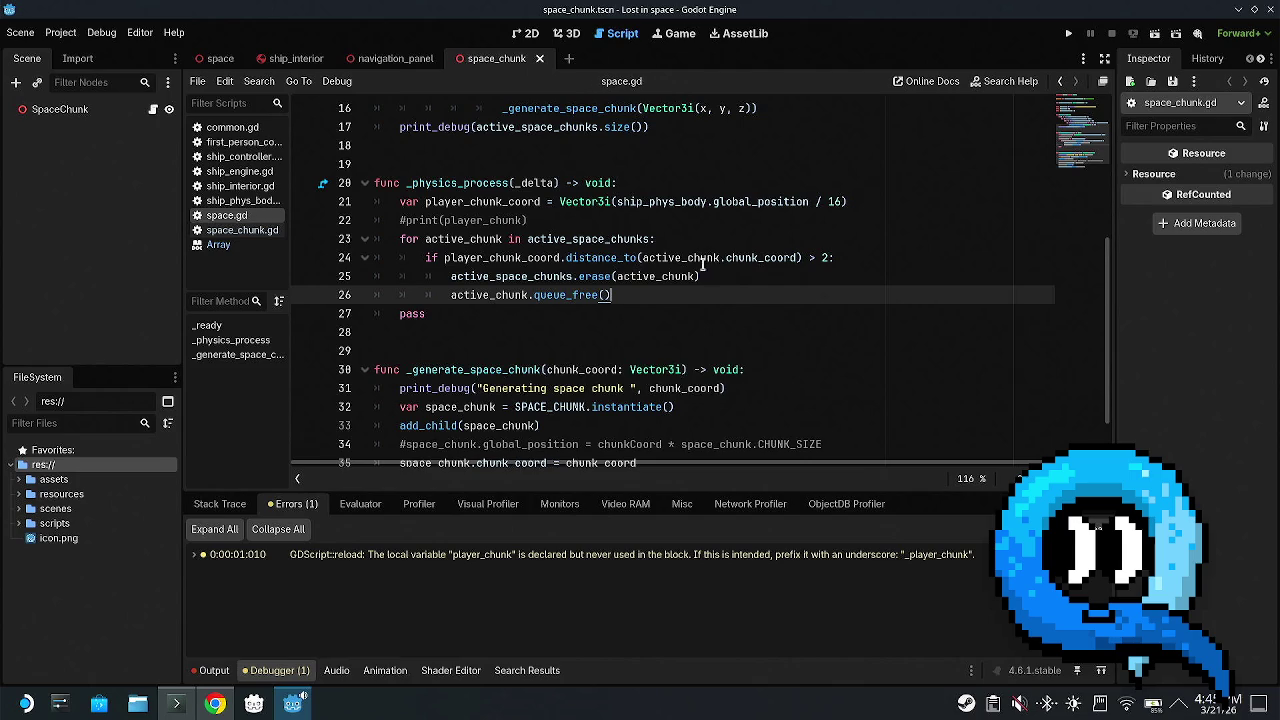
# - Delete the now unneeded pass line and save space.gd
pyautogui.click(508, 314)
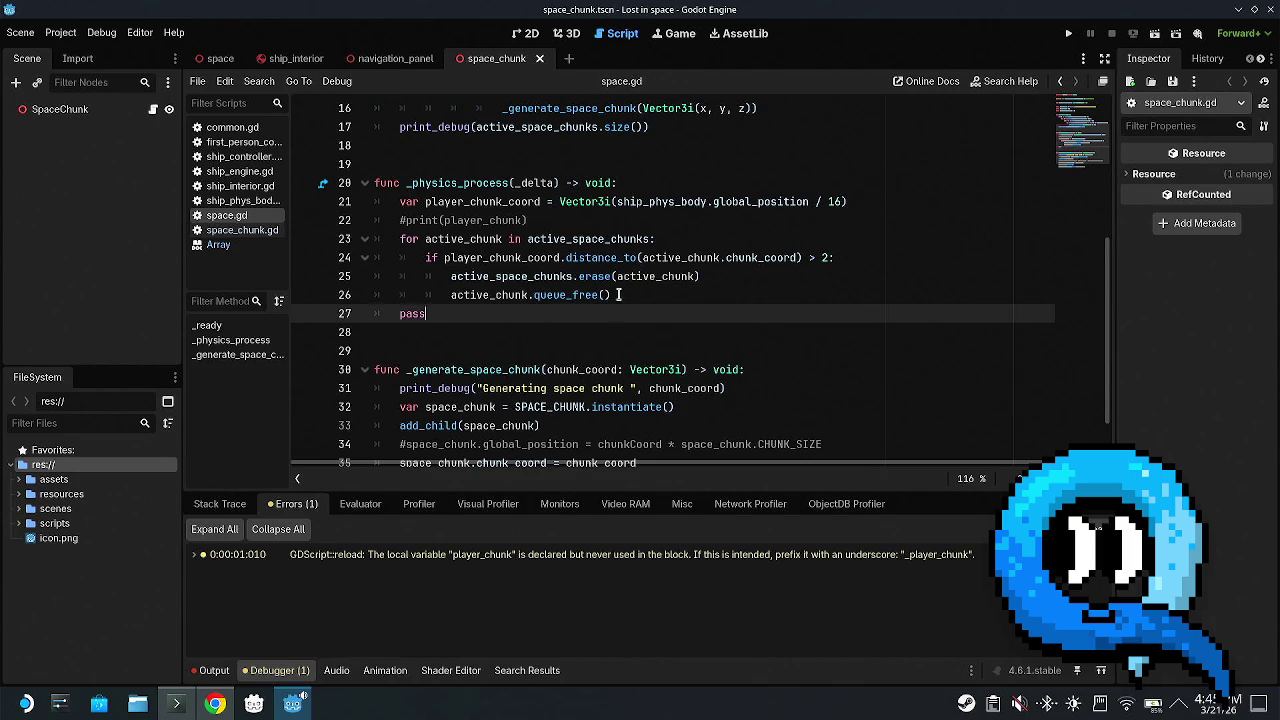
pyautogui.hotkey('ctrl', 'shift', 'k')
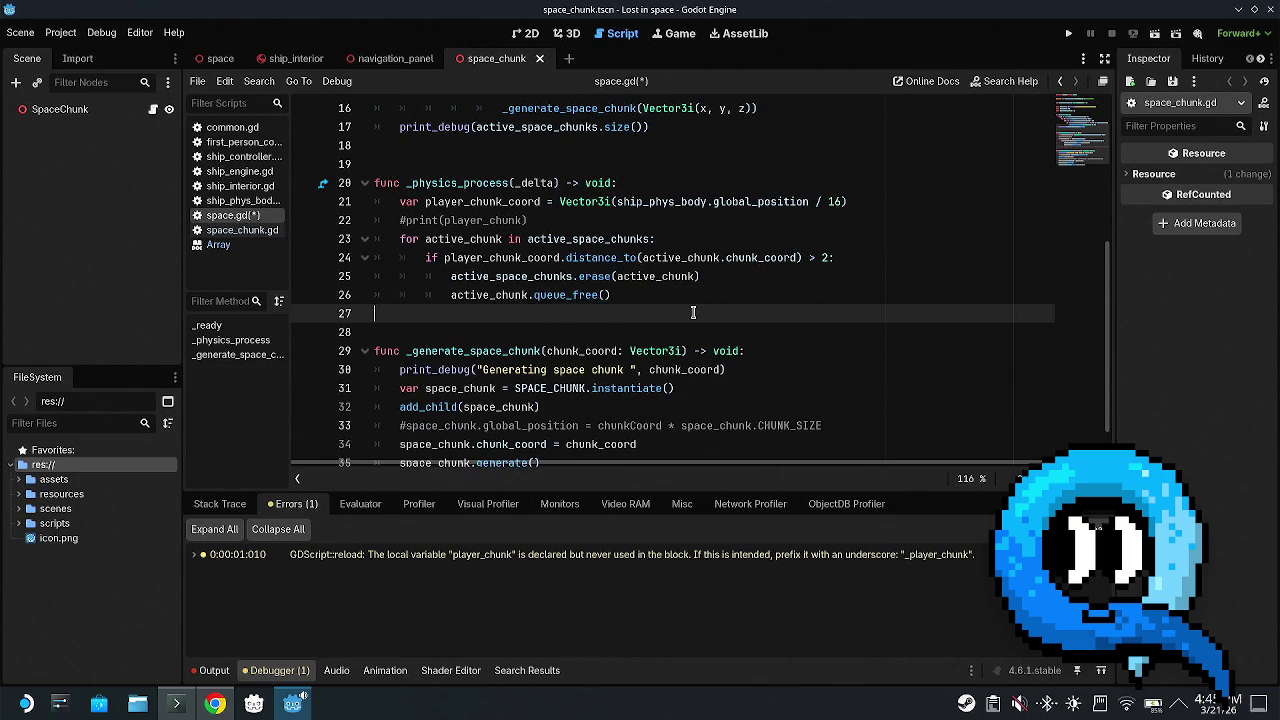
pyautogui.hotkey('ctrl', 's')
pyautogui.click(652, 295)
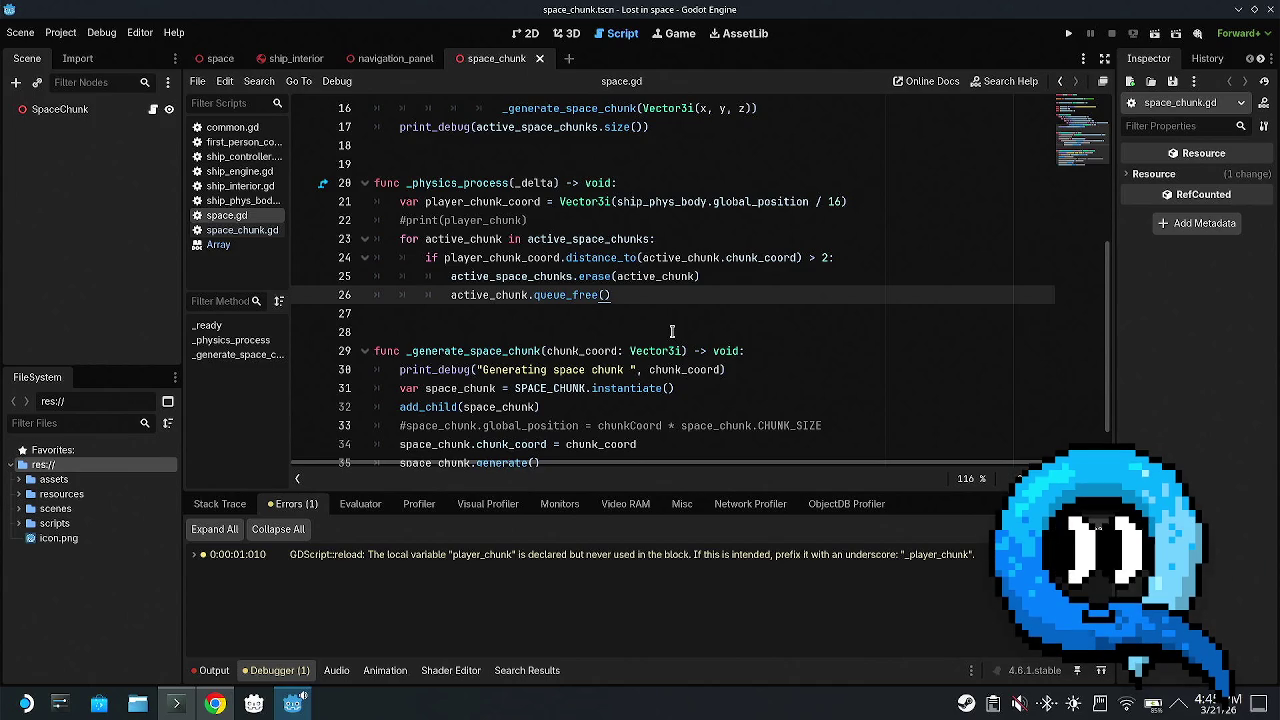
pyautogui.click(644, 188)
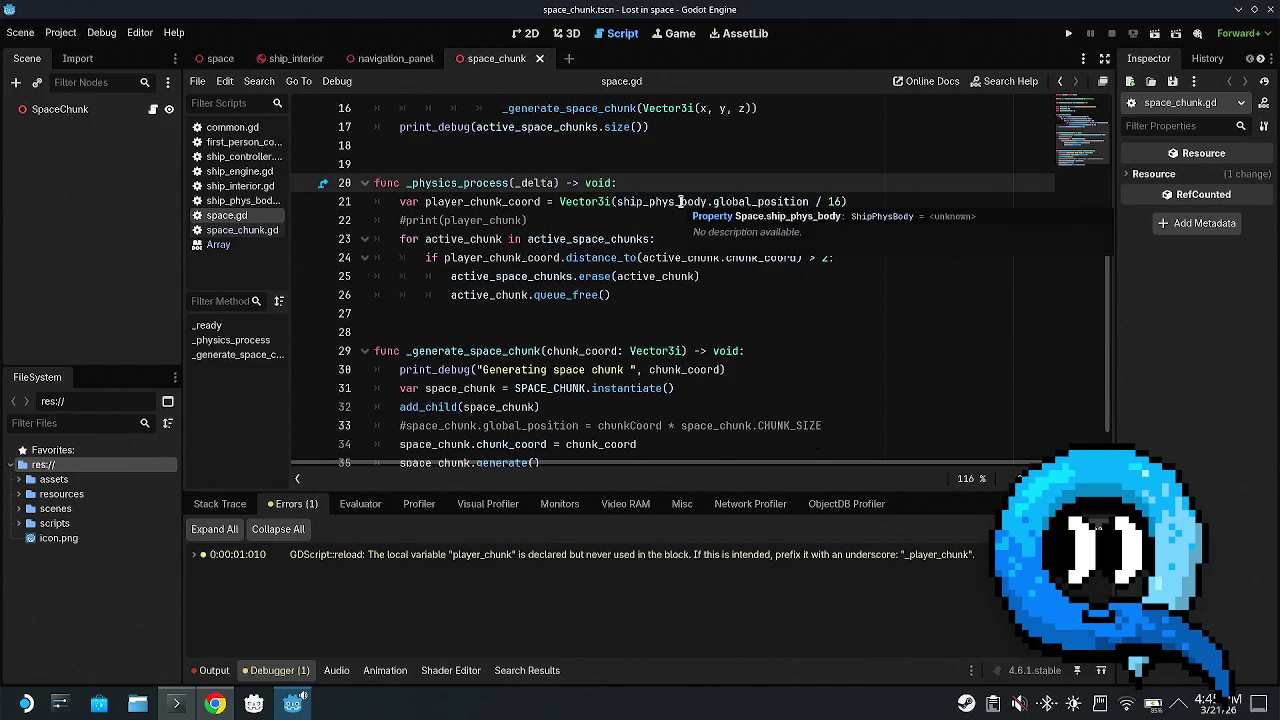
pyautogui.press('Return')
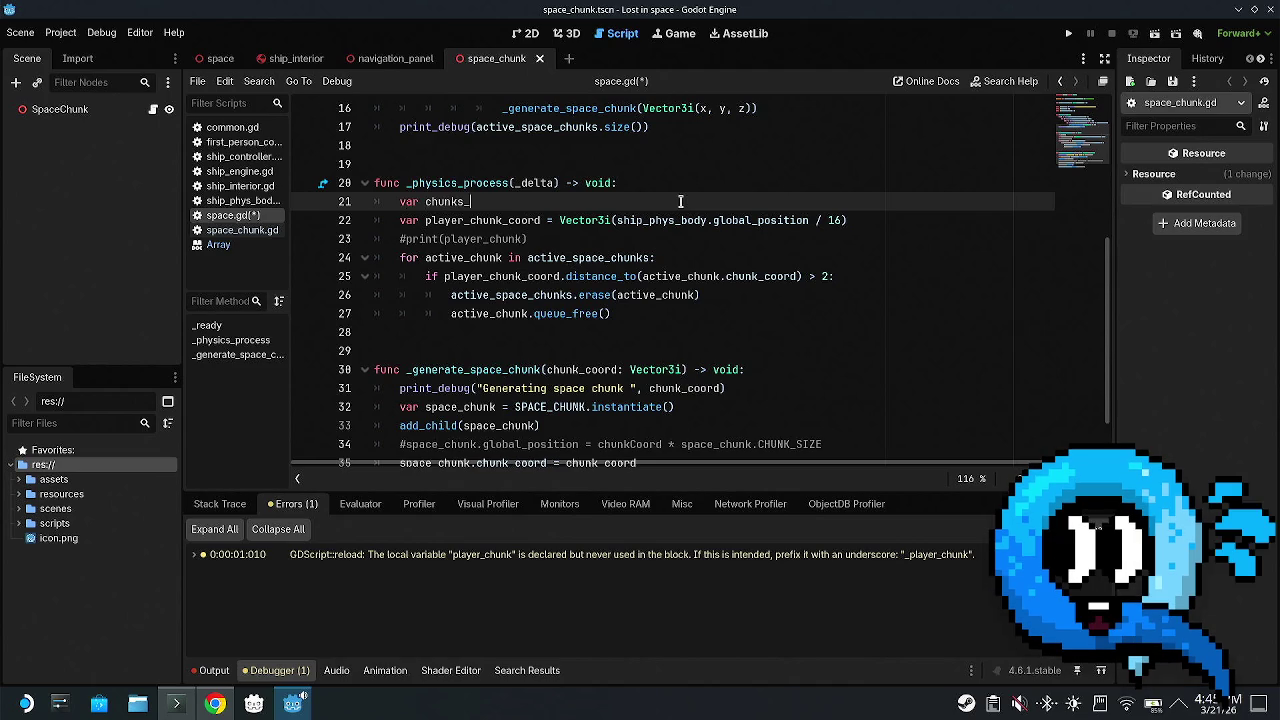
pyautogui.hotkey('ctrl', 'BackSpace')
pyautogui.hotkey('ctrl', 'BackSpace')
pyautogui.press('BackSpace')
pyautogui.press('BackSpace')
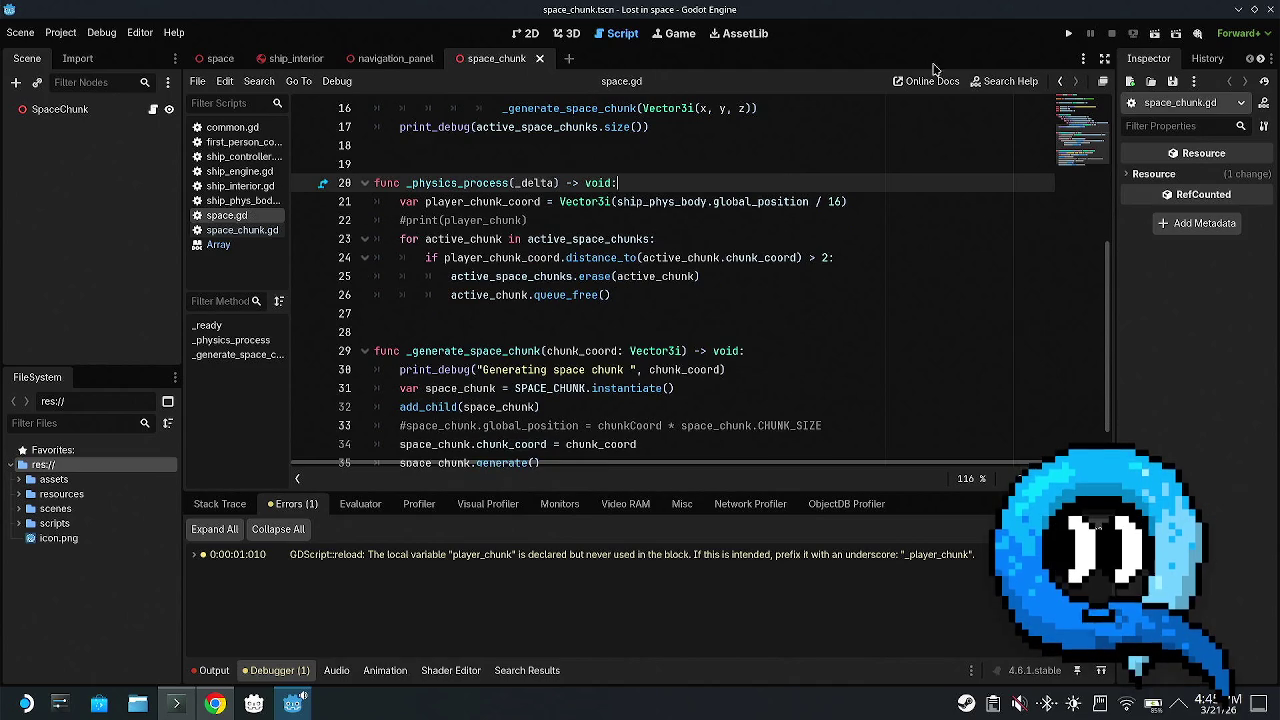
# - Run the game, press the red console buttons to change ship speed and thrust, then stop it
pyautogui.press('F5')
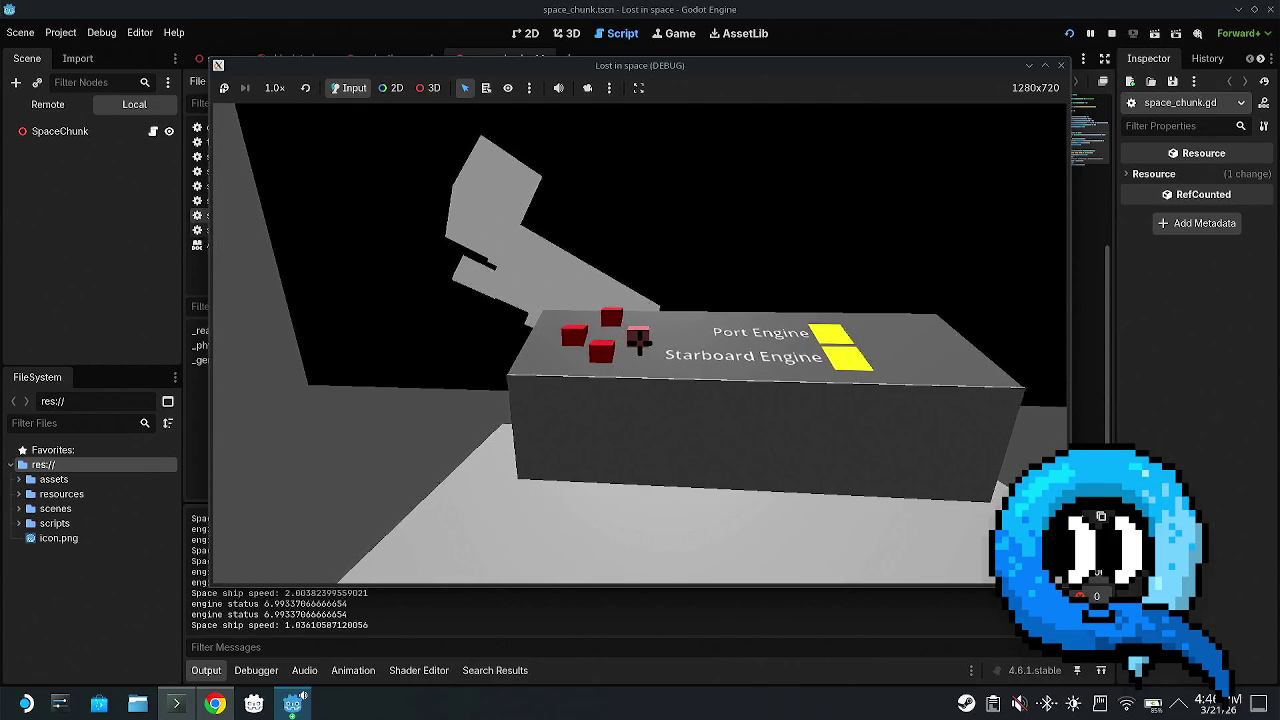
pyautogui.click(638, 340)
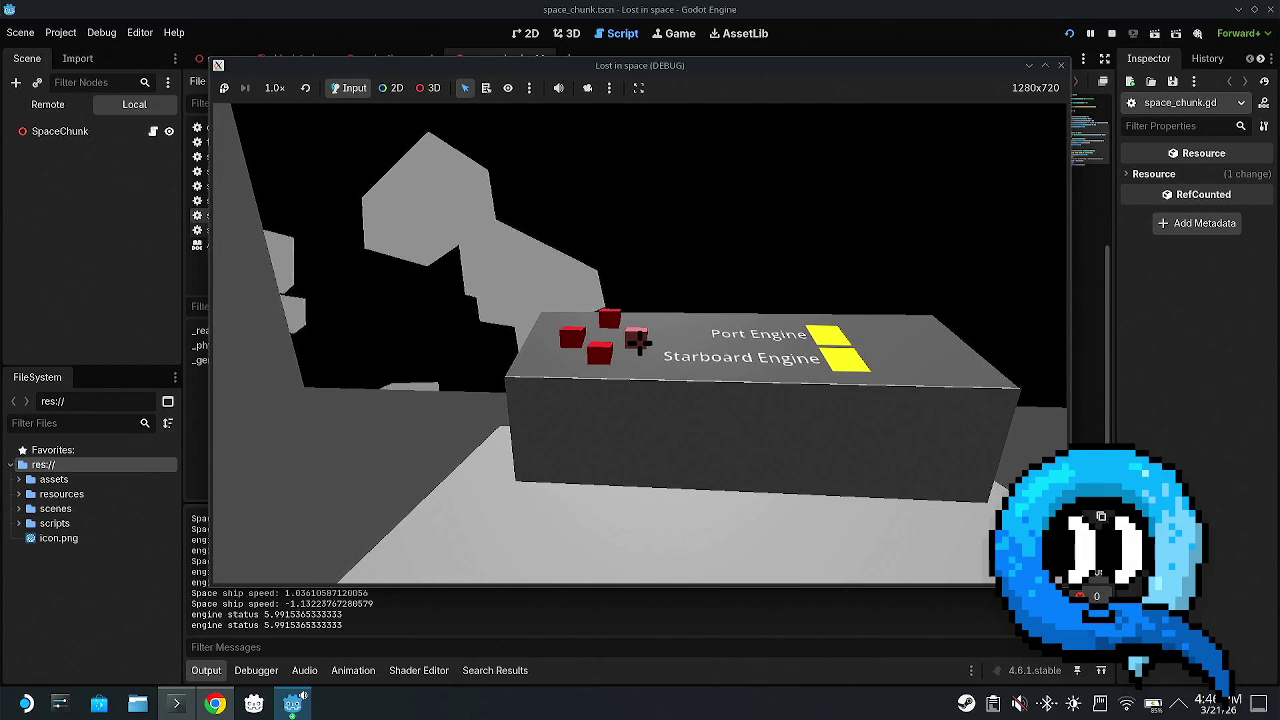
pyautogui.click(638, 340)
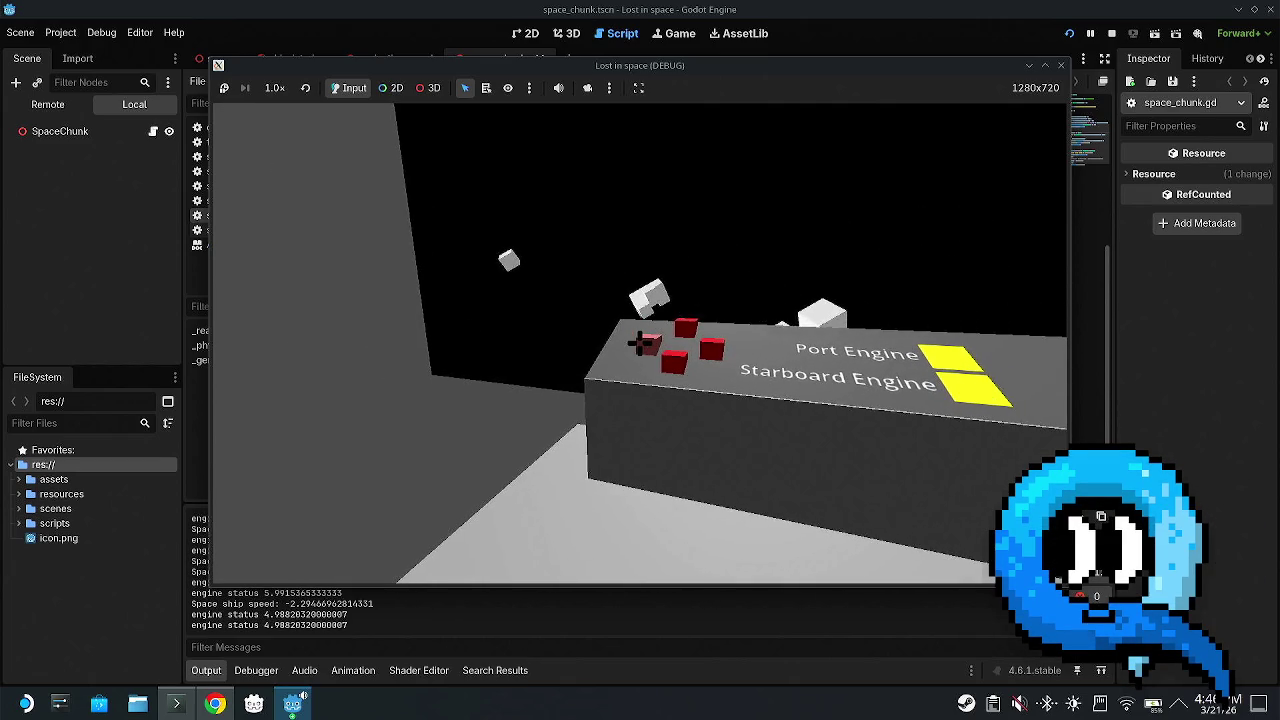
pyautogui.click(640, 342)
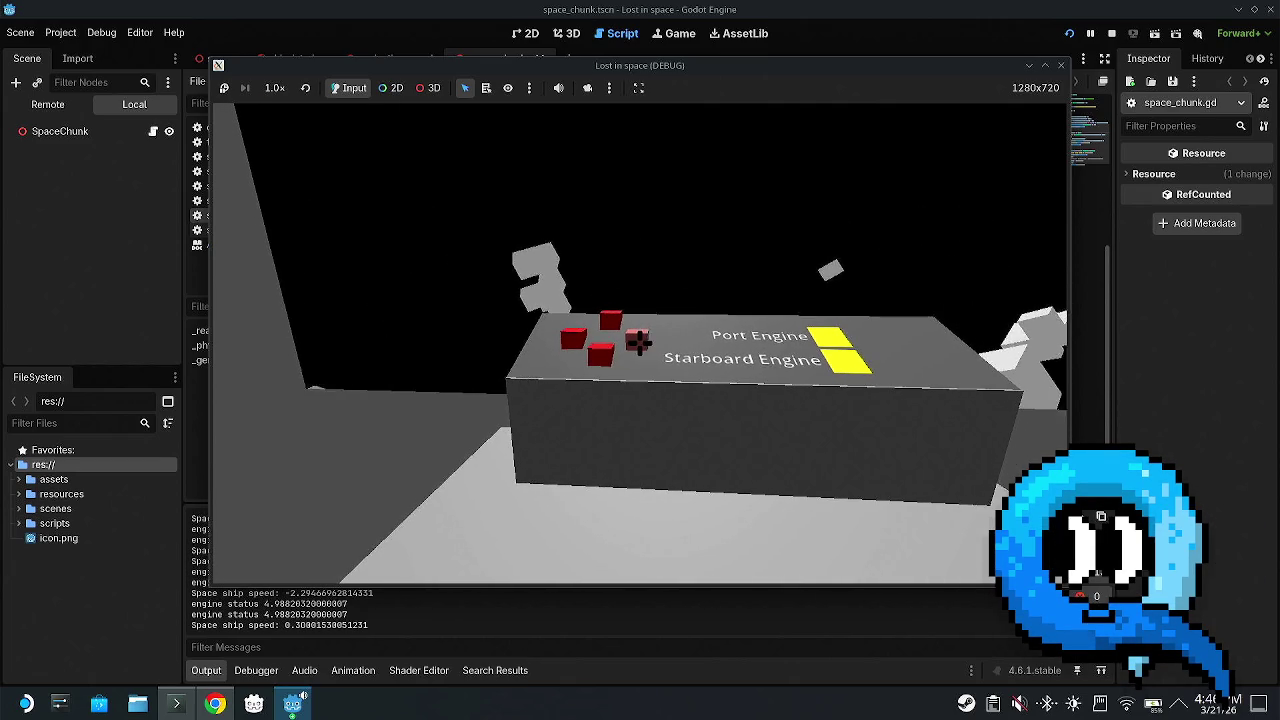
pyautogui.click(640, 342)
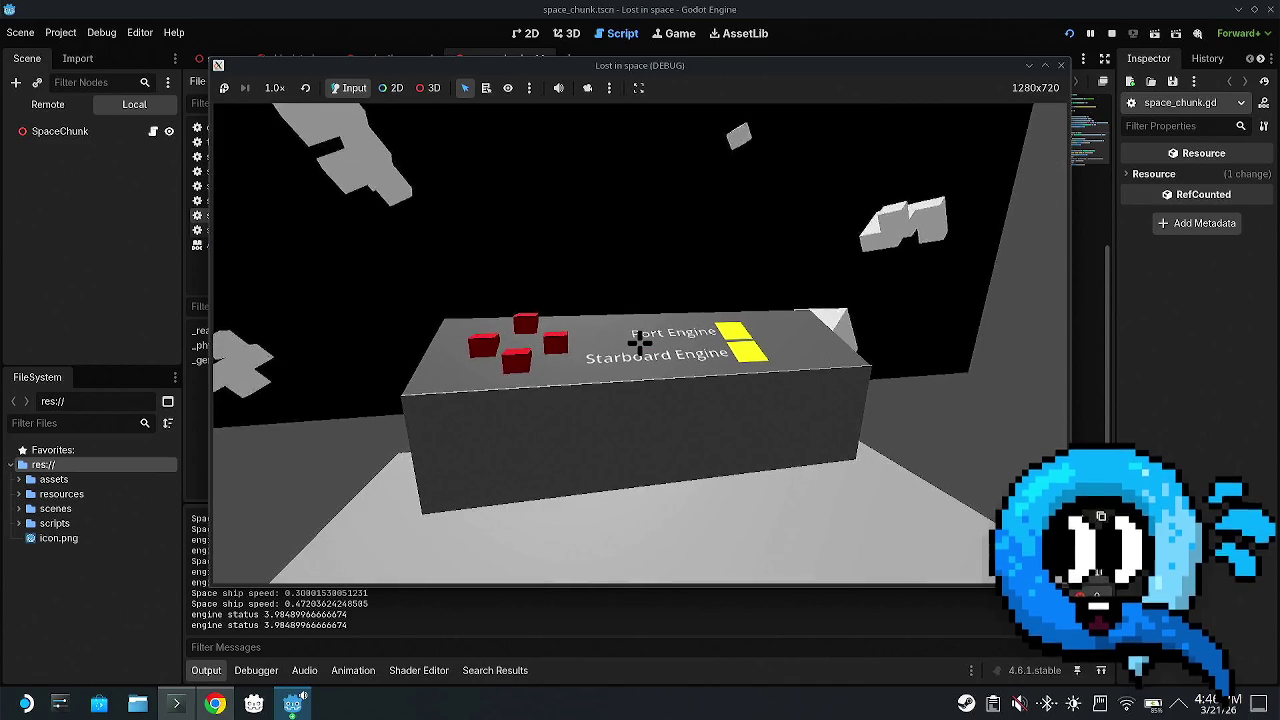
pyautogui.click(640, 343)
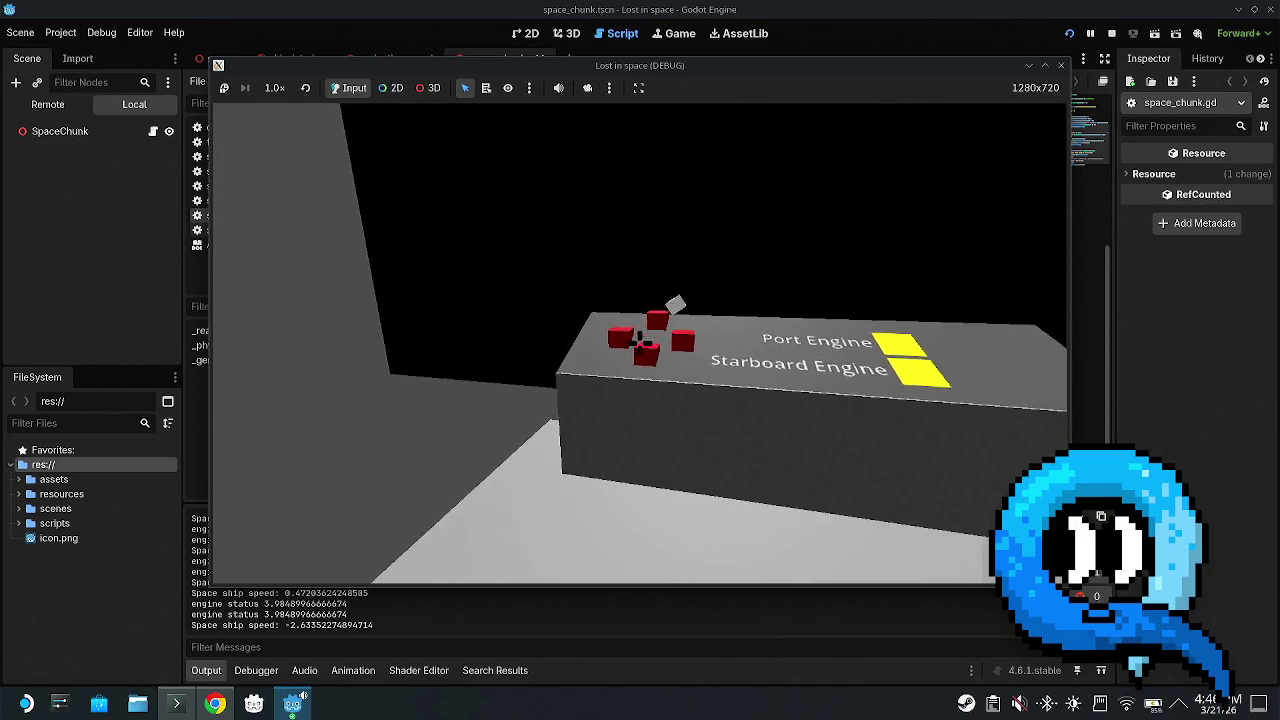
pyautogui.click(640, 345)
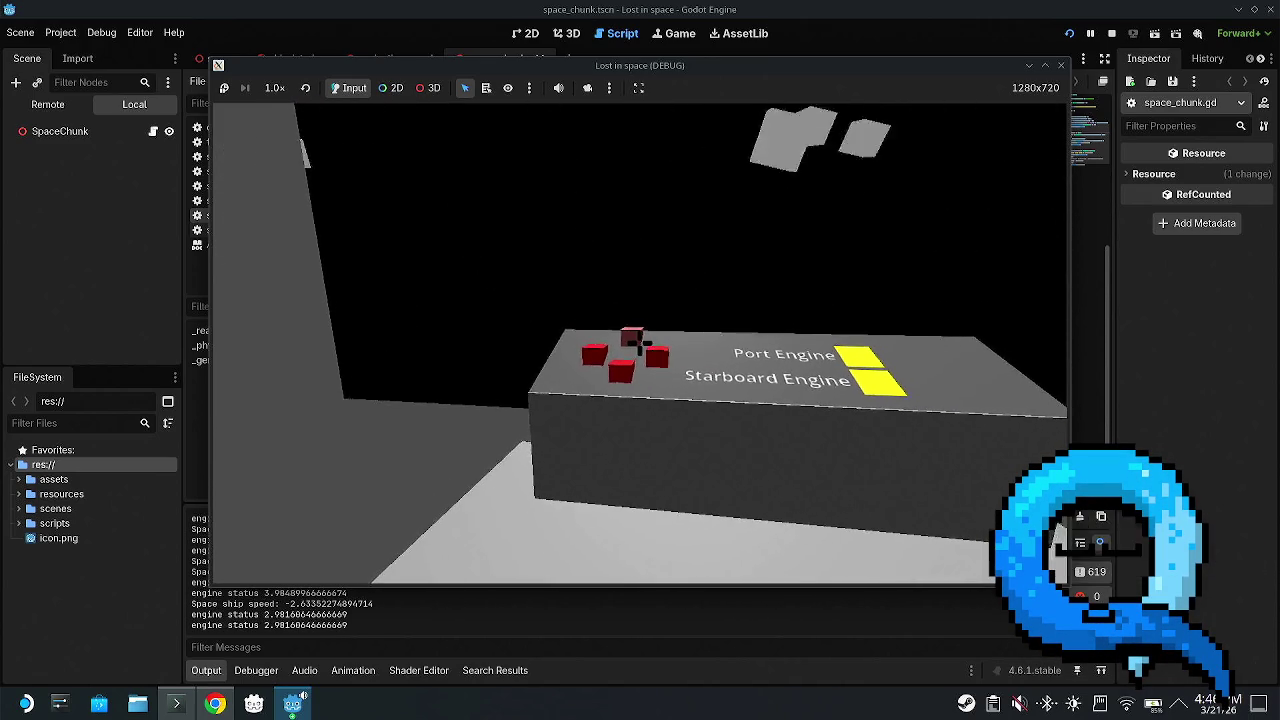
pyautogui.click(640, 343)
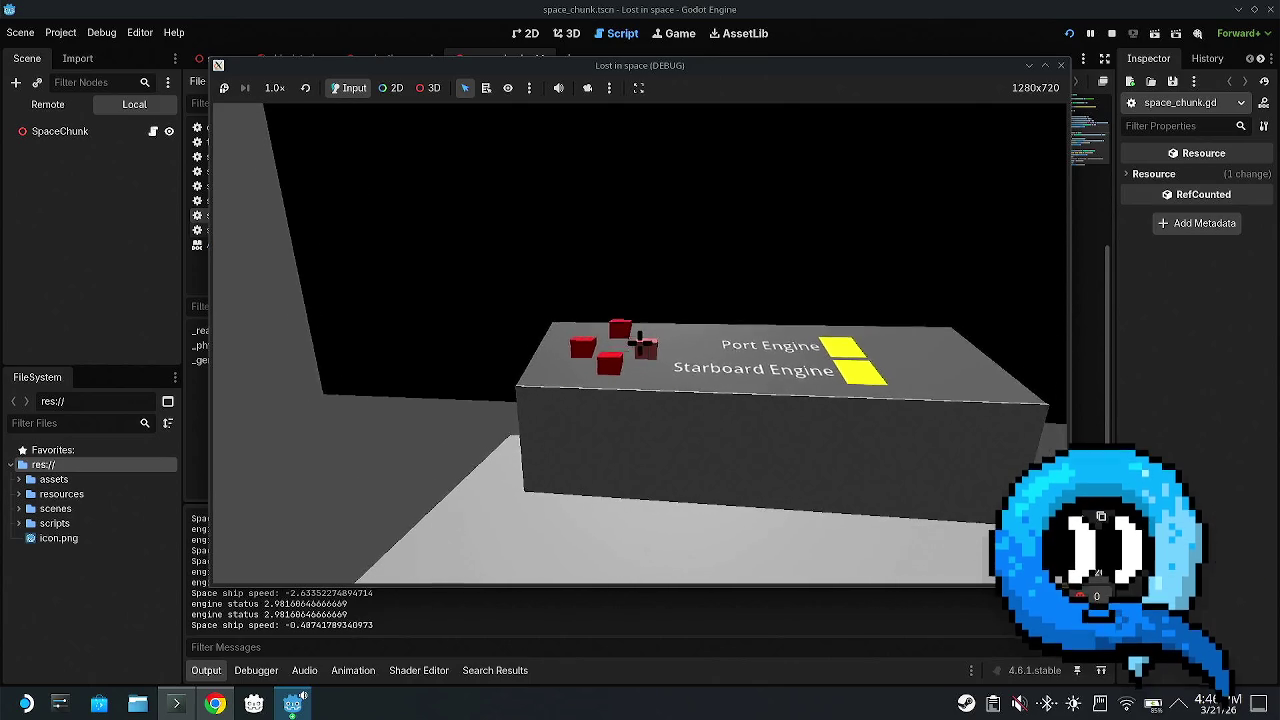
pyautogui.click(640, 344)
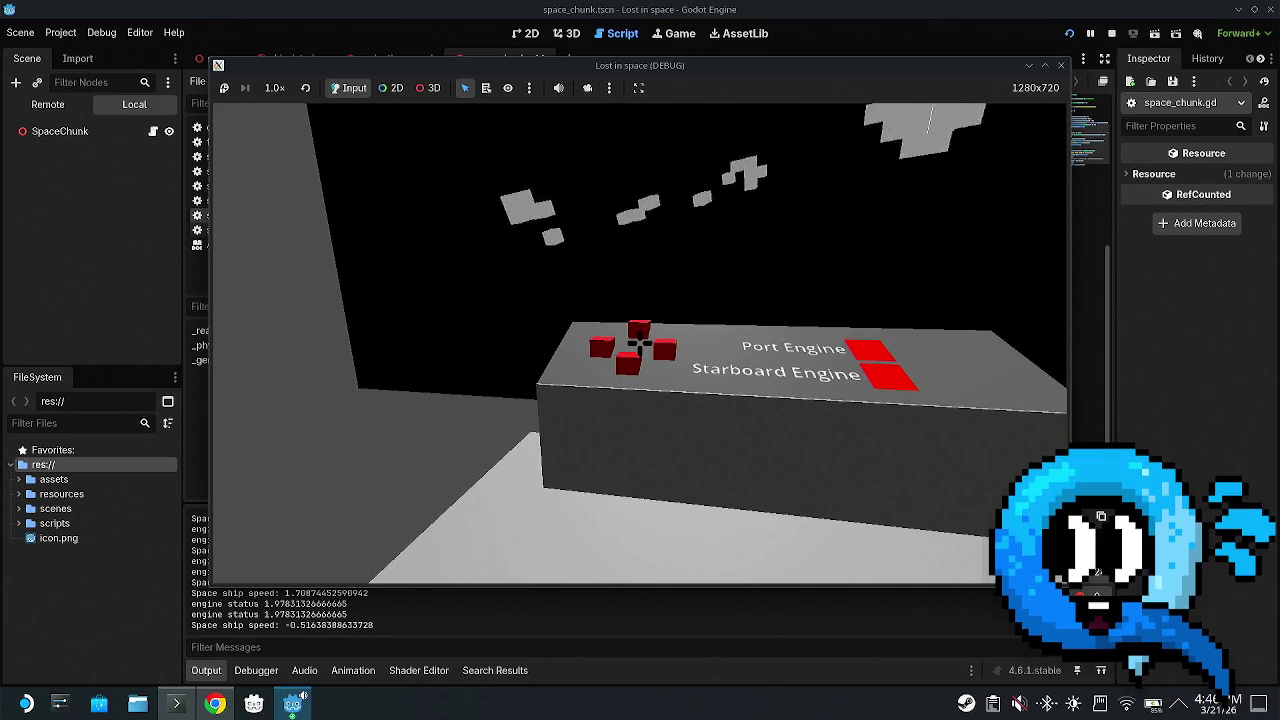
pyautogui.click(640, 344)
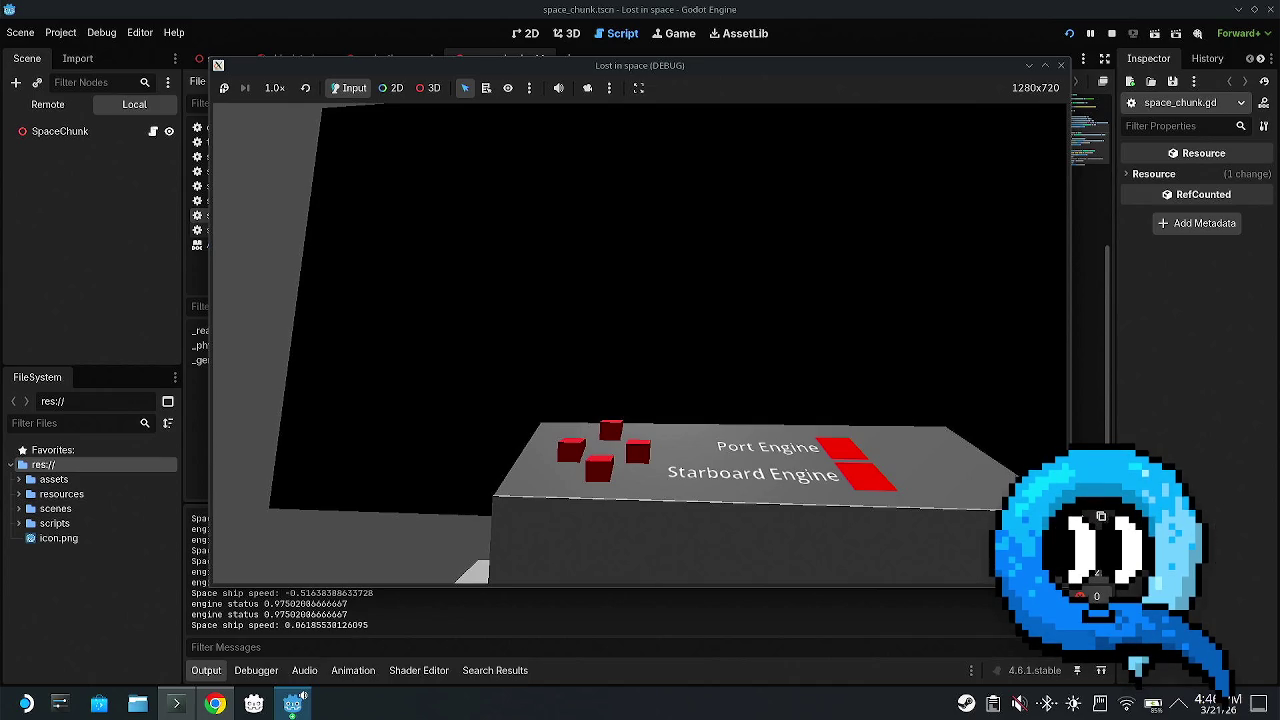
pyautogui.press('F8')
pyautogui.click(735, 412)
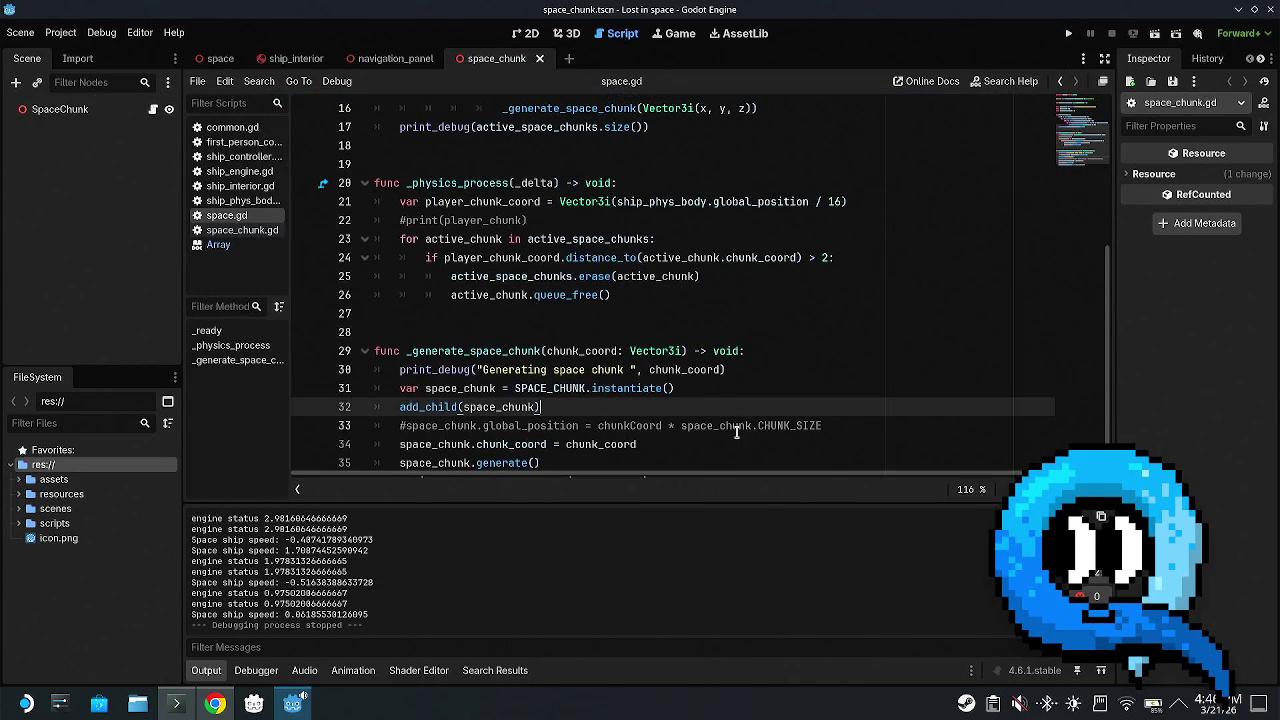
# - In Konsole, create and switch to the new git branch dynamic-chunk-loading
pyautogui.click(186, 710)
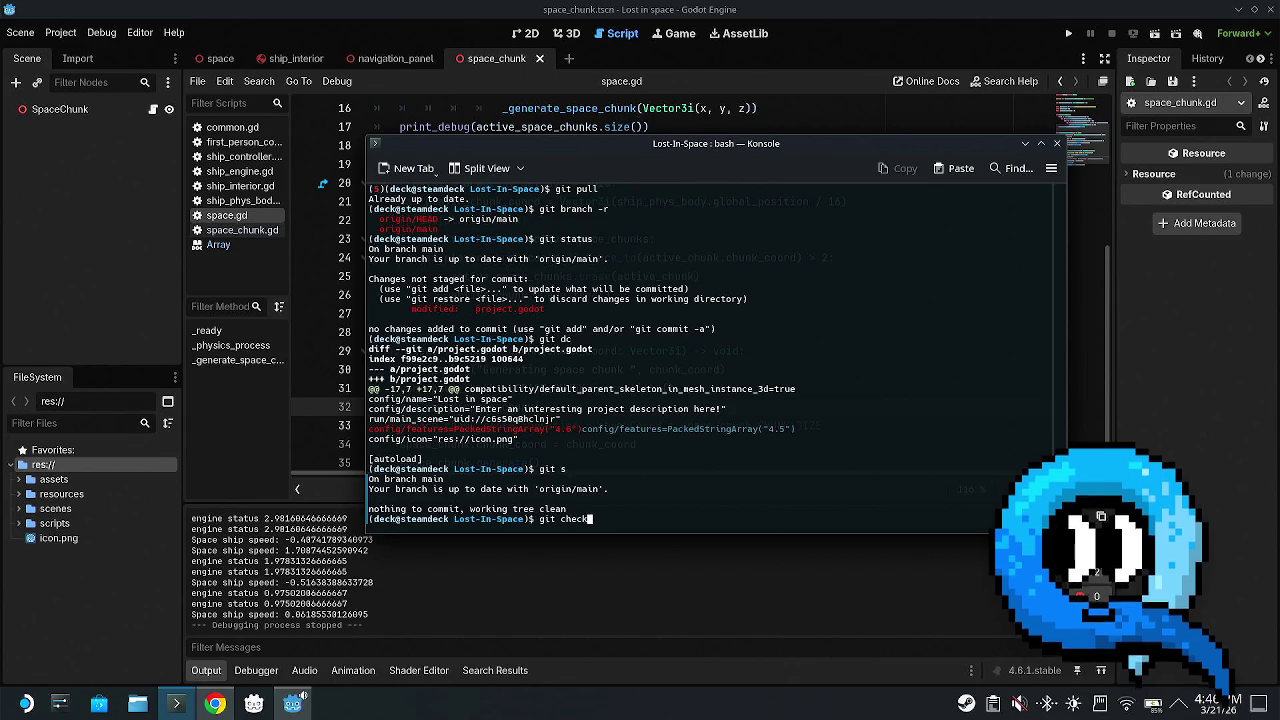
pyautogui.write('out -b "dynam')
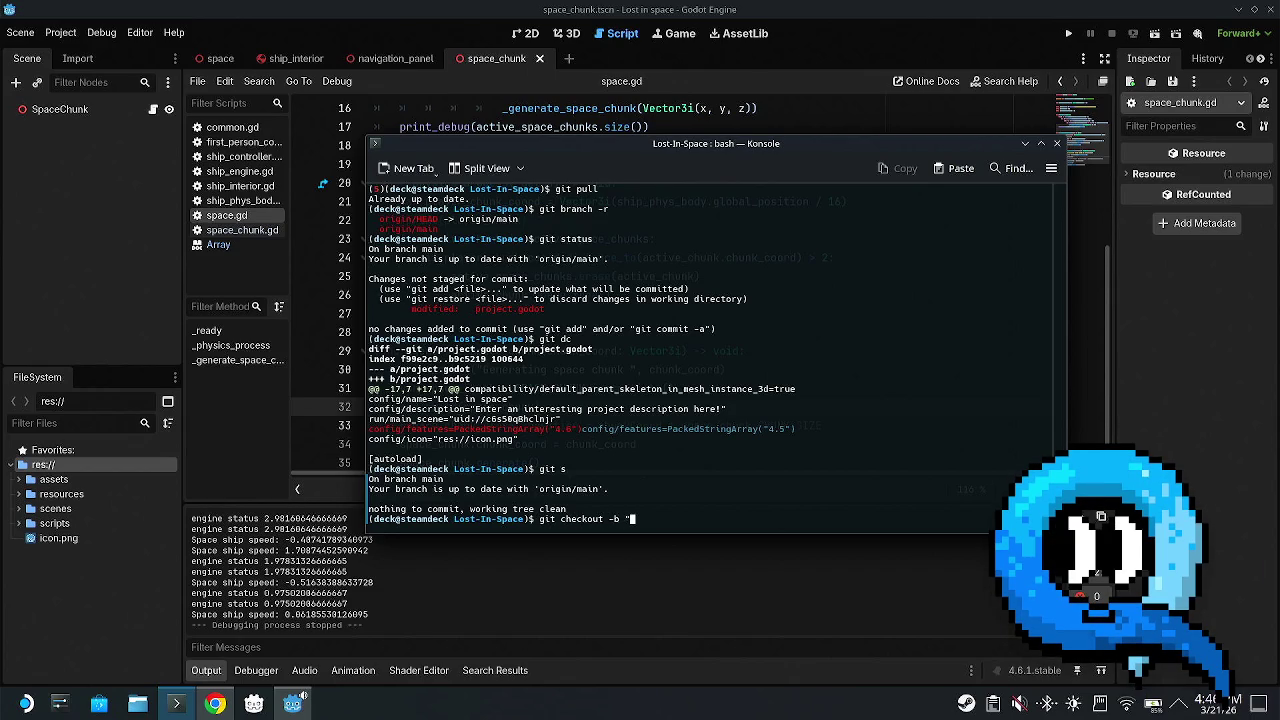
pyautogui.write('ic chunk load')
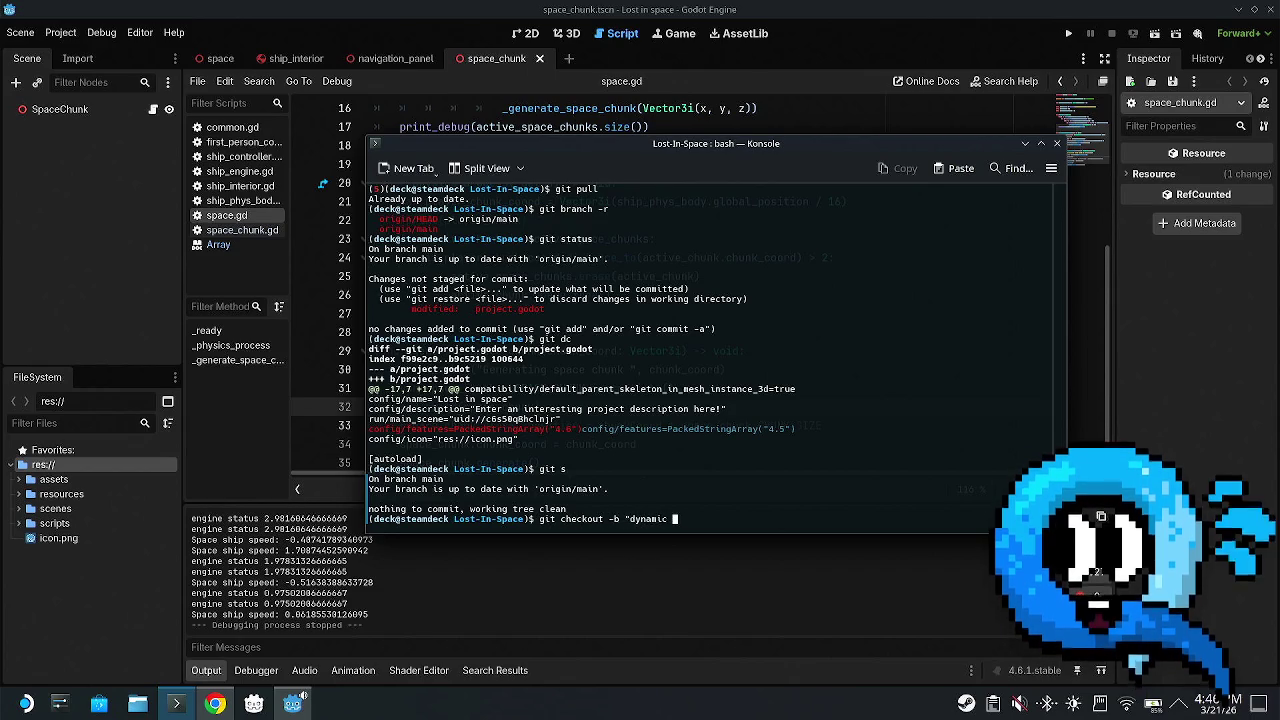
pyautogui.hotkey('ctrl', 'w')
pyautogui.hotkey('ctrl', 'w')
pyautogui.hotkey('ctrl', 'w')
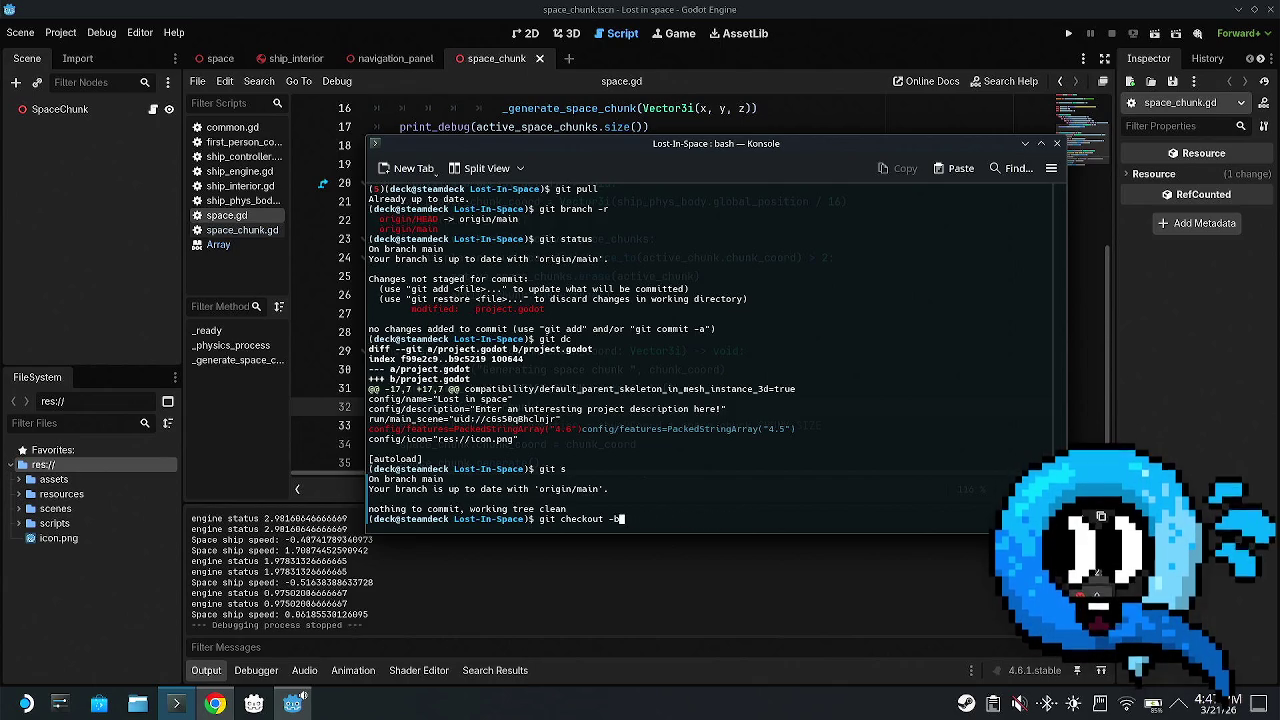
pyautogui.write('dynamic-chunk-loadi')
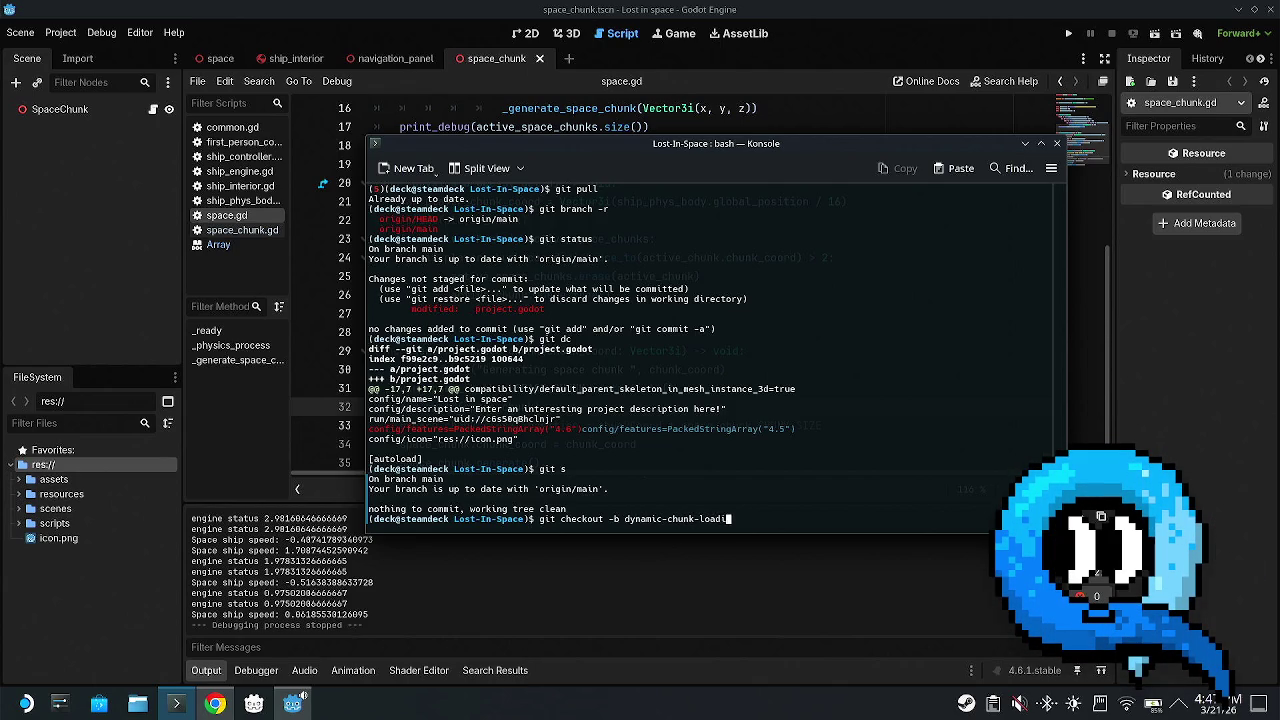
pyautogui.write('ng')
pyautogui.press('Return')
pyautogui.write('git')
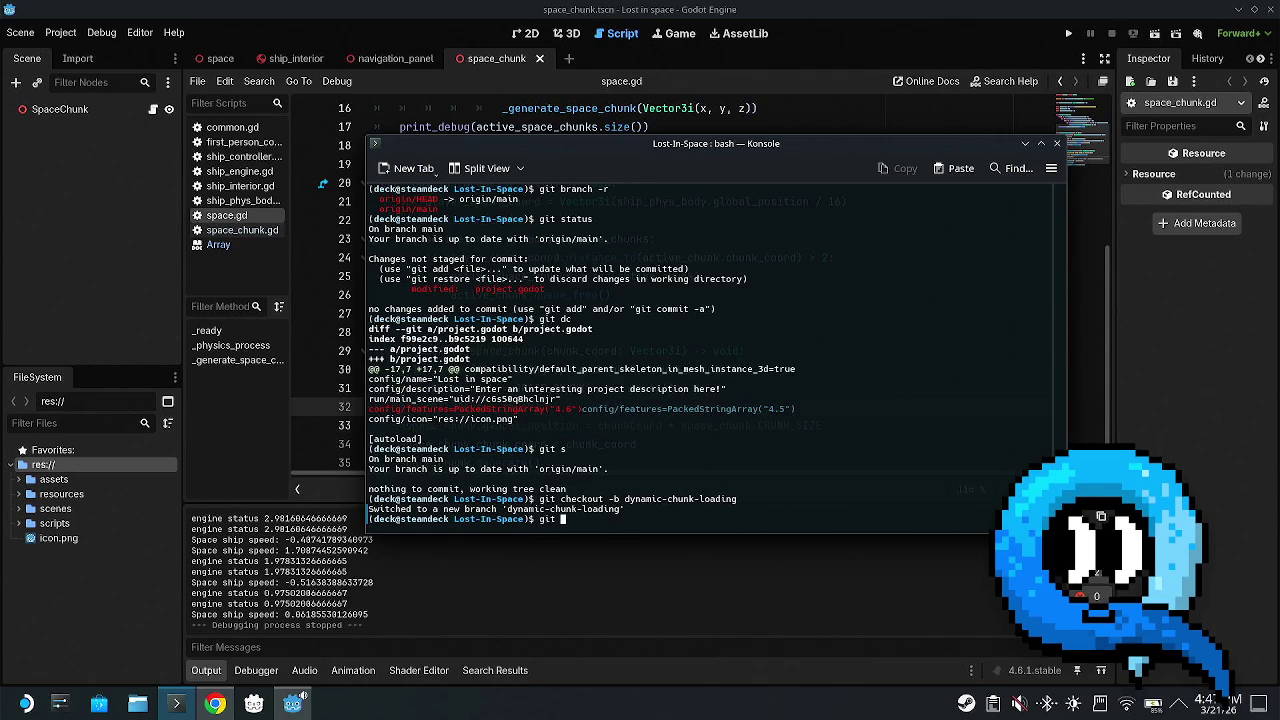
# - List the branches, check the git status, and stage all changed files
pyautogui.write('b')
pyautogui.press('Return')
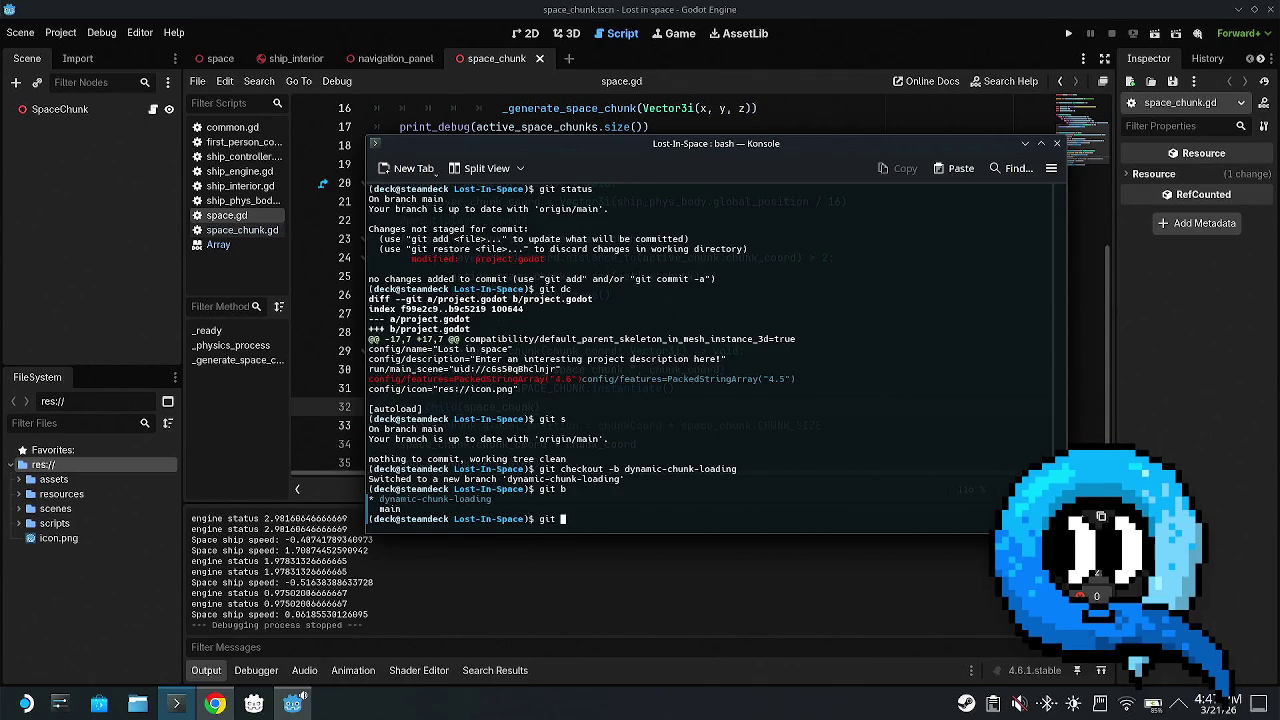
pyautogui.write('c')
pyautogui.press('Return')
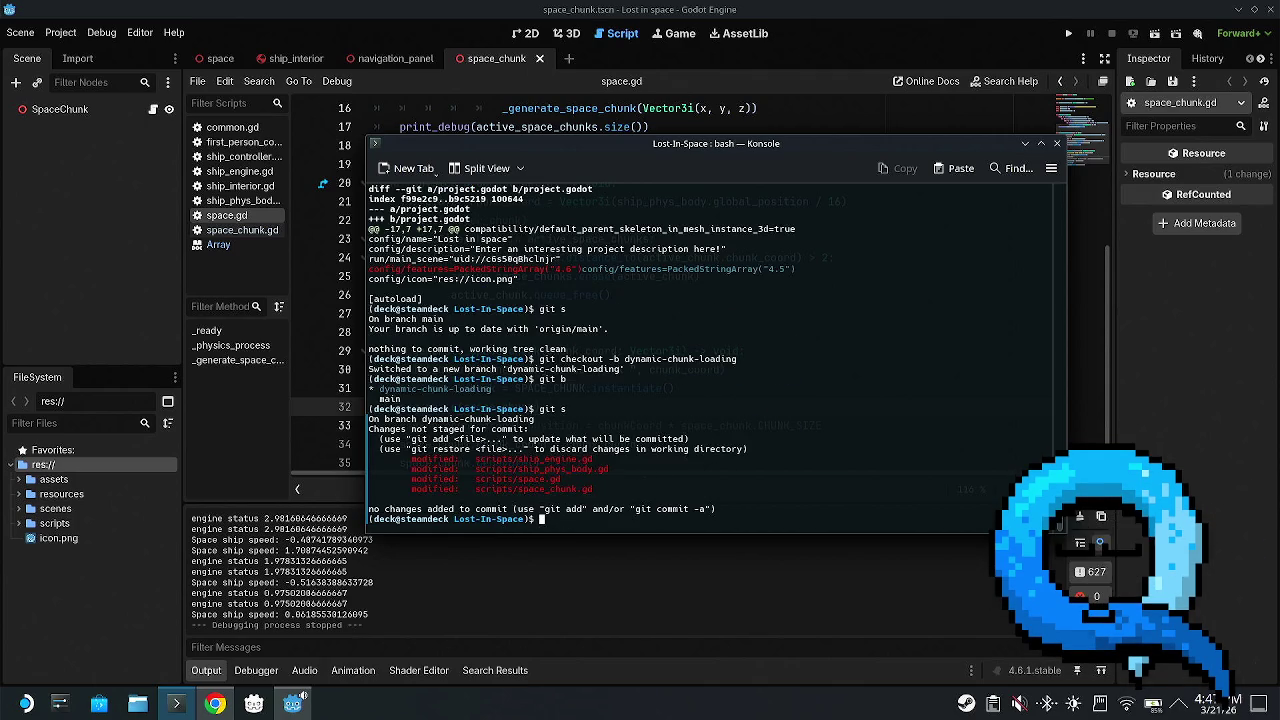
pyautogui.write('git commit -m "')
pyautogui.press('Return')
# - Type a git commit with the message 'dynamically delete chunks when player is far'
pyautogui.write('git commit')
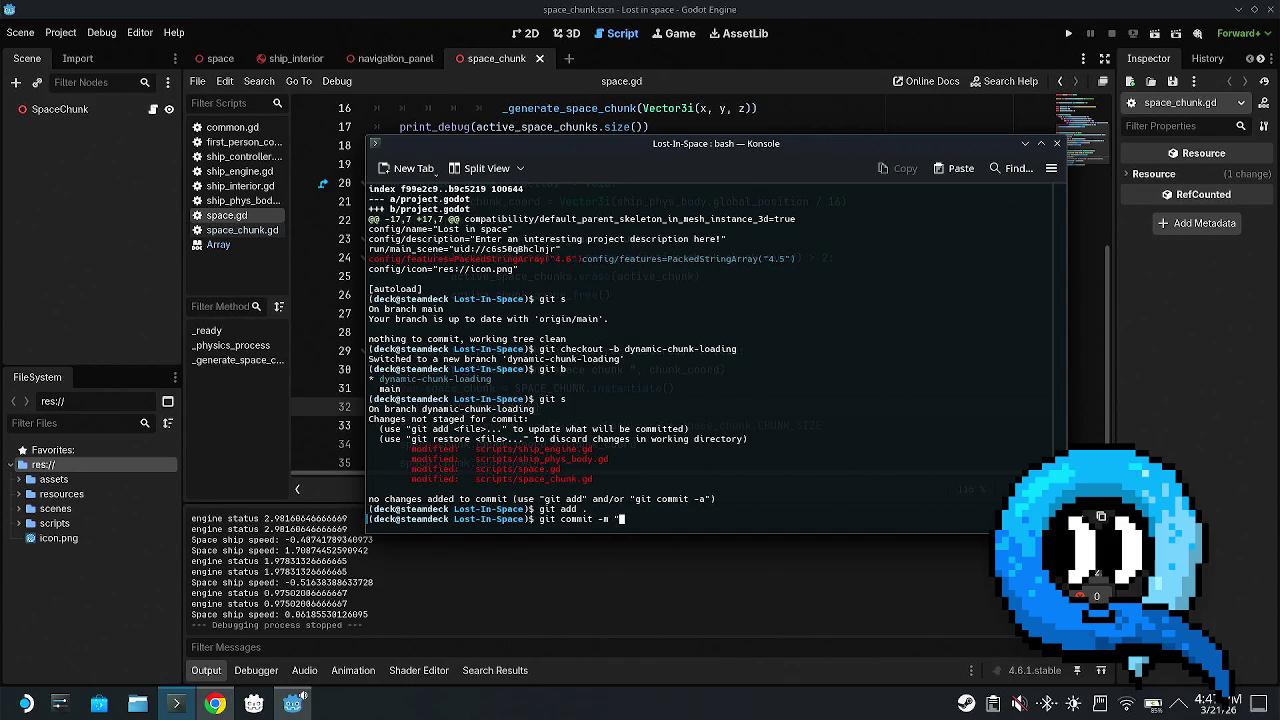
pyautogui.write('all')
pyautogui.write('y ')
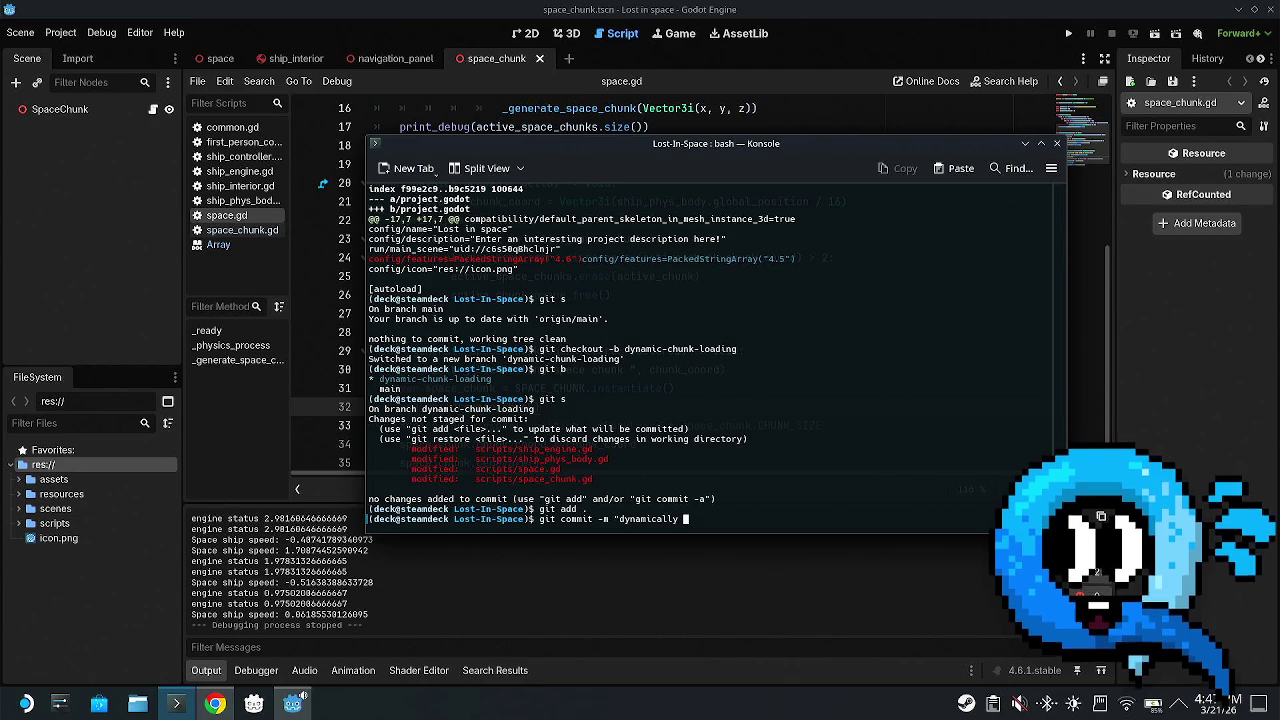
pyautogui.write('deletwe')
pyautogui.press('BackSpace')
pyautogui.write('e chunks t')
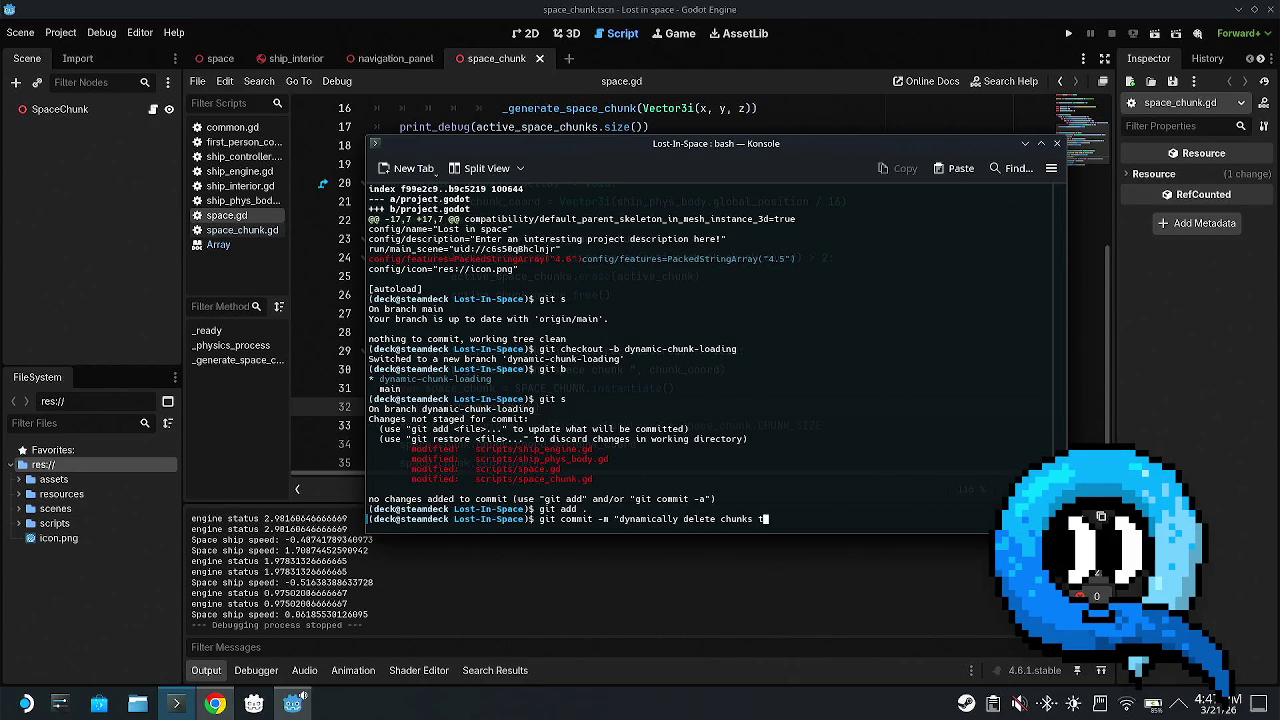
pyautogui.press('BackSpace')
pyautogui.press('BackSpace')
pyautogui.write('when player is')
# - Attempt the commit, then set the global git user e-mail and user name
pyautogui.press('Return')
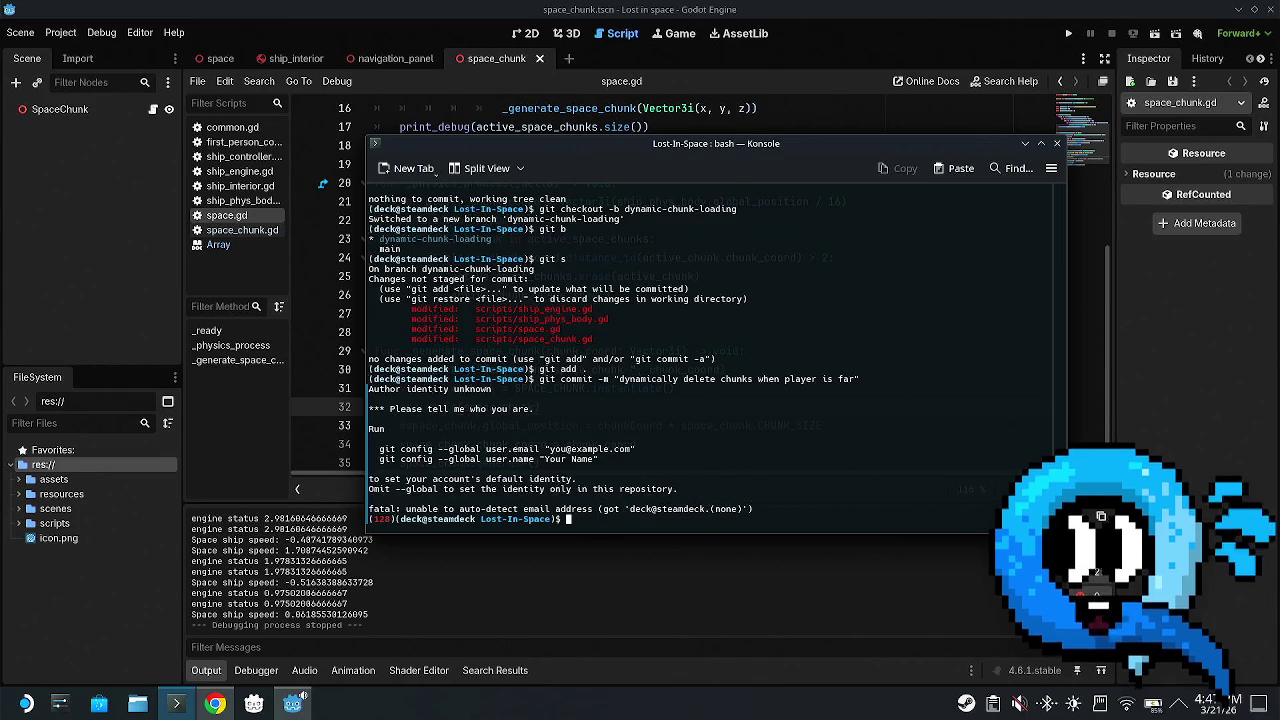
pyautogui.write('git config --global')
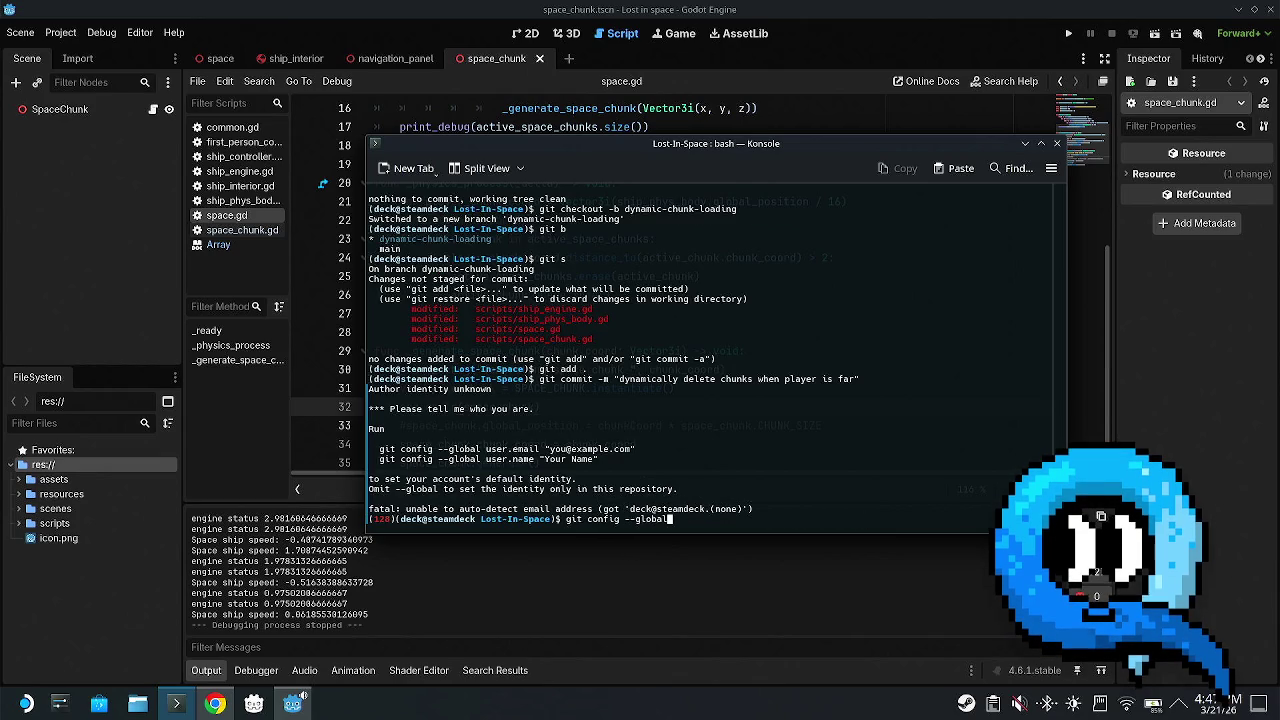
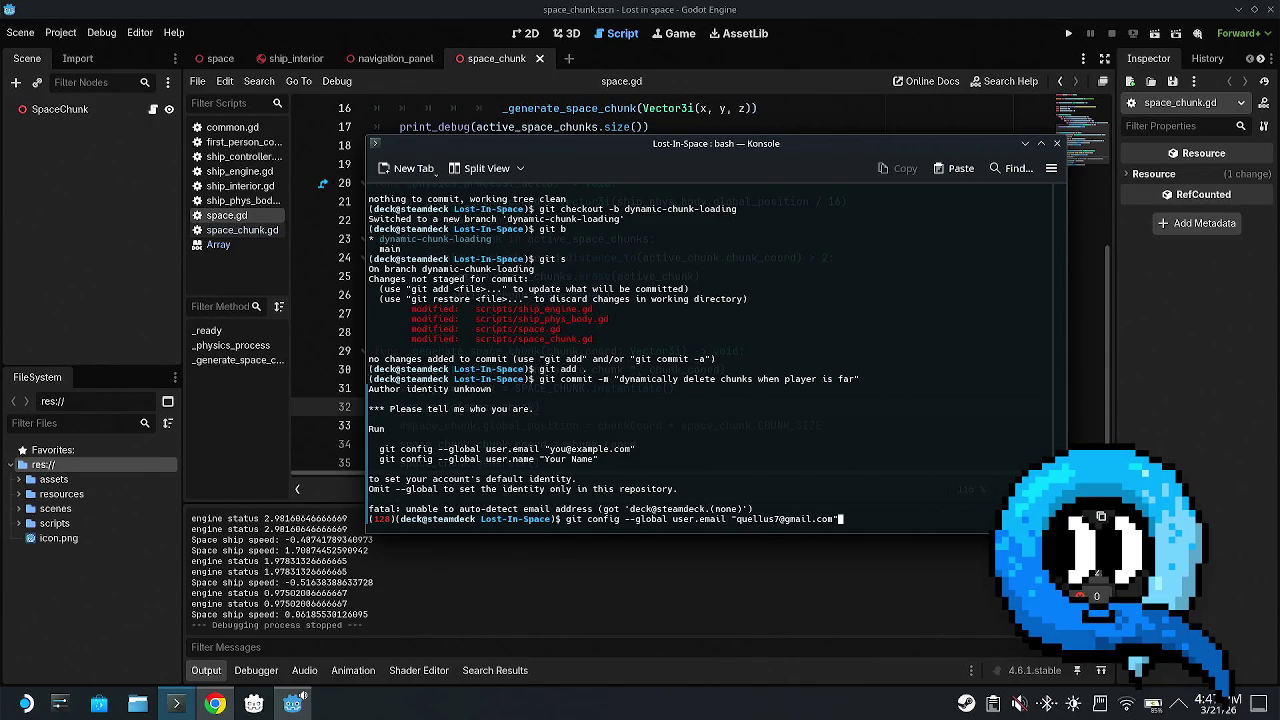
pyautogui.press('Return')
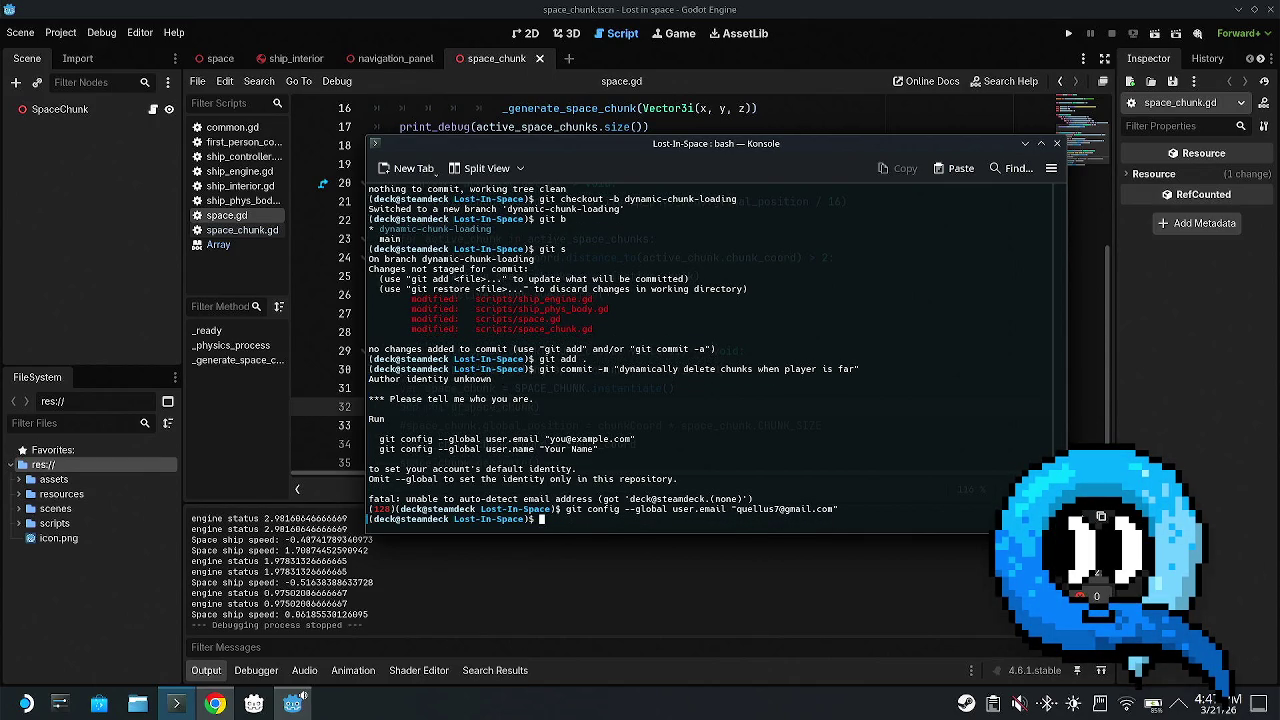
pyautogui.write('t config --')
pyautogui.write('global user.name')
pyautogui.write('quellus7')
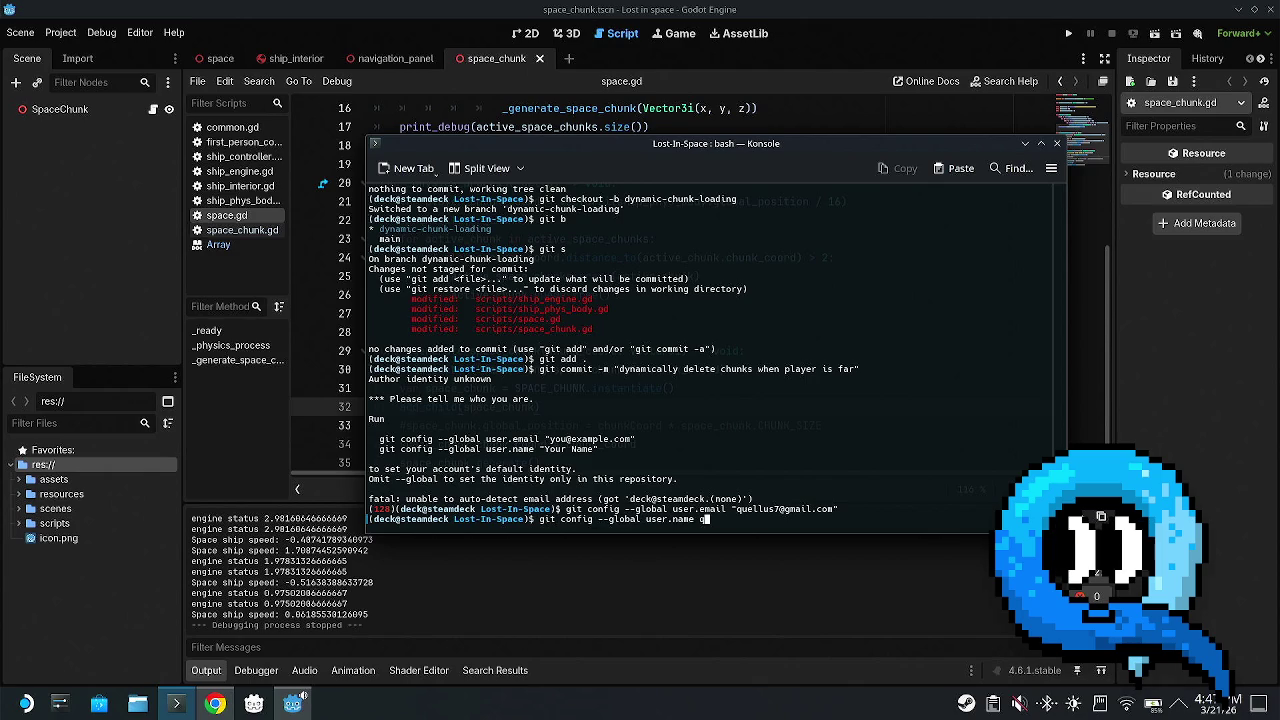
pyautogui.press('Return')
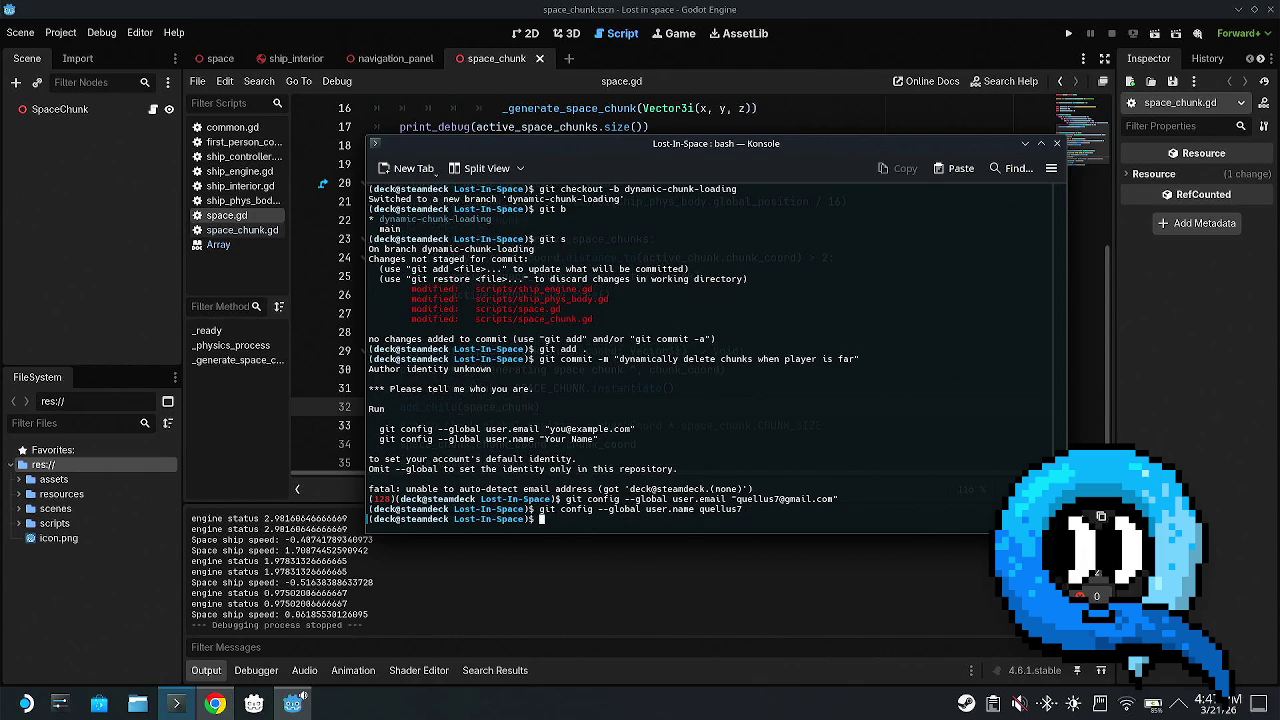
# - Rerun the commit and push the dynamic-chunk-loading branch with git poh
pyautogui.write('git')
pyautogui.press('Up')
pyautogui.press('Up')
pyautogui.press('Up')
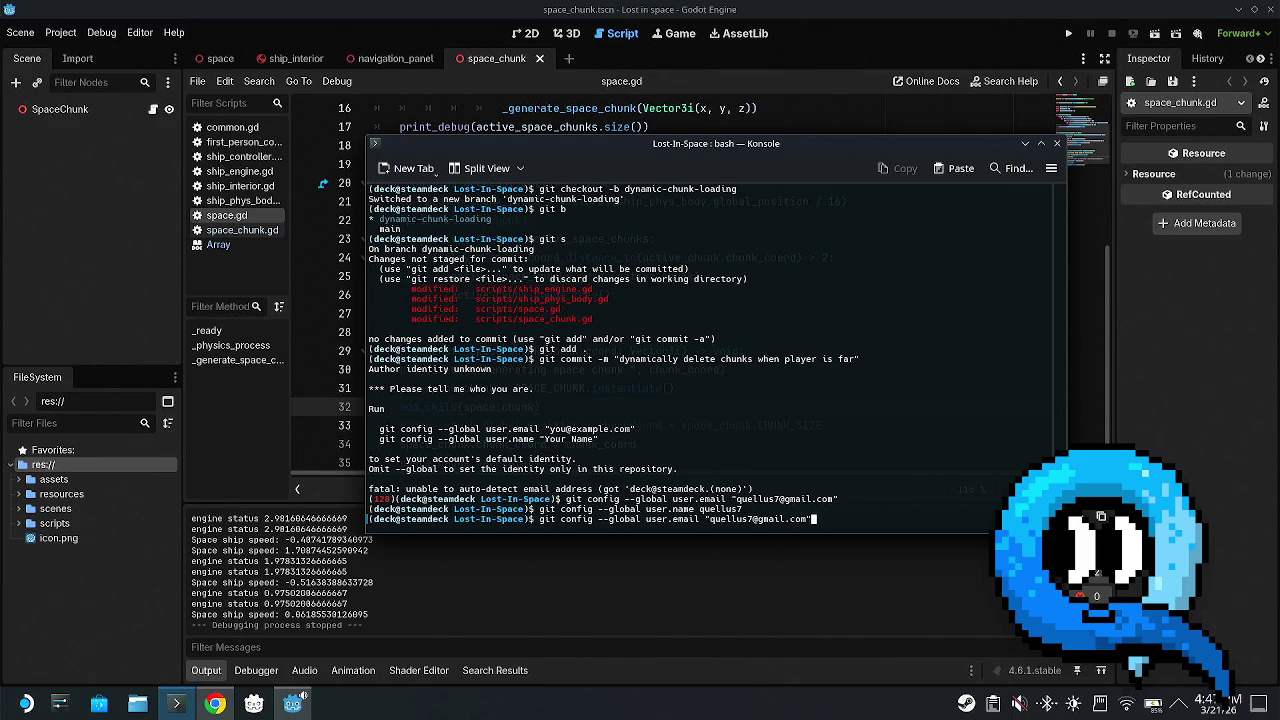
pyautogui.press('Return')
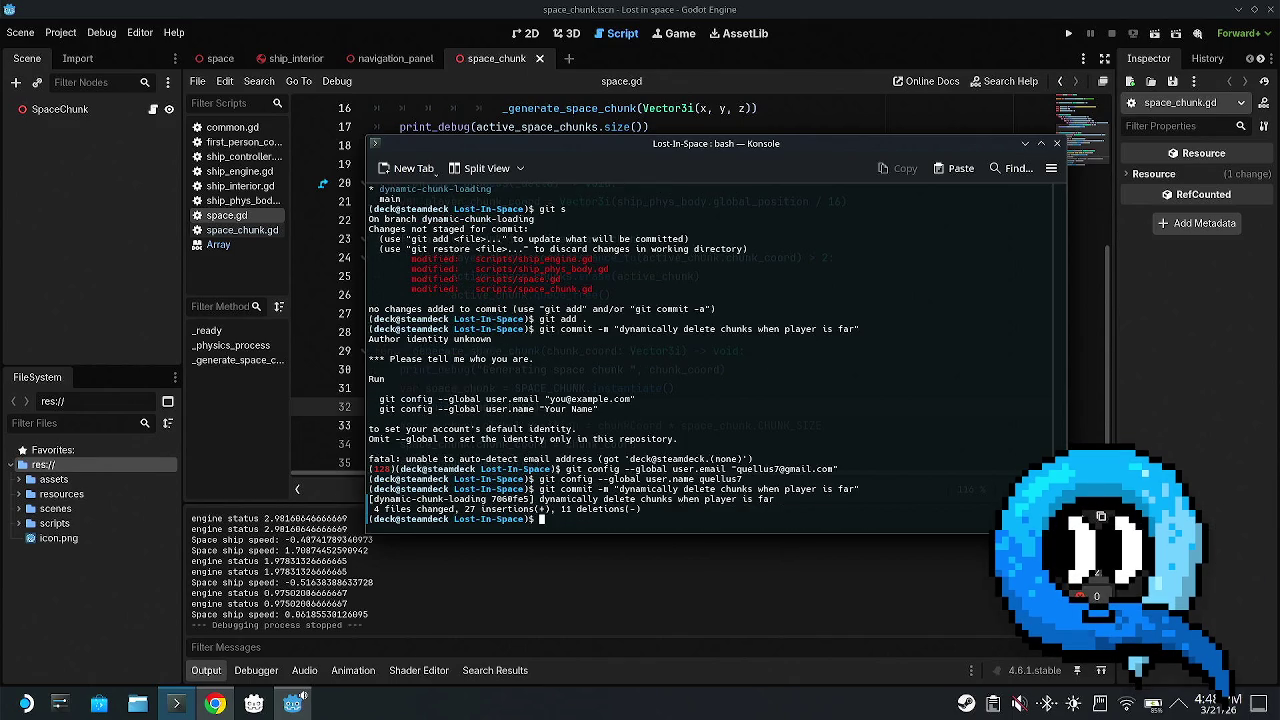
pyautogui.write('git poh')
pyautogui.press('Return')
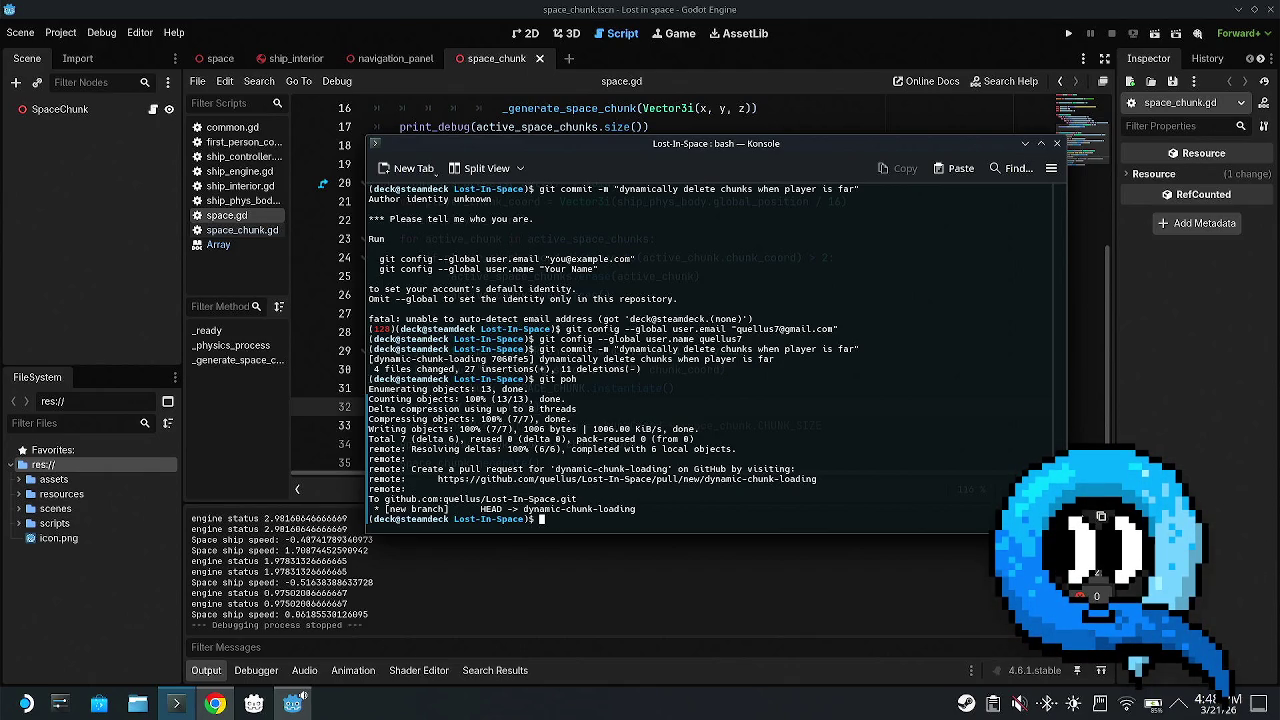
# - Clear the stray characters typed at the Konsole prompt
pyautogui.write('tw')
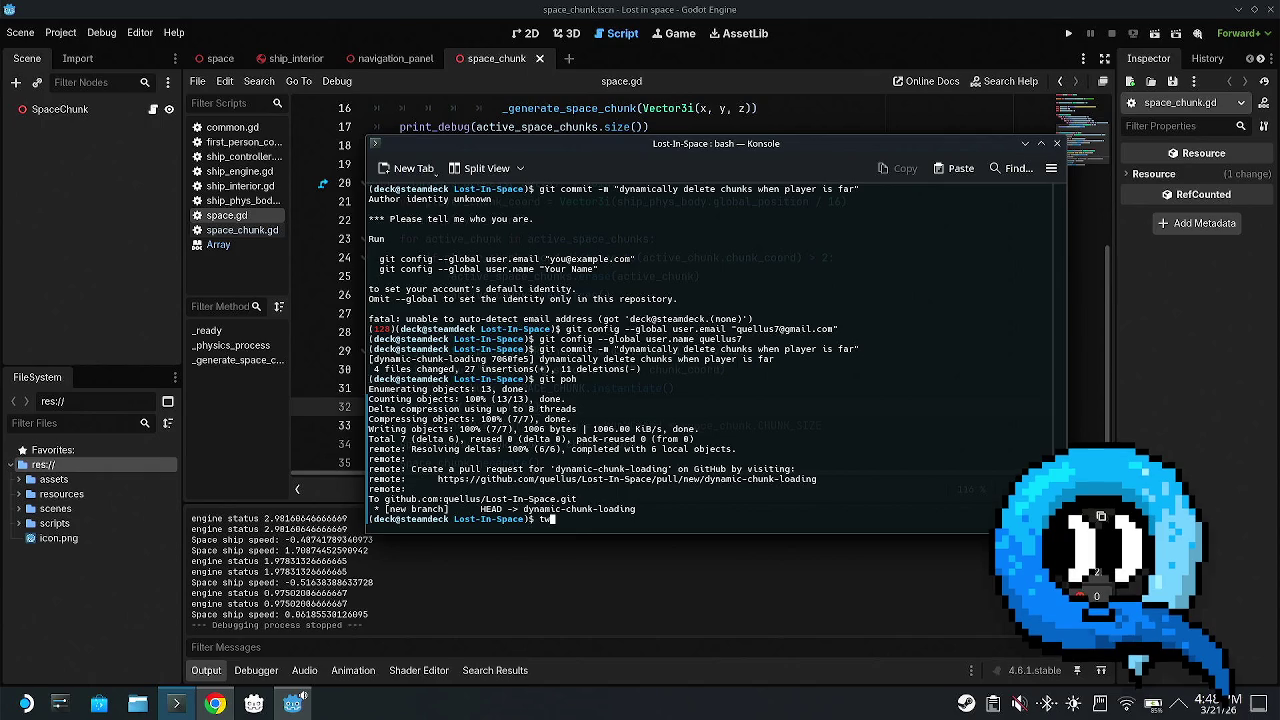
pyautogui.press('BackSpace')
pyautogui.press('BackSpace')
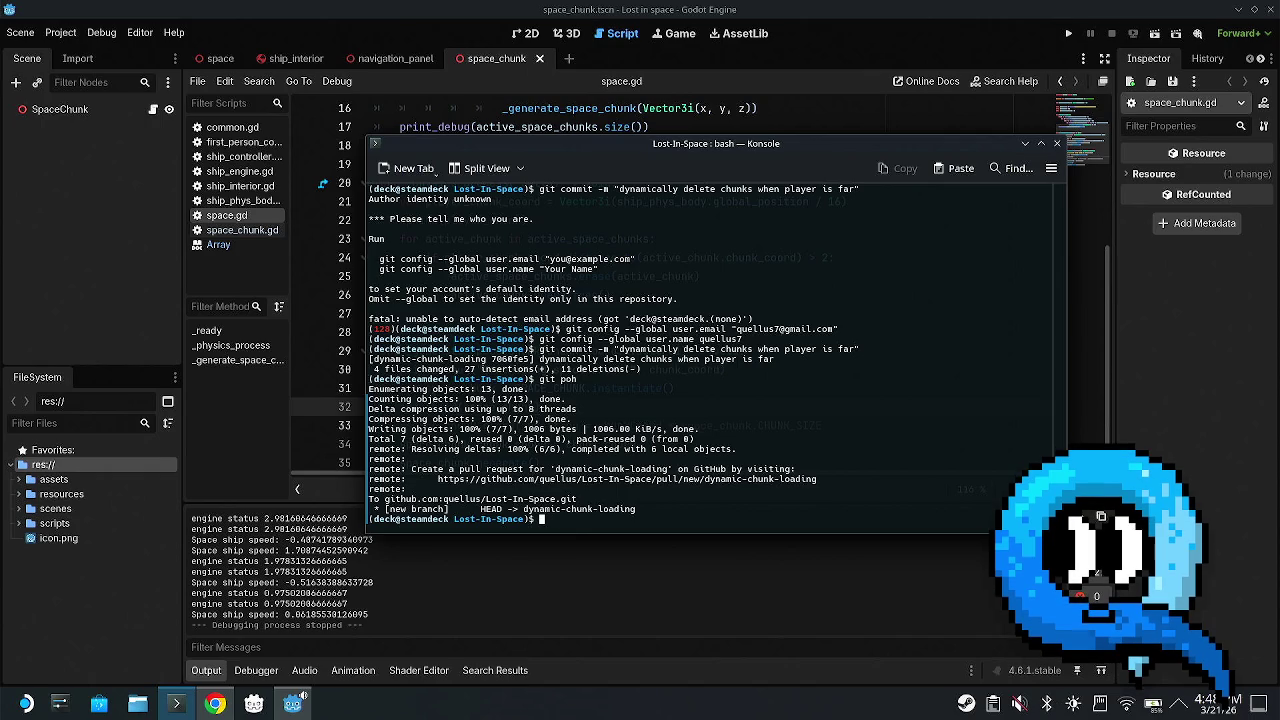